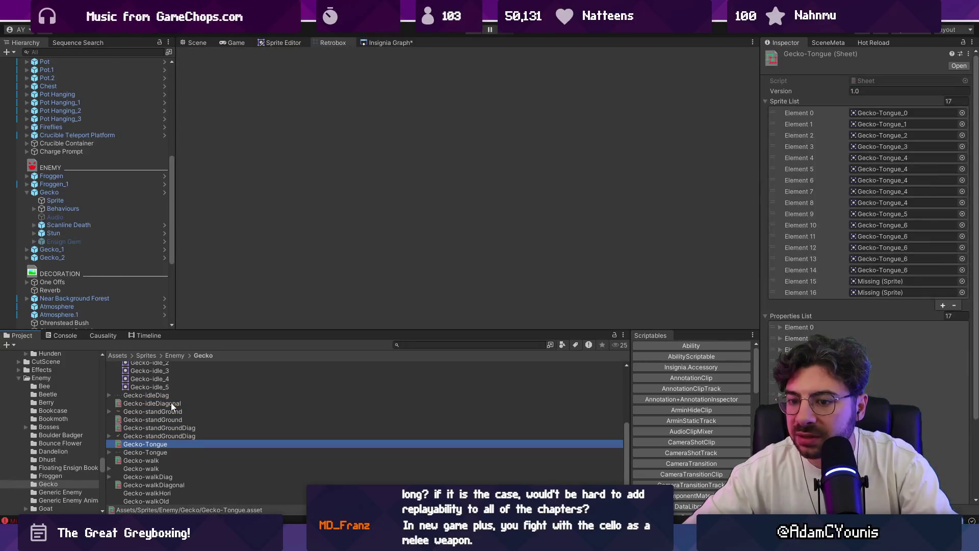
Step: Shrink the Gecko-Tongue Sprite List and Properties List to 15 entries each
scroll(876, 234, "down", 3)
scroll(868, 234, "up", 3)
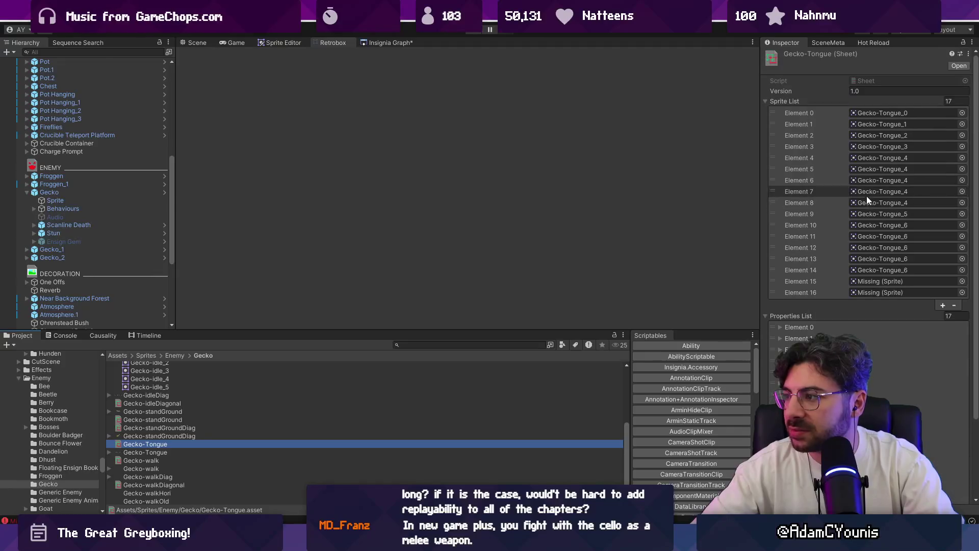
left_click(955, 103)
type("15")
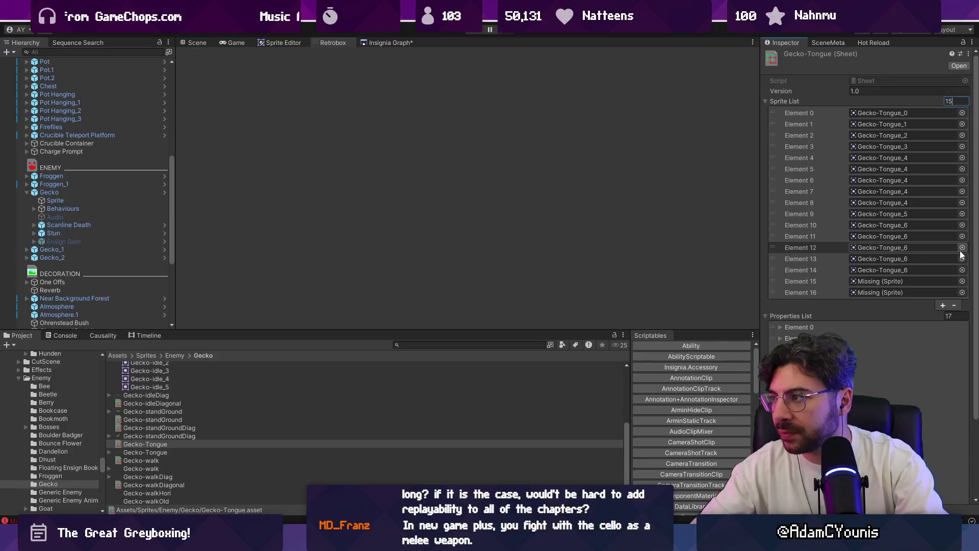
left_click(950, 314)
type("15")
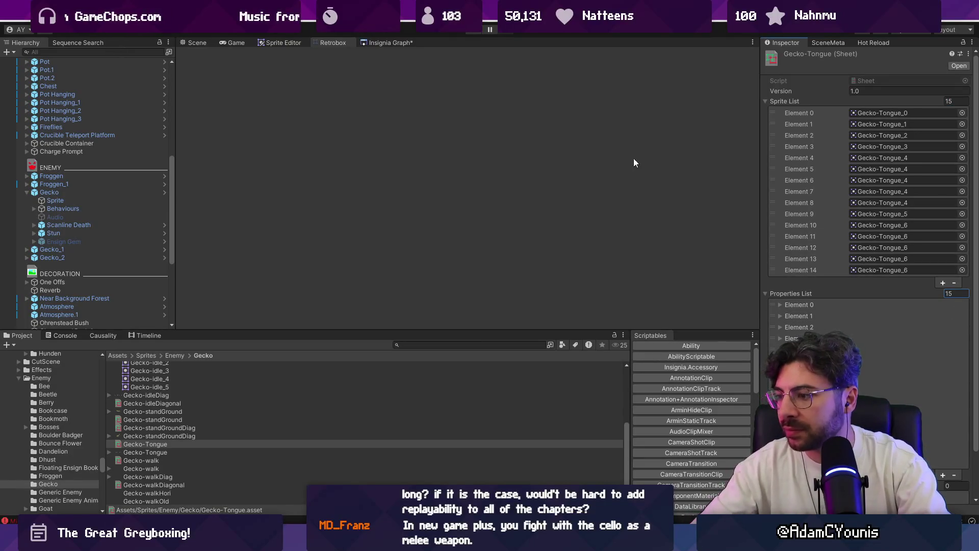
key("Return")
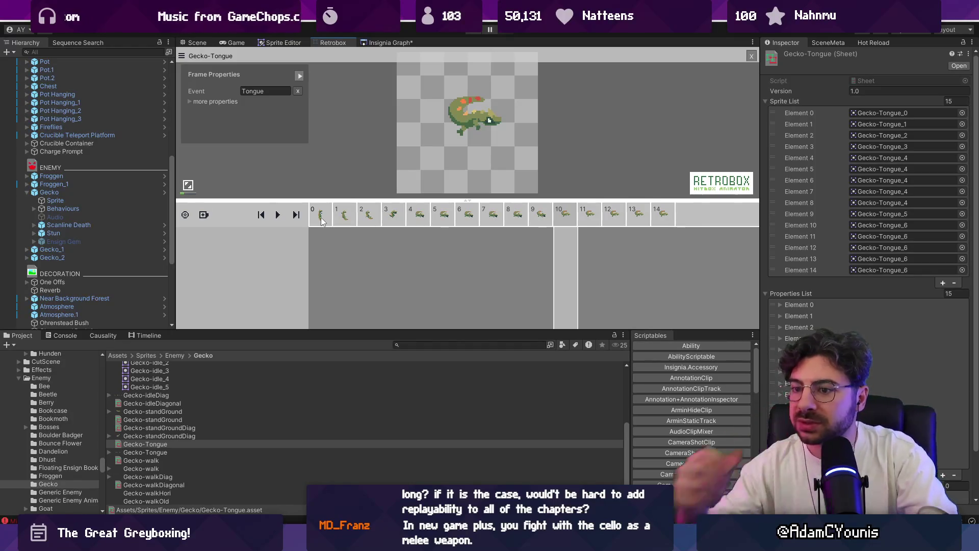
Step: Search Everything for gecko.ase and open Gecko.aseprite in Aseprite
type("geck")
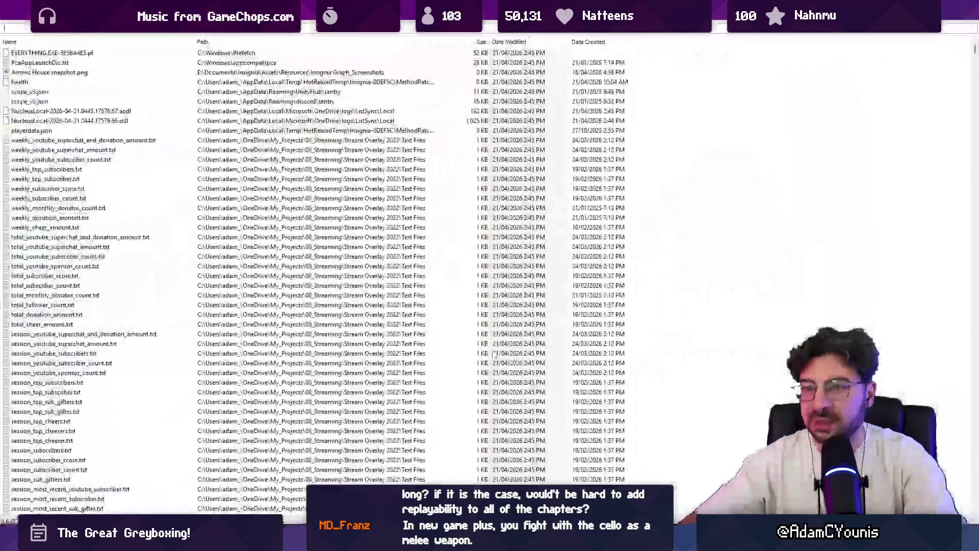
type("o.ase")
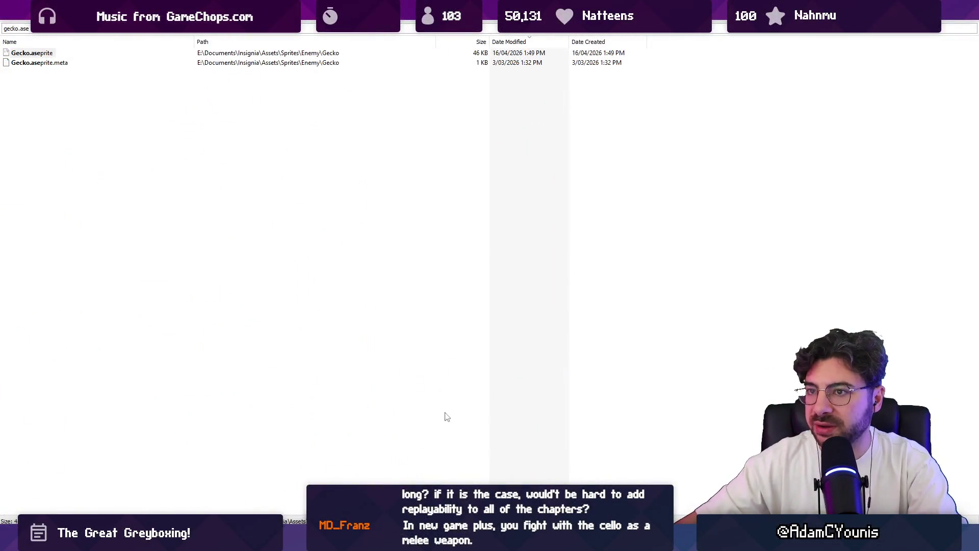
left_click(41, 53)
left_click(41, 53)
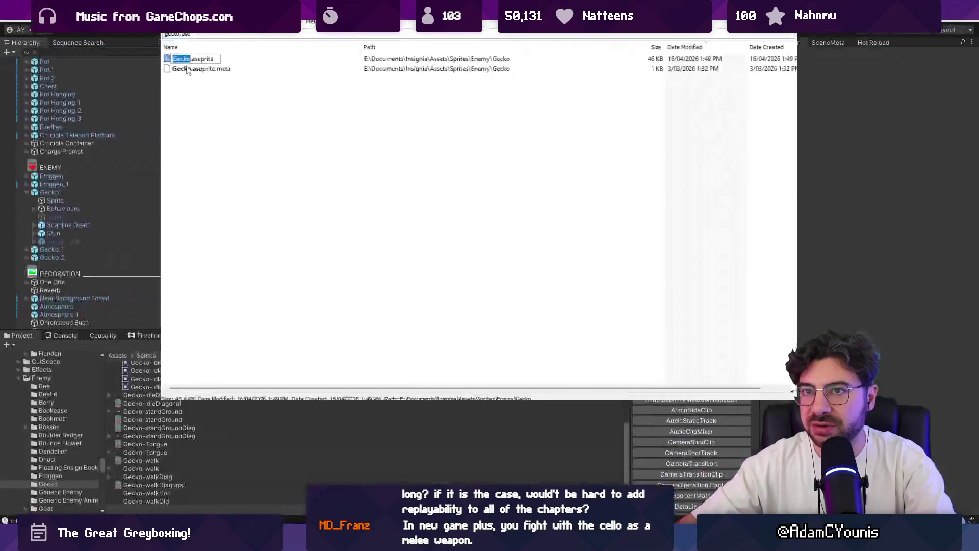
key("Escape")
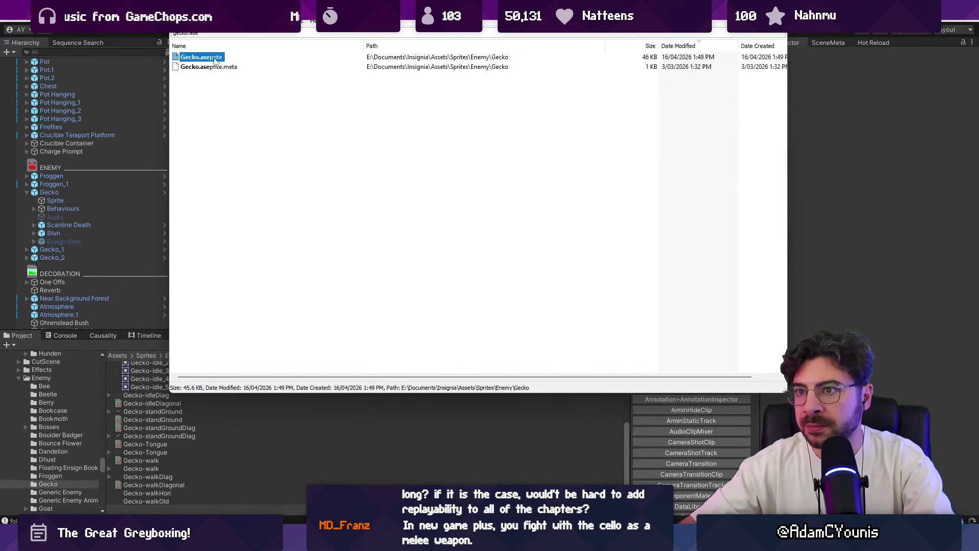
double_click(211, 60)
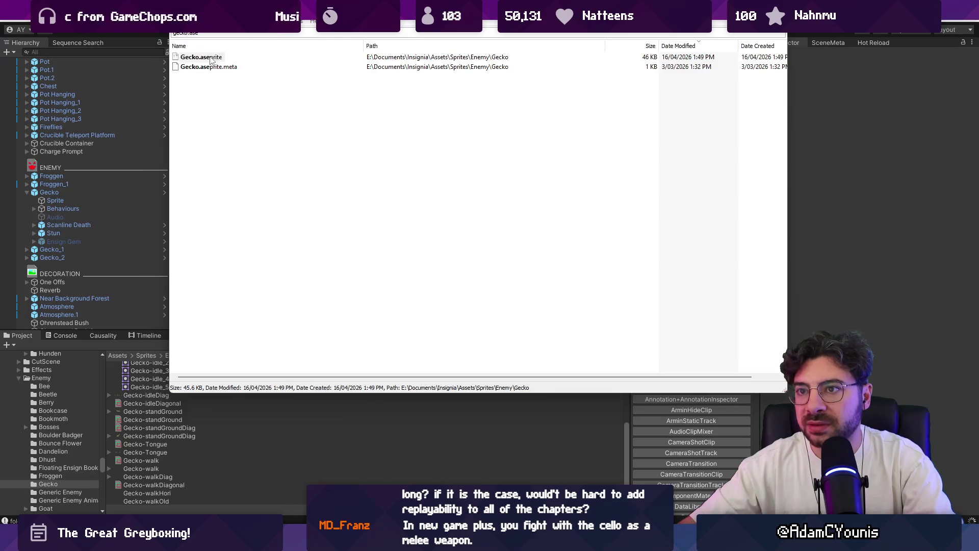
Step: Bring the Unity editor back to the front from the taskbar
left_click(178, 58)
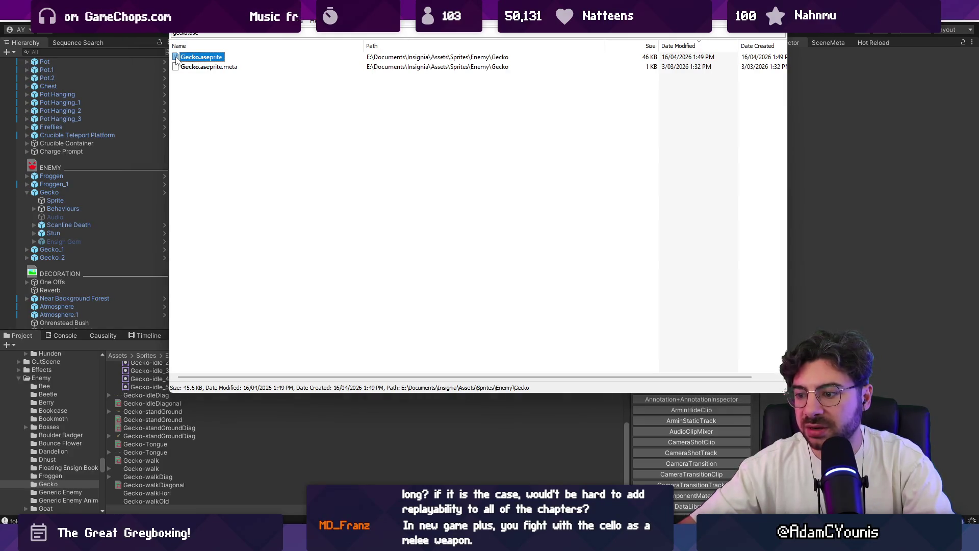
mouse_move(377, 539)
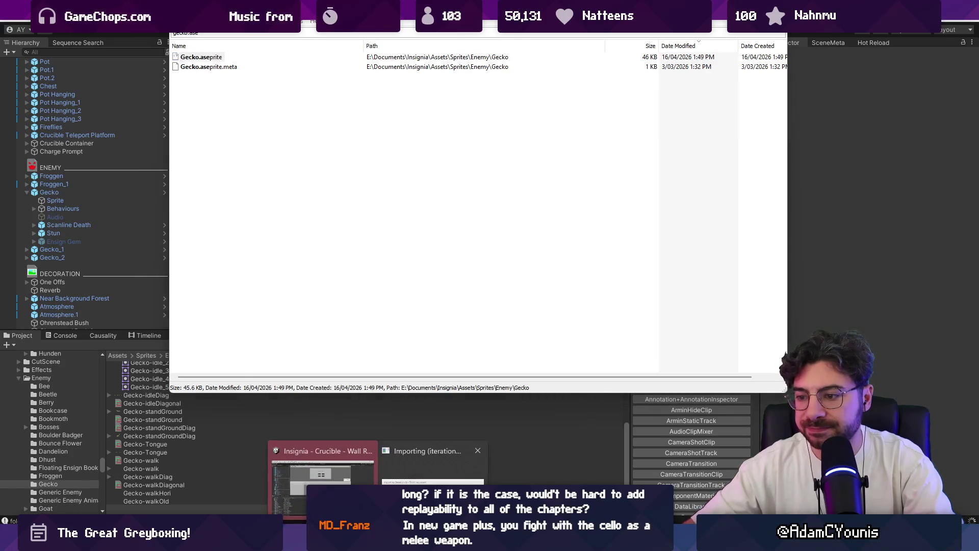
mouse_move(433, 479)
left_click(356, 475)
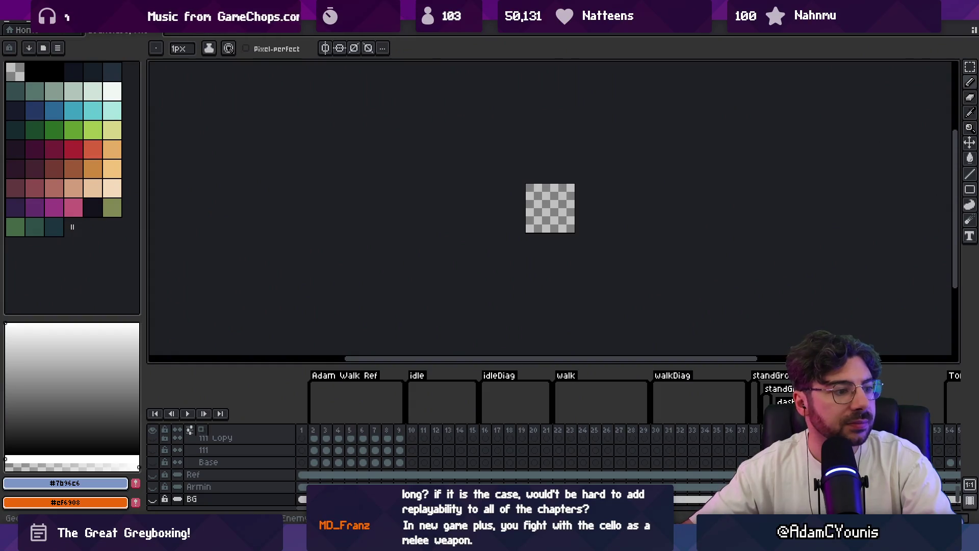
Step: Select the Tongue tag's frames 54–57 in Aseprite's timeline, then switch back to Unity
scroll(579, 212, "up", 2)
scroll(510, 464, "right", 5)
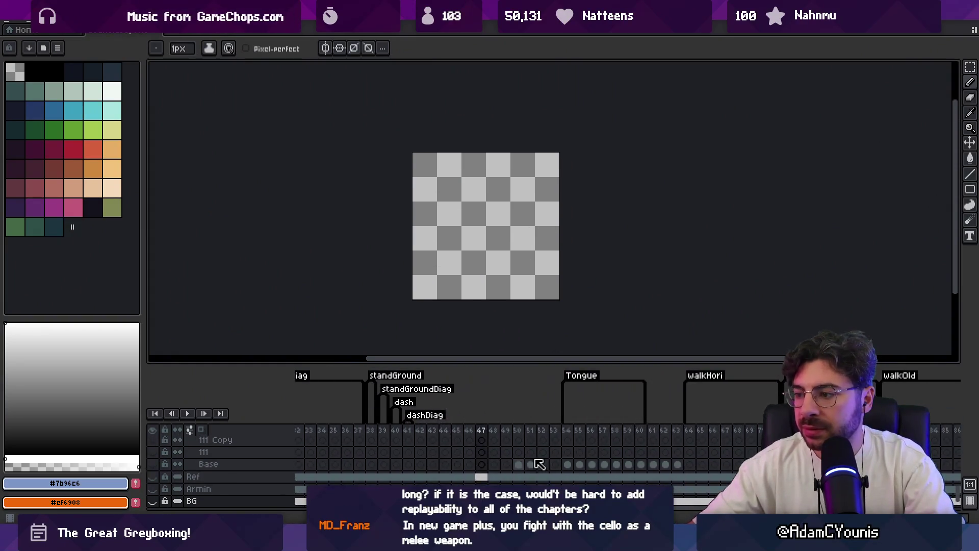
scroll(510, 464, "right", 1)
mouse_move(485, 431)
left_mouse_down()
mouse_move(529, 434)
mouse_move(515, 438)
left_mouse_up()
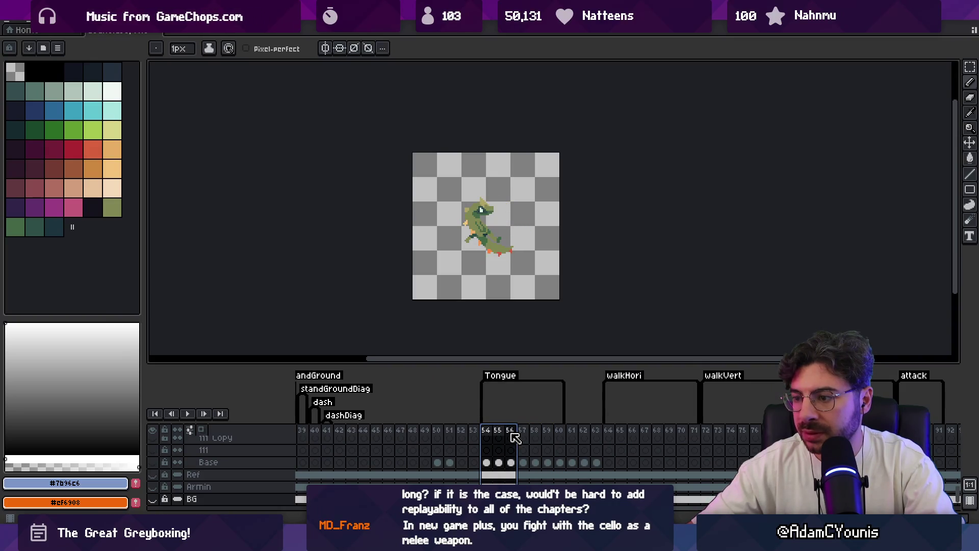
key("alt+Tab")
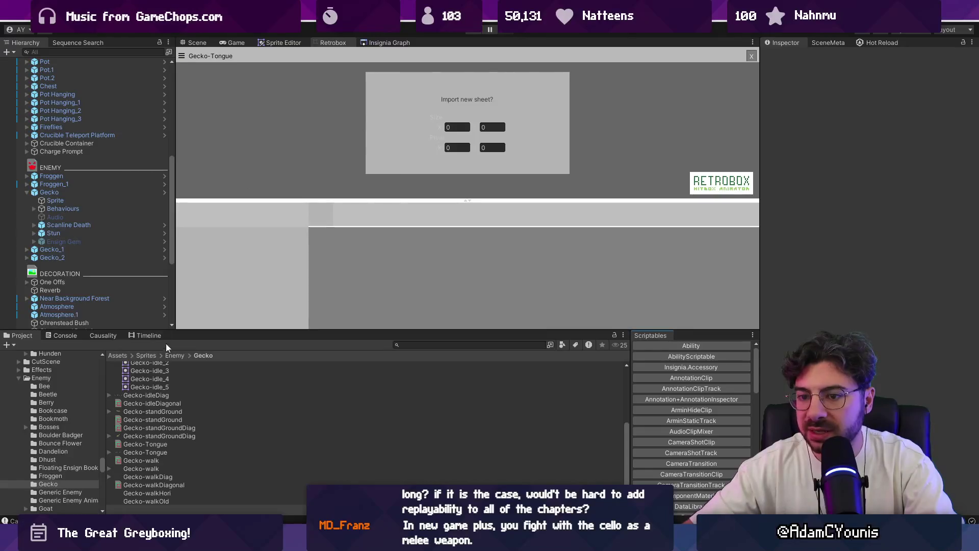
Step: Load the Gecko-Tongue sheet into Retrobox and step between its first frames
scroll(172, 436, "down", 1)
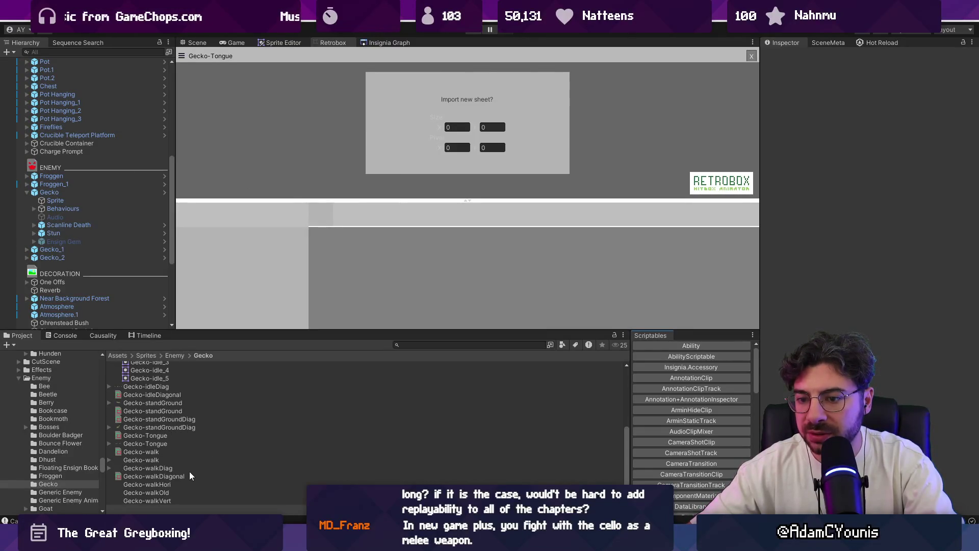
left_click(171, 435)
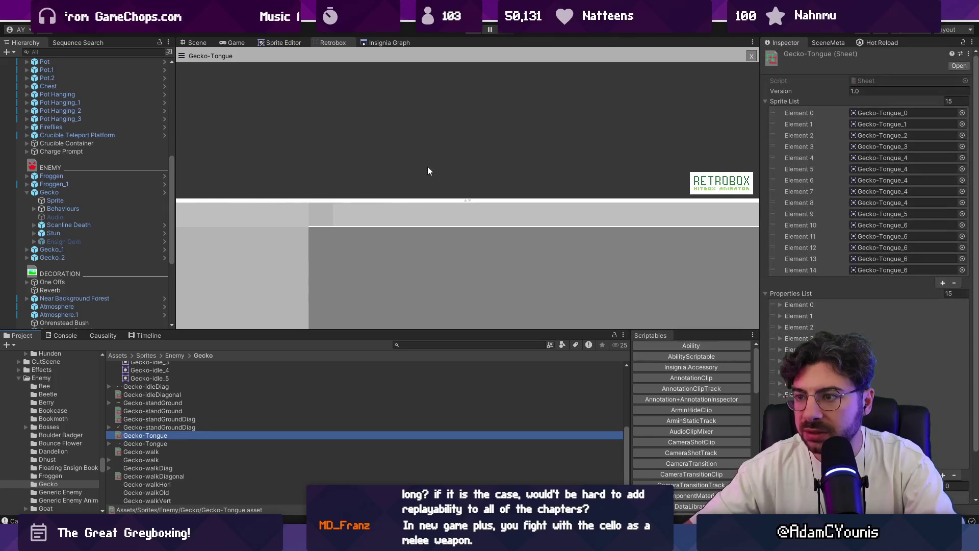
left_click(445, 173)
key("Right")
key("Right")
key("Right")
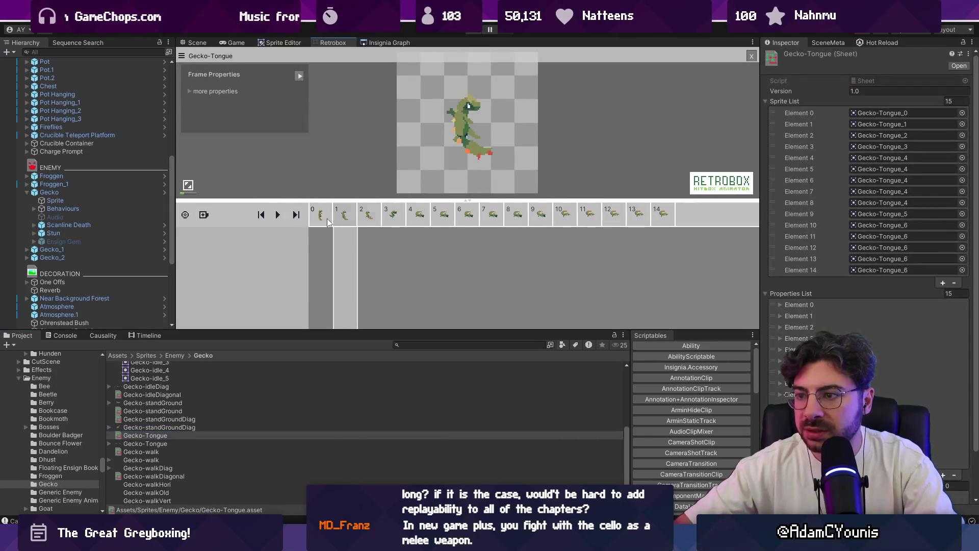
key("Left")
key("Left")
key("Right")
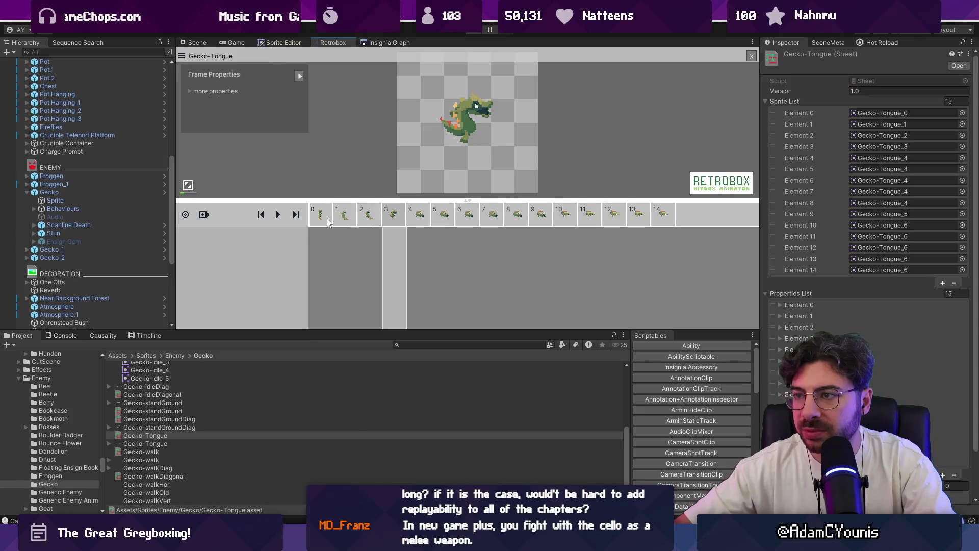
key("Left")
key("Left")
key("Left")
key("Left")
key("Right")
key("Right")
key("Right")
key("Right")
key("Left")
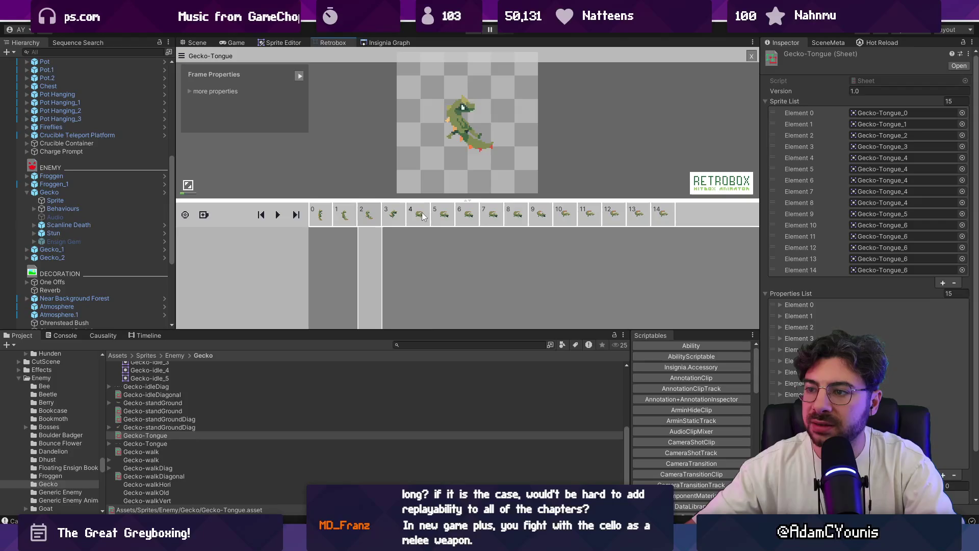
Step: Compare tongue frames 2–8, including the TargetLock frame, and bring up Element 4's sprite picker
left_click(422, 216)
left_click(398, 218)
left_click(365, 219)
key("Right")
key("Right")
key("Right")
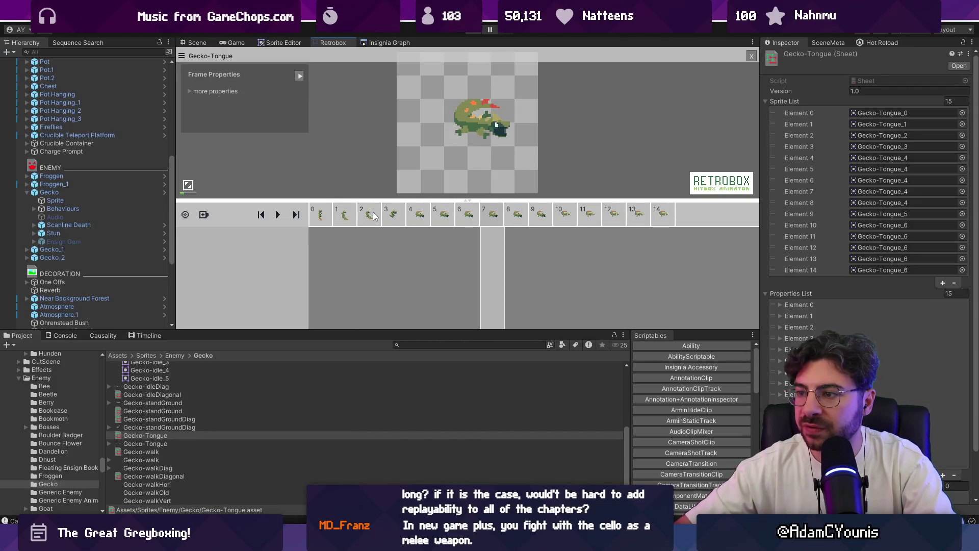
key("Left")
key("Right")
key("Right")
key("Right")
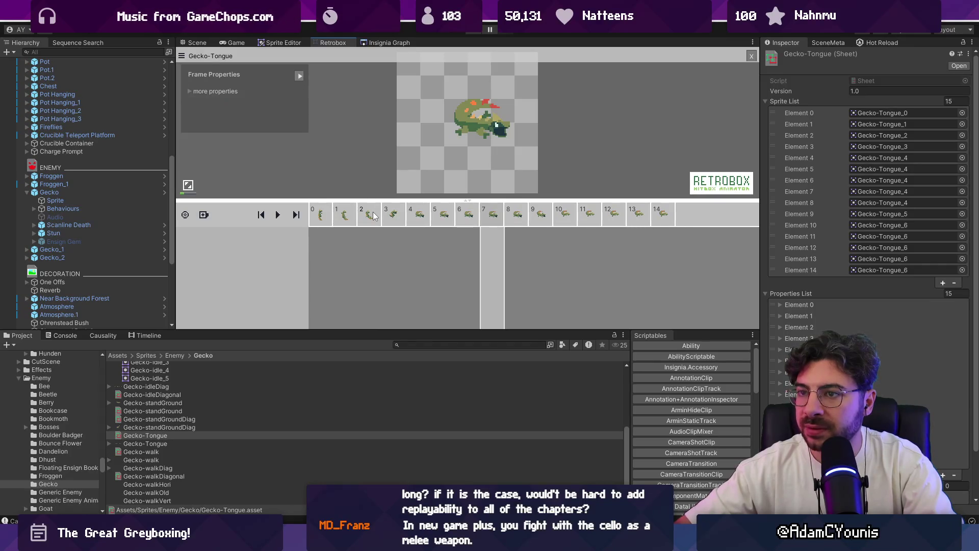
key("Left")
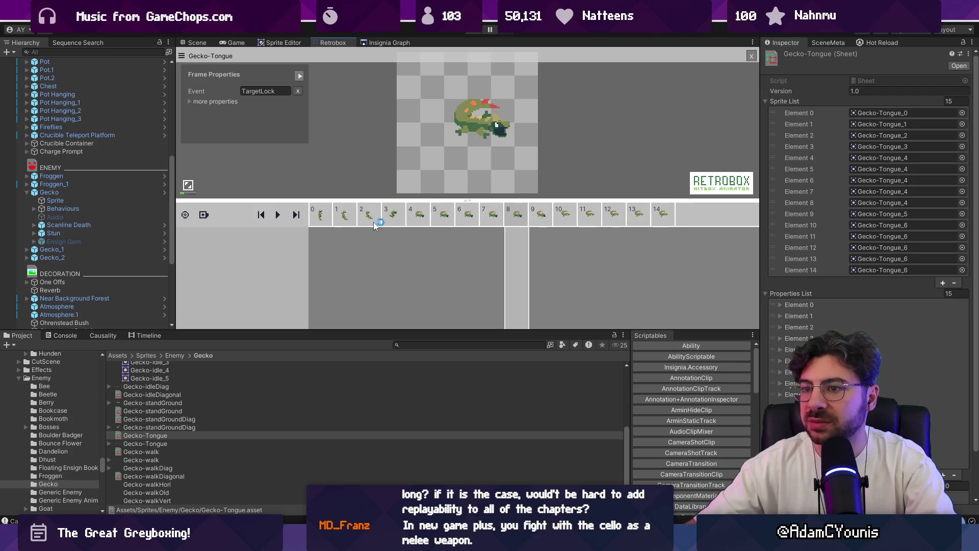
left_click(962, 158)
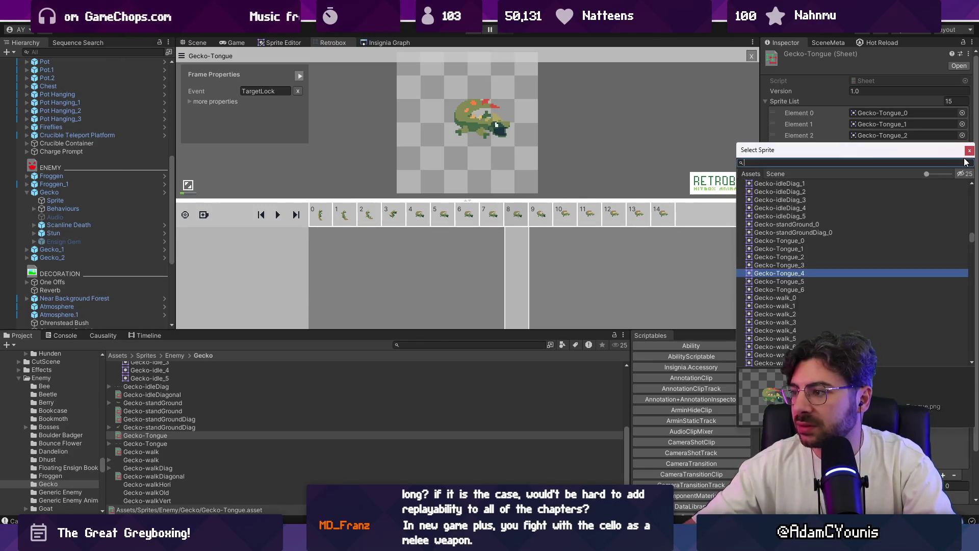
Step: Set sprite list Elements 4 and 5 to Gecko-Tongue_2
key("Up")
key("Up")
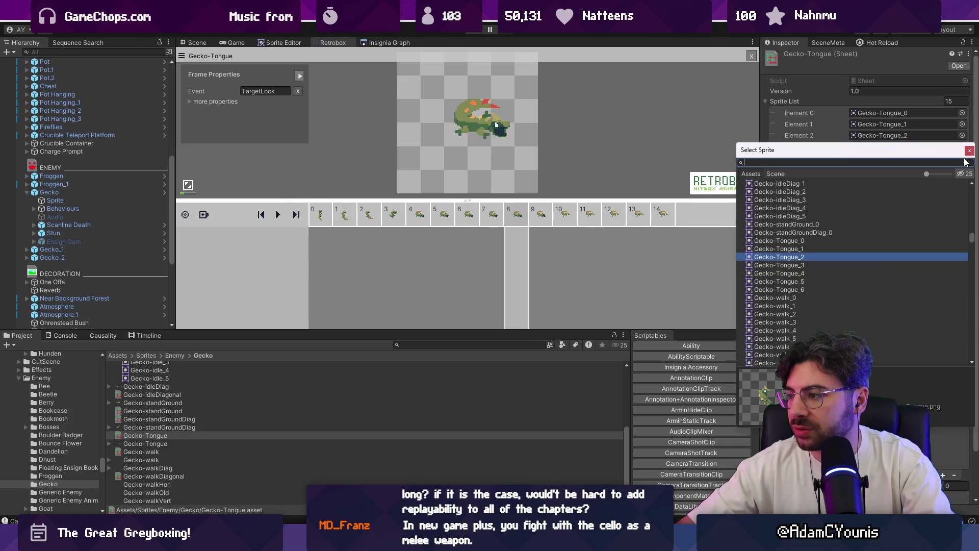
key("Return")
left_click(965, 162)
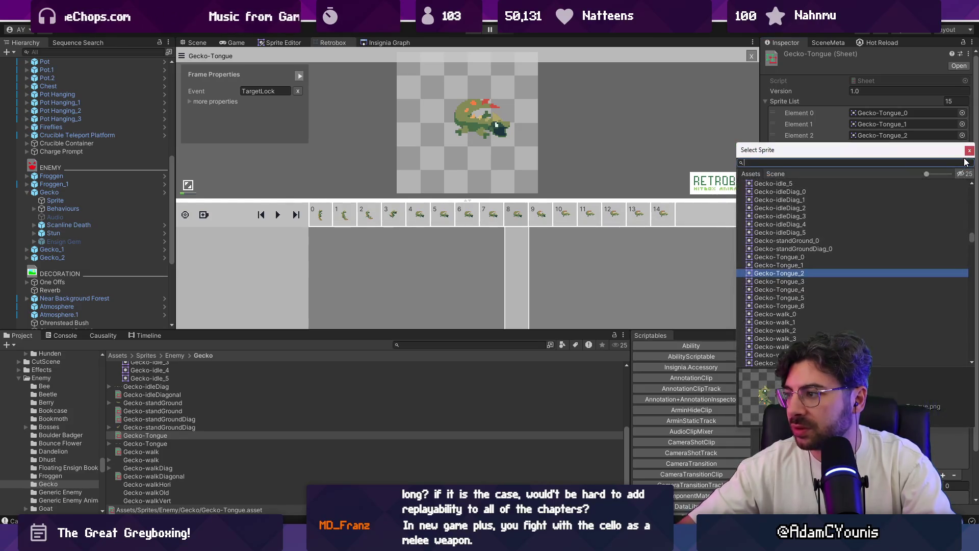
key("Down")
key("Down")
key("Return")
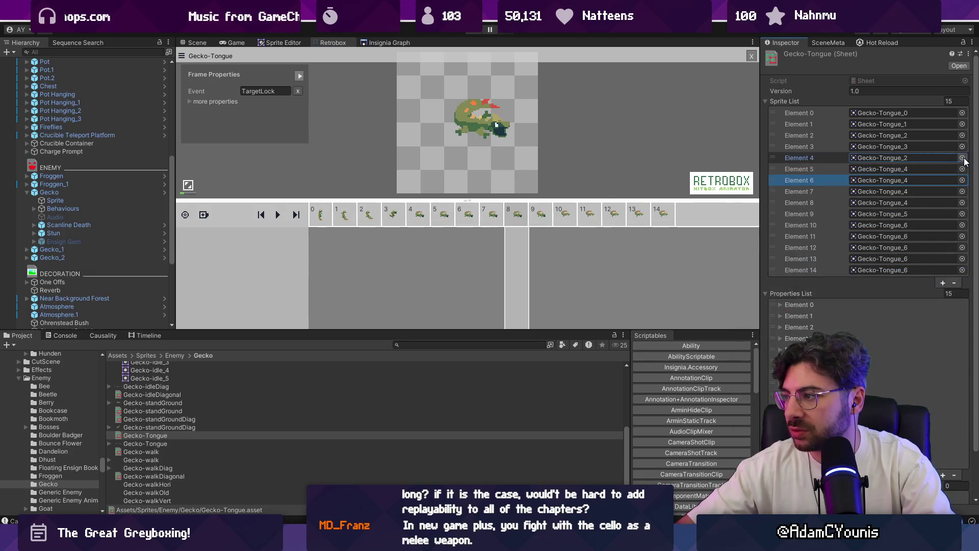
left_click(961, 169)
key("Up")
key("Up")
key("Return")
Step: Set sprite list Elements 6, 7 and 8 to Gecko-Tongue_2
left_click(962, 179)
key("Up")
key("Up")
key("Return")
left_click(961, 192)
key("Up")
key("Up")
key("Return")
key("Down")
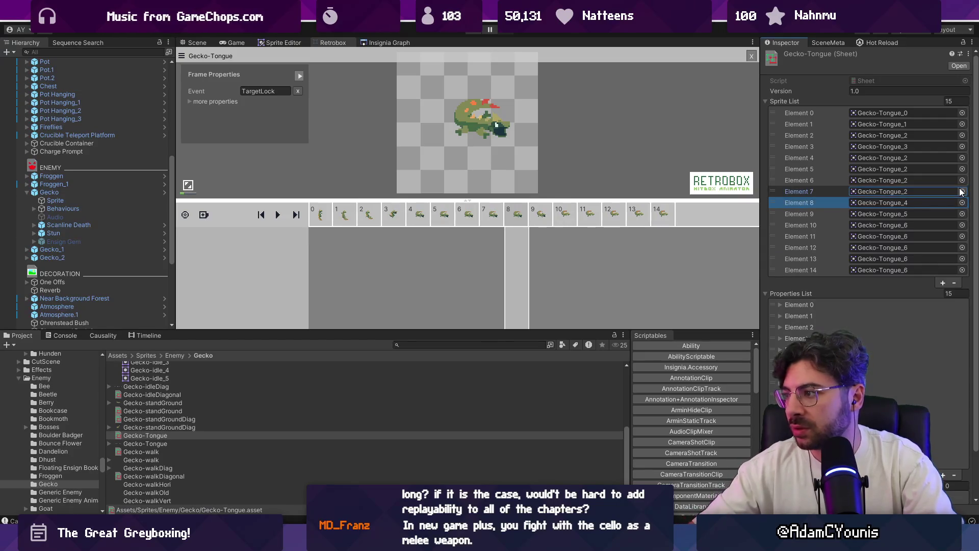
left_click(961, 202)
key("Up")
key("Up")
key("Return")
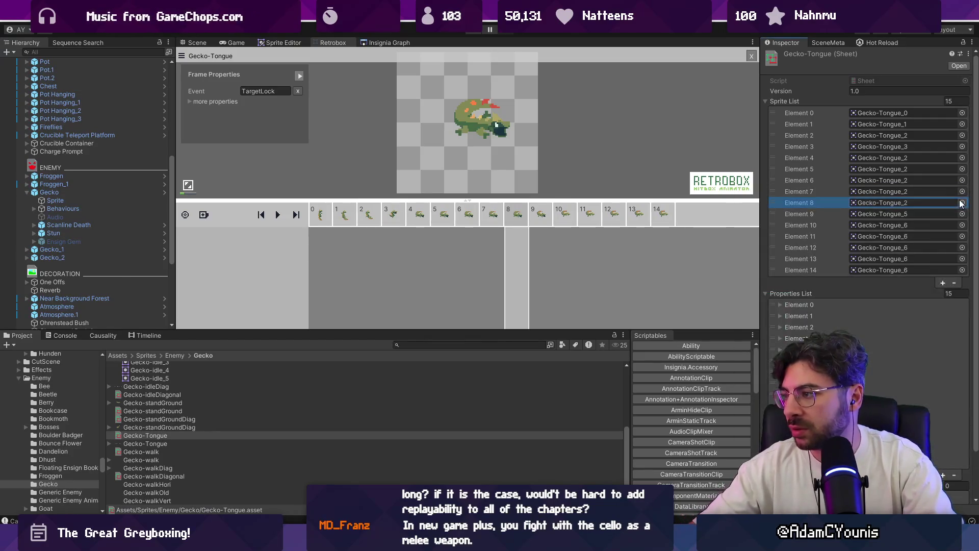
Step: Assign Gecko-Tongue_3 to Element 9 and Gecko-Tongue_4 to Element 10, then check frame 3
left_click(962, 214)
key("Up")
key("Up")
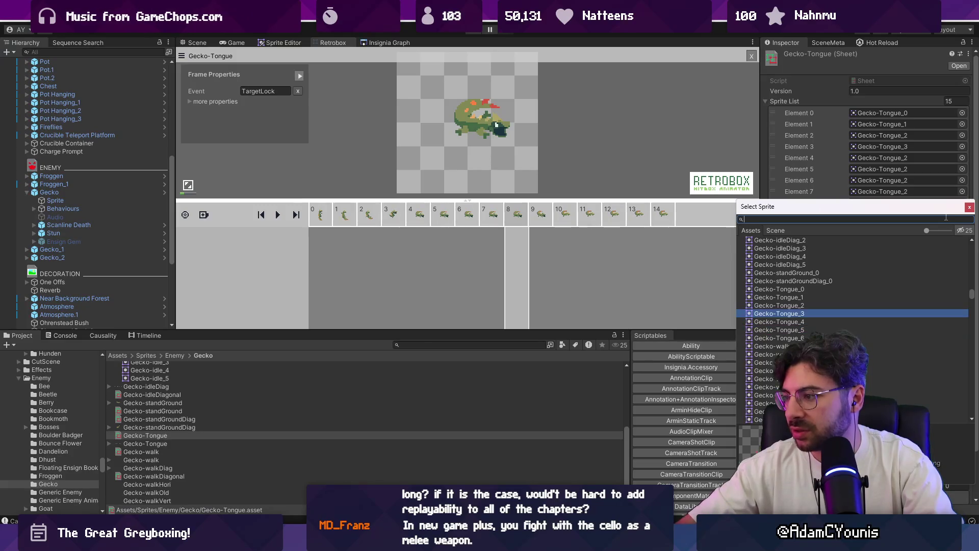
key("Return")
left_click(961, 227)
key("Up")
key("Up")
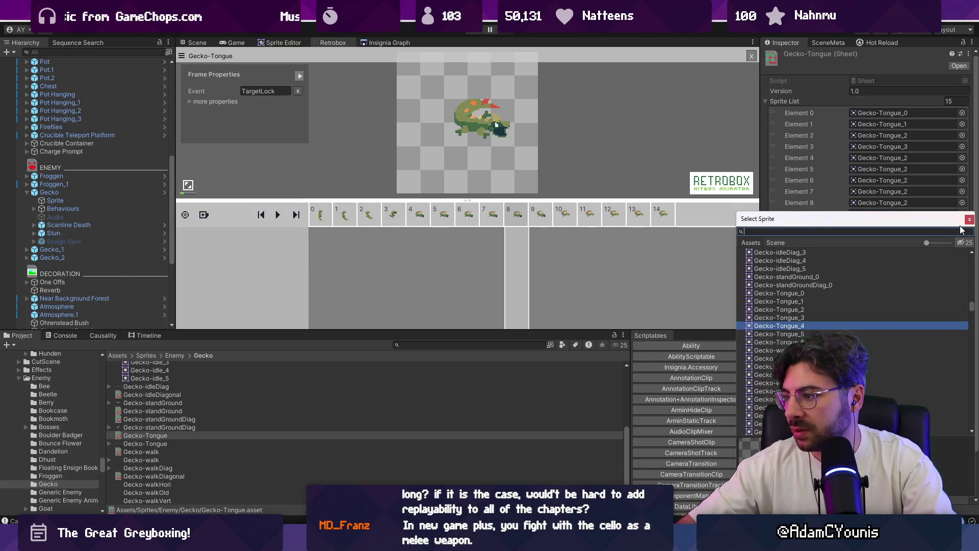
key("Return")
left_click(320, 220)
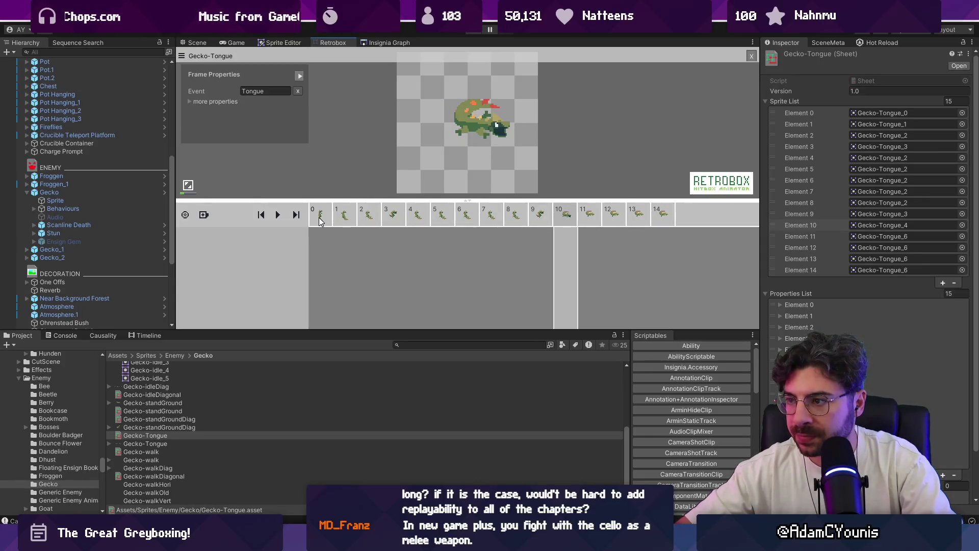
left_click(963, 225)
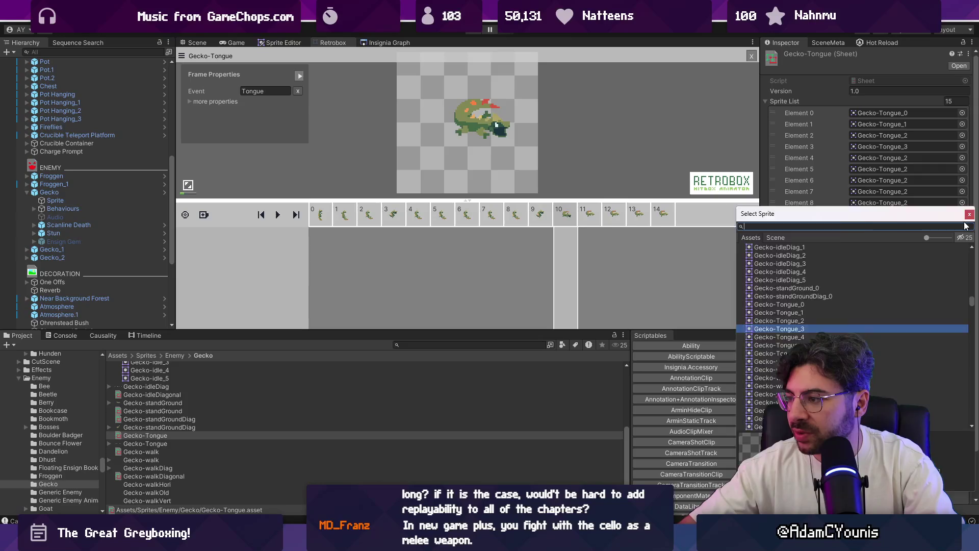
Step: Compare frames 9–11 and assign Gecko-Tongue_4 to Element 10
key("Escape")
left_click(538, 217)
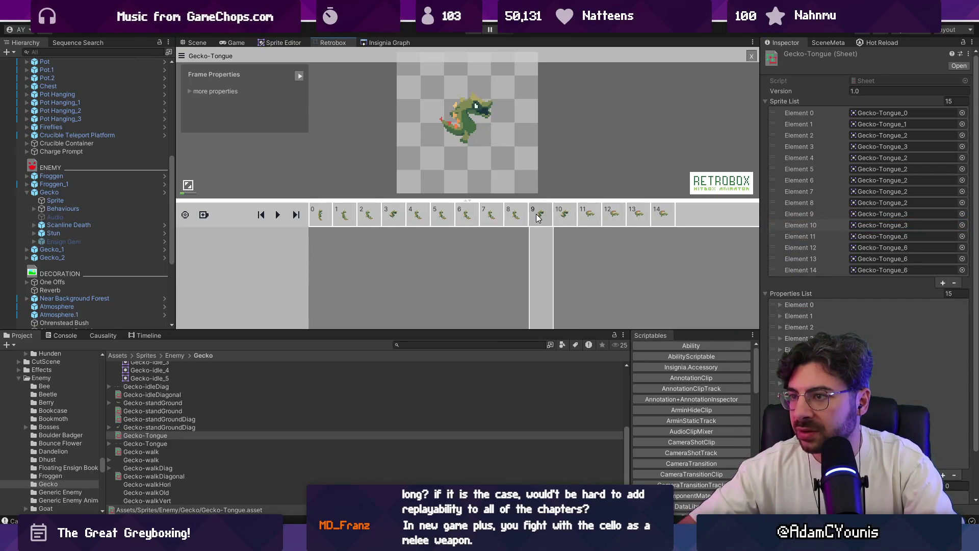
key("space")
left_click(564, 216)
left_click(963, 226)
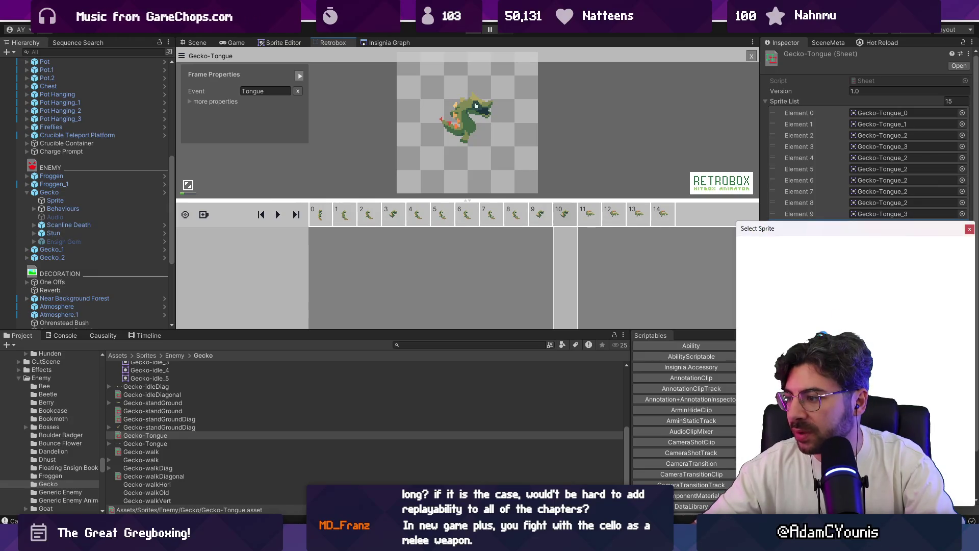
double_click(937, 356)
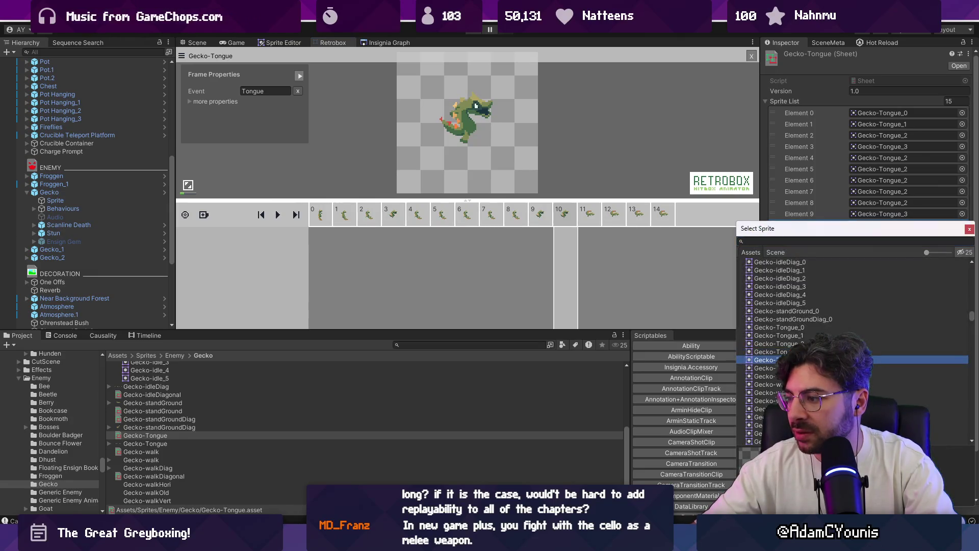
Step: Step back and forth between frames 9 and 10 to check the new pose
left_click(541, 218)
key("Right")
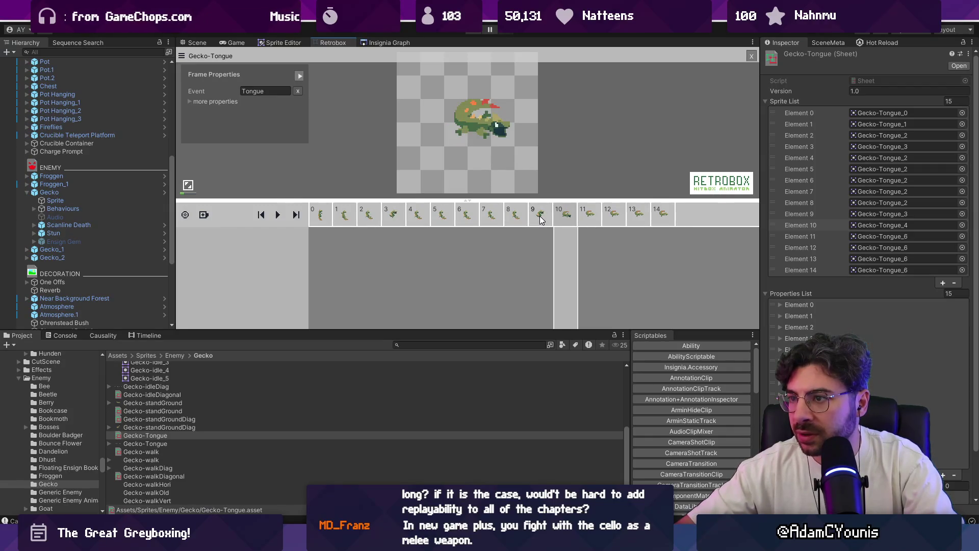
key("Left")
key("Left")
key("Left")
key("Right")
key("Right")
key("Right")
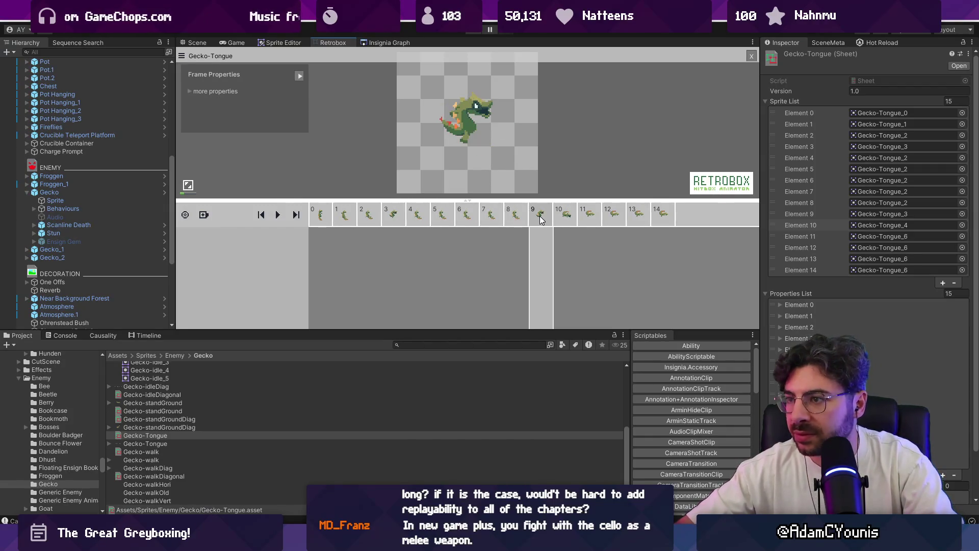
key("Left")
key("Left")
key("Right")
key("Right")
key("Right")
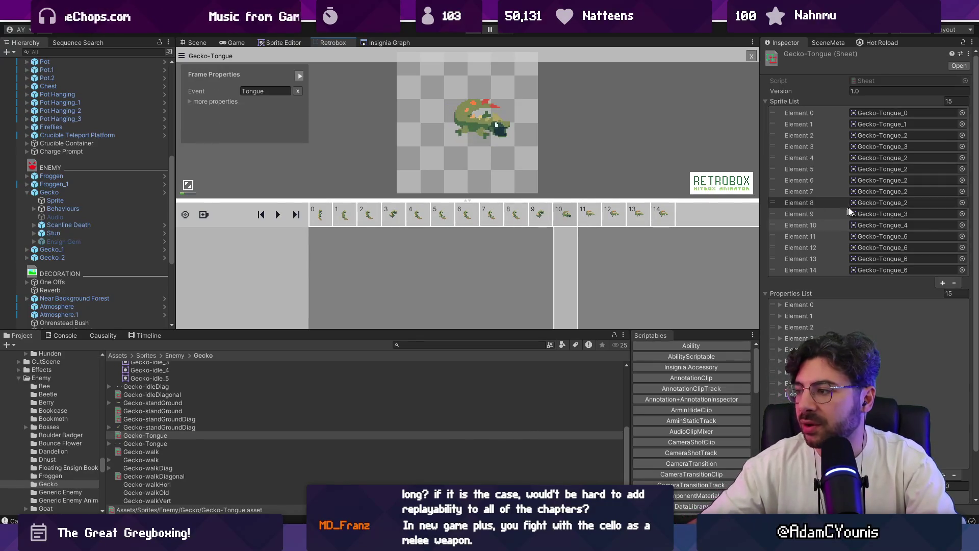
scroll(963, 209, "down", 1)
Step: Set Elements 11 and 12 to Gecko-Tongue_4 and preview the updated frames
left_click(962, 210)
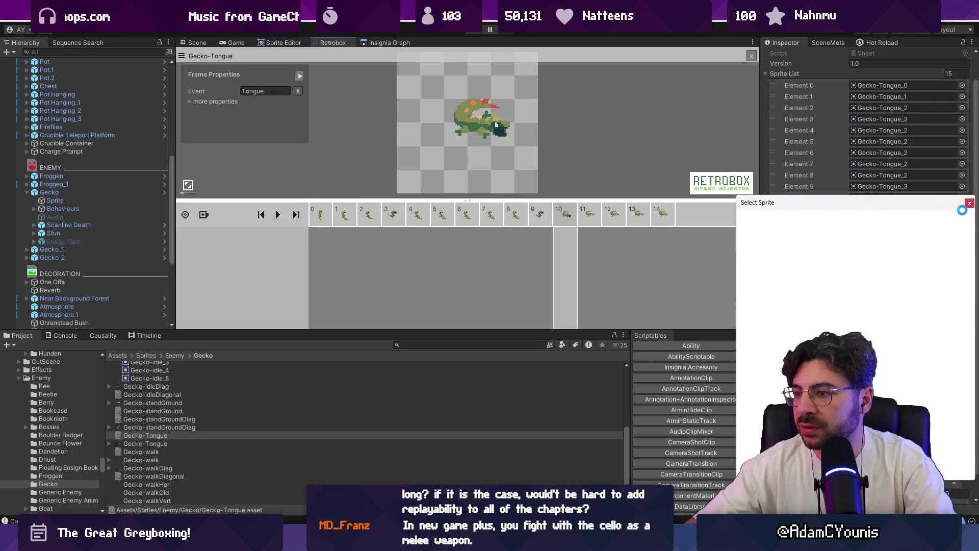
key("Return")
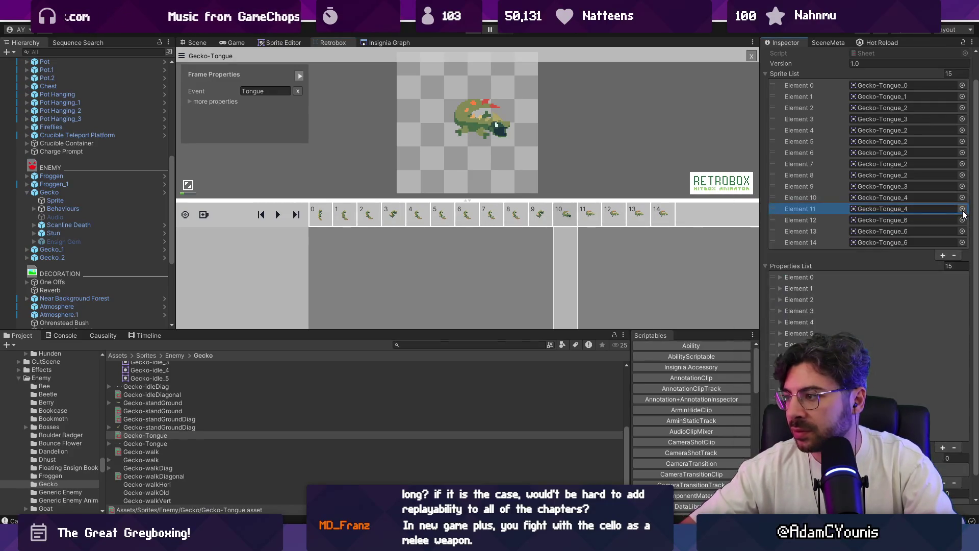
left_click(962, 220)
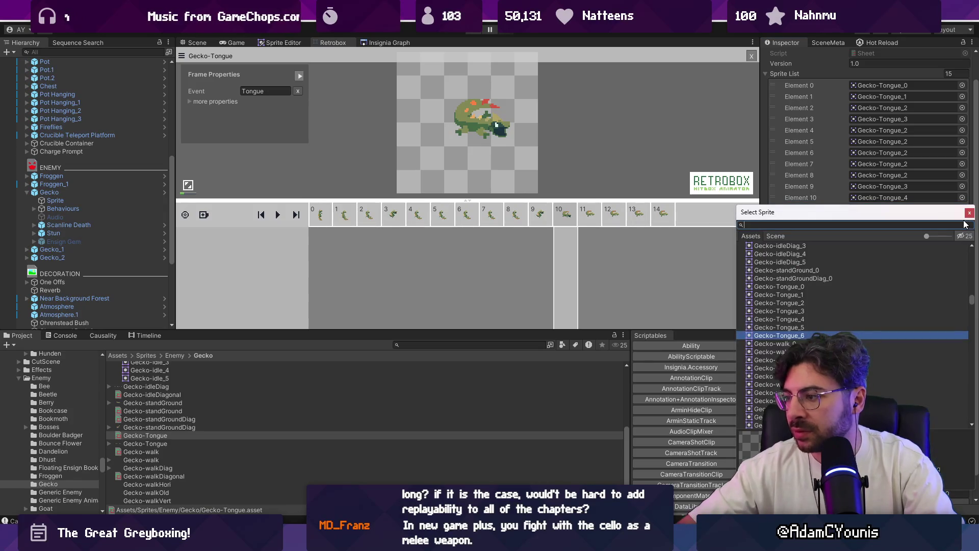
key("Up")
key("Up")
key("Return")
left_click(563, 218)
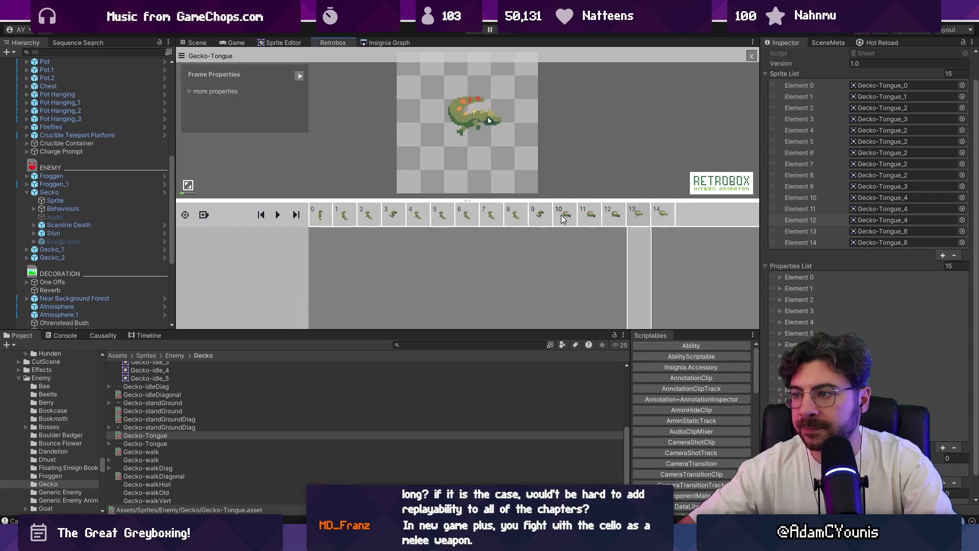
Step: Change Element 13's sprite to Gecko-Tongue_5
left_click(963, 231)
key("Up")
key("Up")
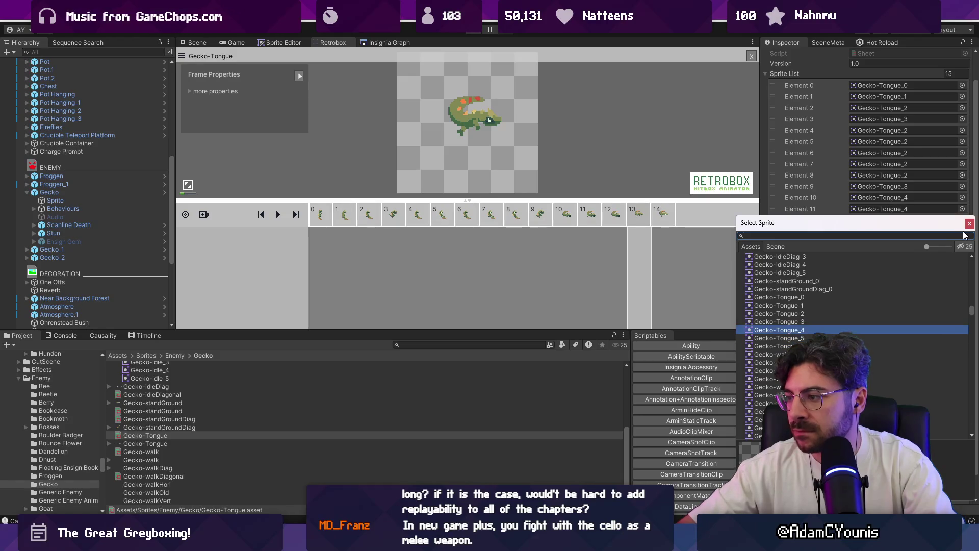
key("Down")
key("Return")
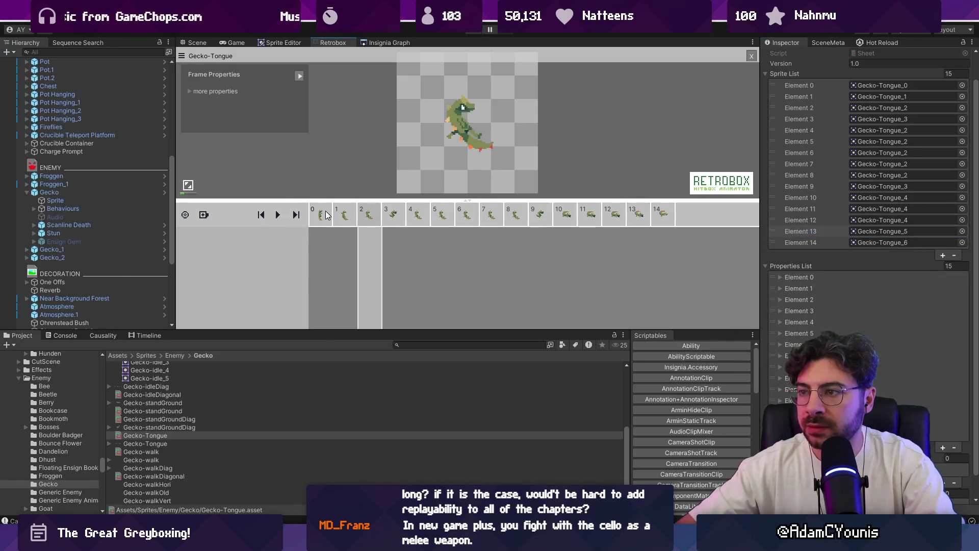
Step: Set Element 3 to Gecko-Tongue_2 and return to the first frame
left_click(963, 119)
left_click(962, 119)
key("Up")
key("Up")
key("Down")
key("Return")
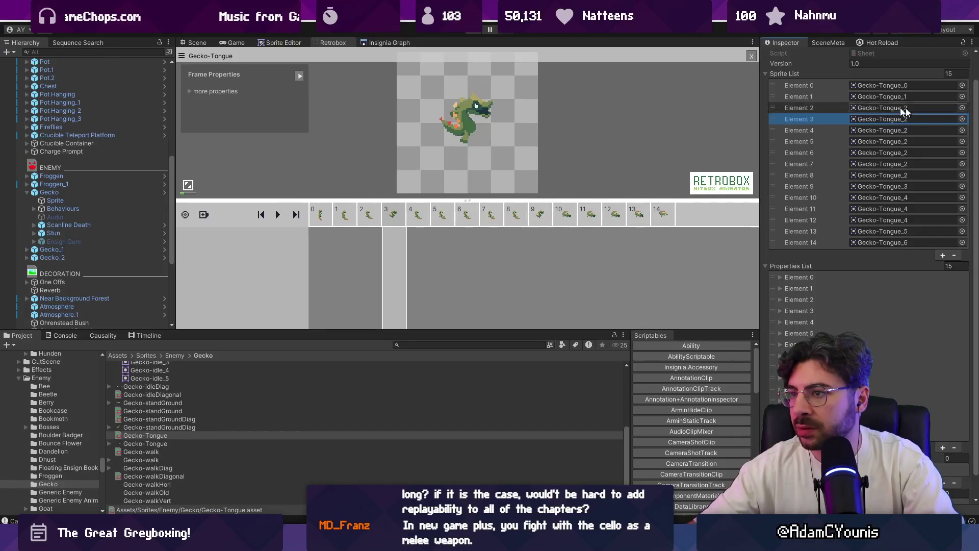
left_click(547, 129)
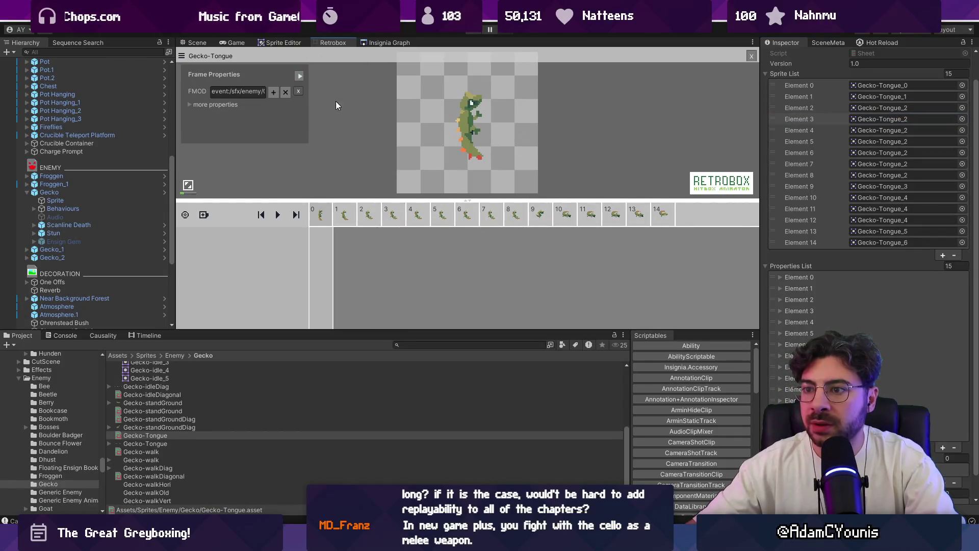
left_click(474, 31)
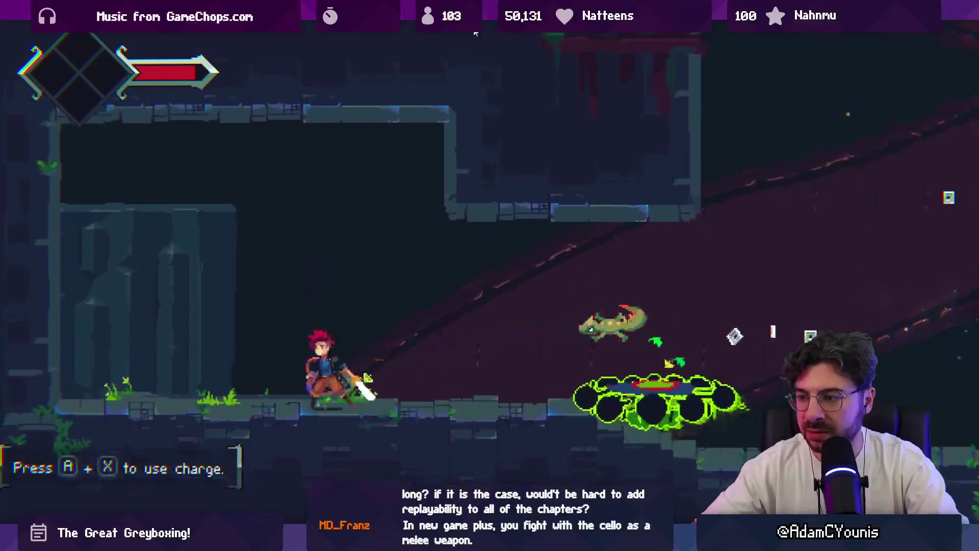
left_click(489, 32)
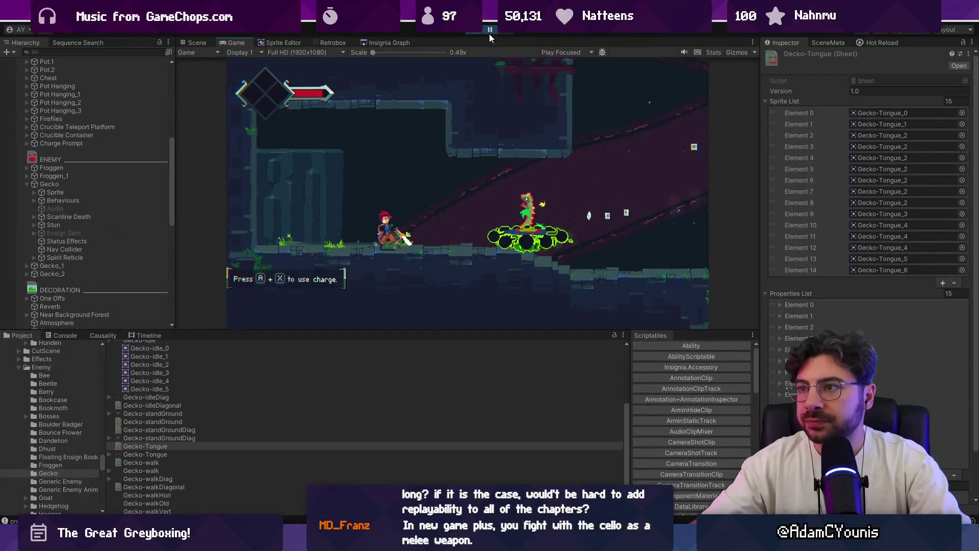
key("ctrl+p")
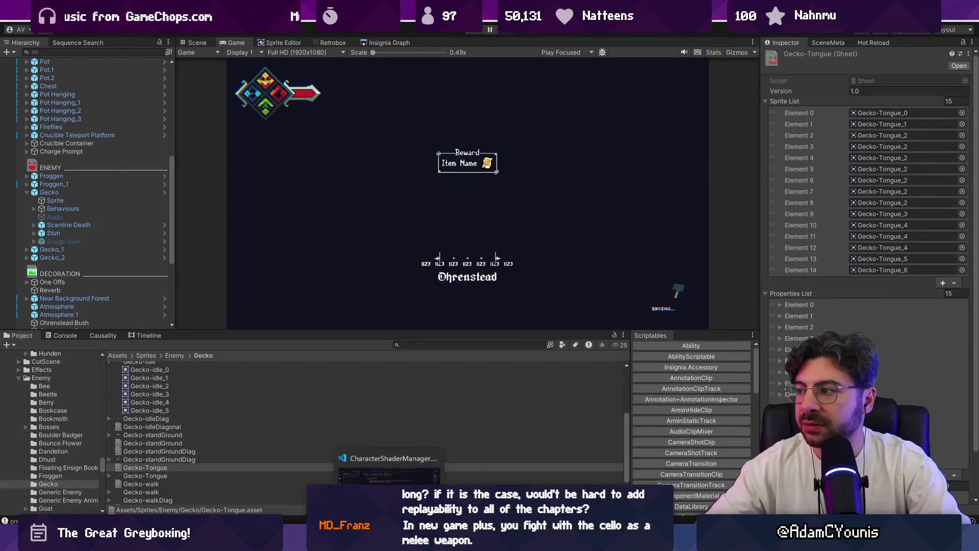
key("alt+Tab")
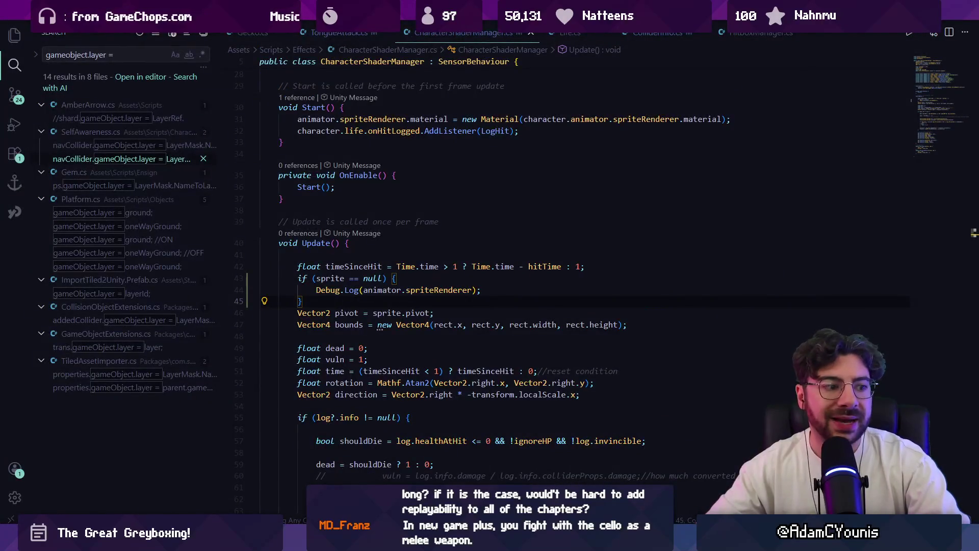
key("alt+Tab")
left_click(333, 43)
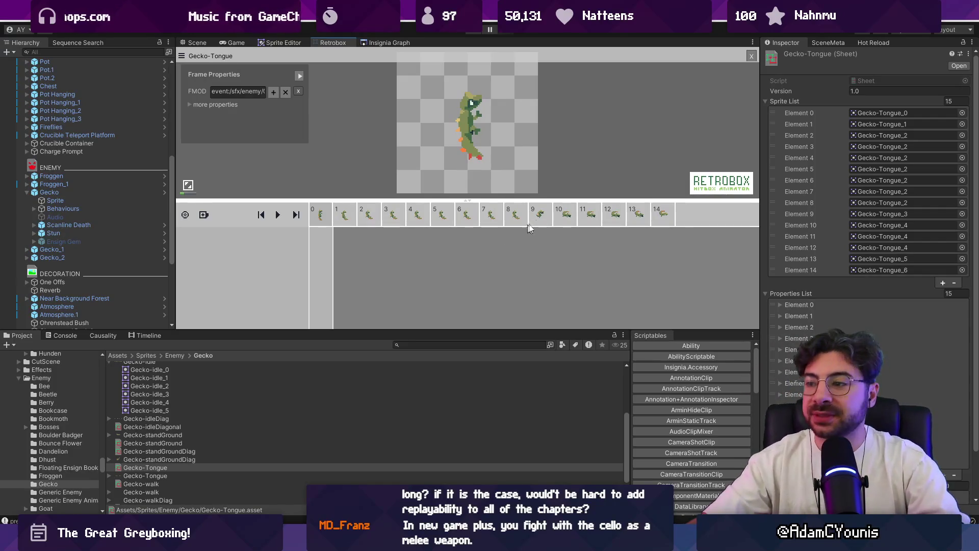
mouse_move(516, 217)
left_mouse_down()
mouse_move(615, 219)
mouse_move(600, 220)
left_mouse_up()
Step: Duplicate frame 12 five times so Gecko-Tongue_4 holds across Elements 10–17 of 20
right_click(613, 214)
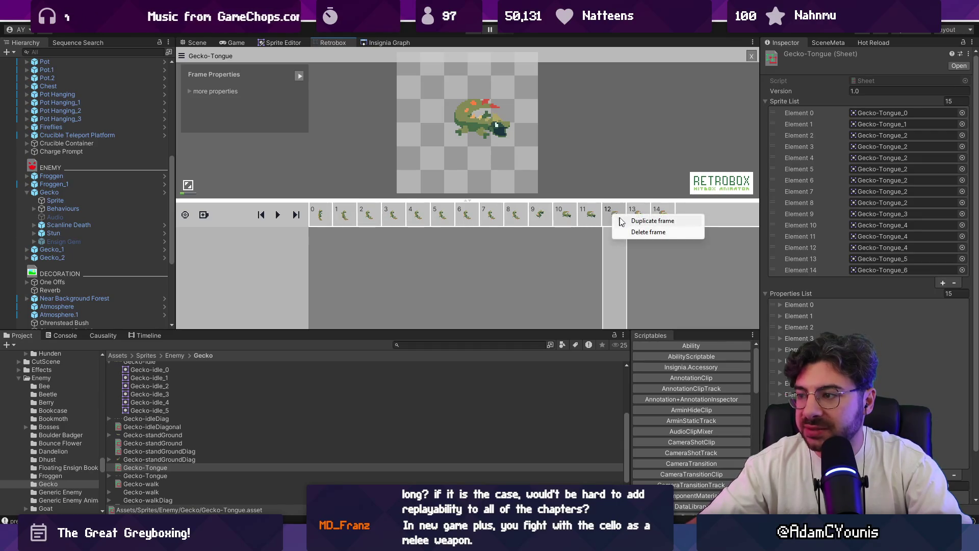
left_click(617, 220)
right_click(618, 221)
left_click(622, 223)
right_click(621, 222)
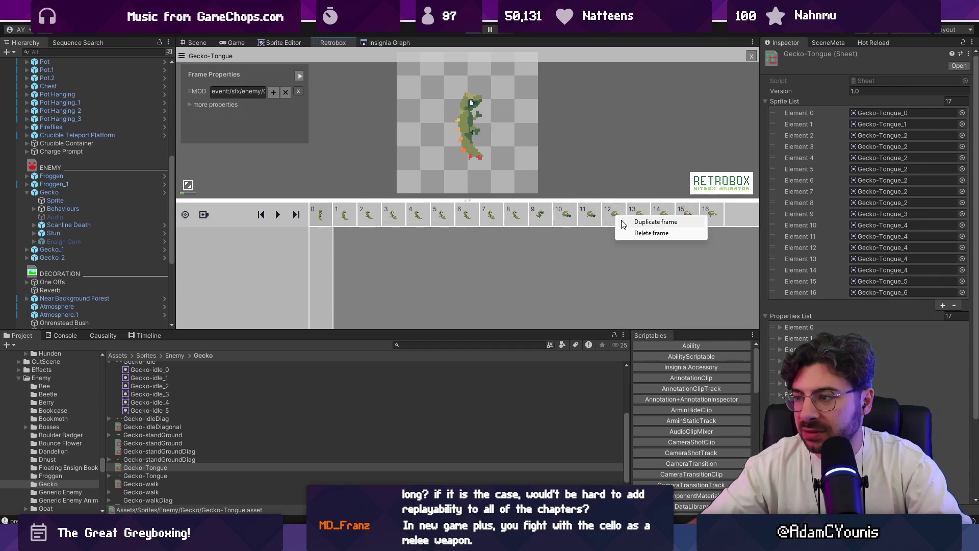
left_click(622, 223)
right_click(622, 223)
left_click(624, 224)
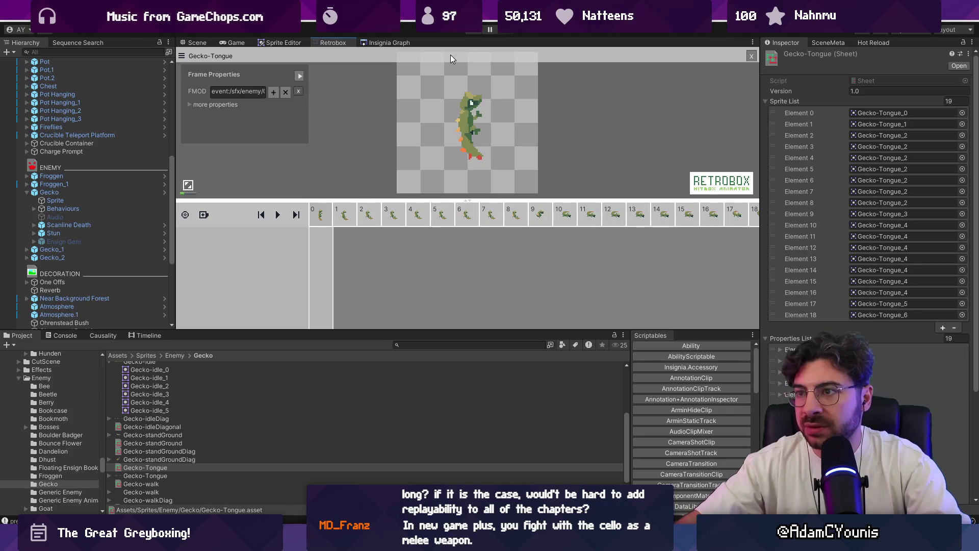
right_click(616, 220)
left_click(626, 224)
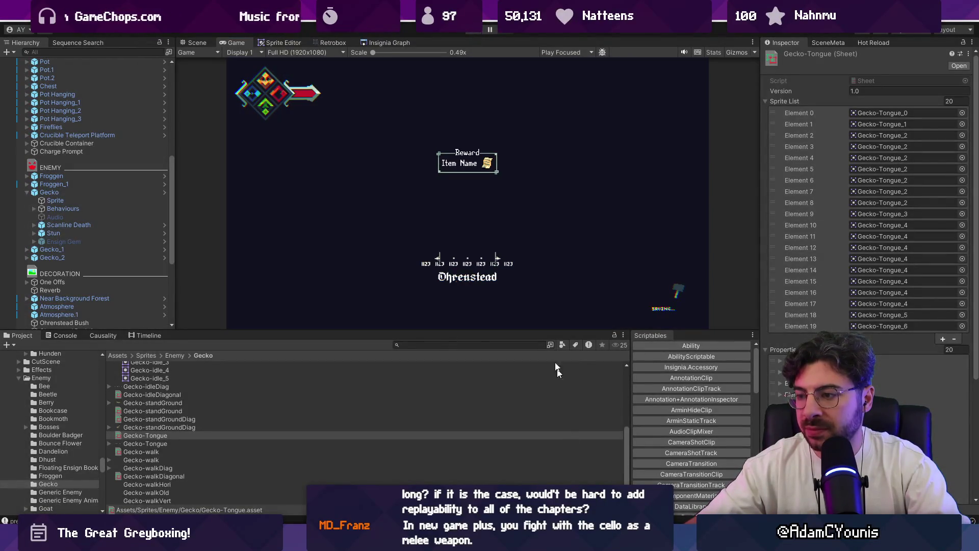
Step: Reopen the Gecko-Tongue frames, enlarge the animation panel and check frame 13's collider options
left_click(331, 42)
left_click(647, 219)
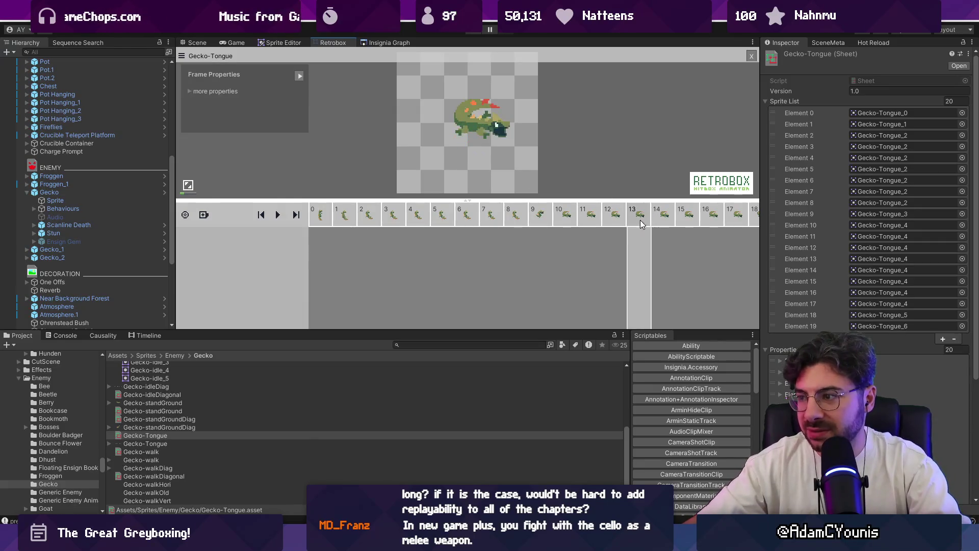
left_click_drag(421, 332, 421, 348)
left_click(204, 231)
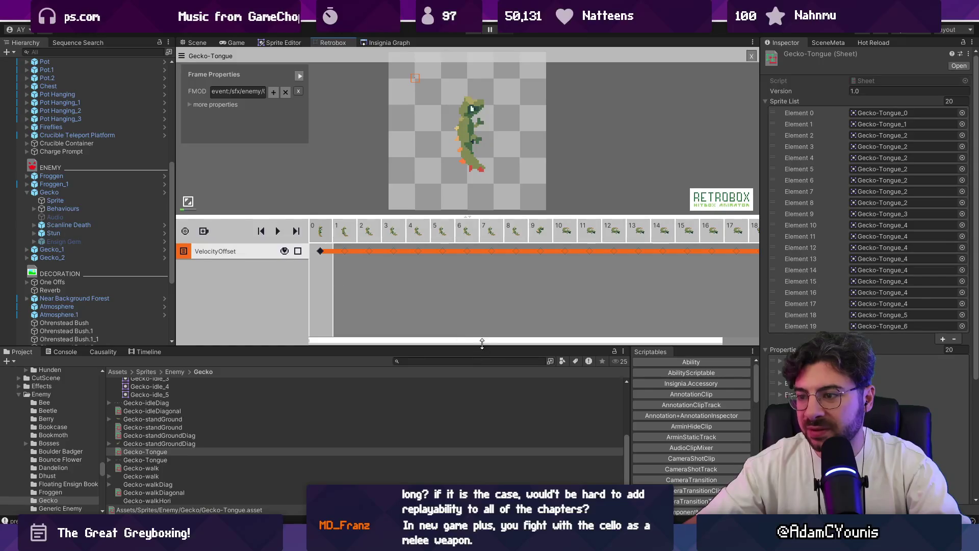
scroll(482, 344, "right", 2)
Step: Duplicate frame 15 twice and frame 17 once, extending the sheet to 23 frames
left_click(647, 232)
right_click(654, 234)
left_click(665, 236)
right_click(654, 234)
left_click(666, 238)
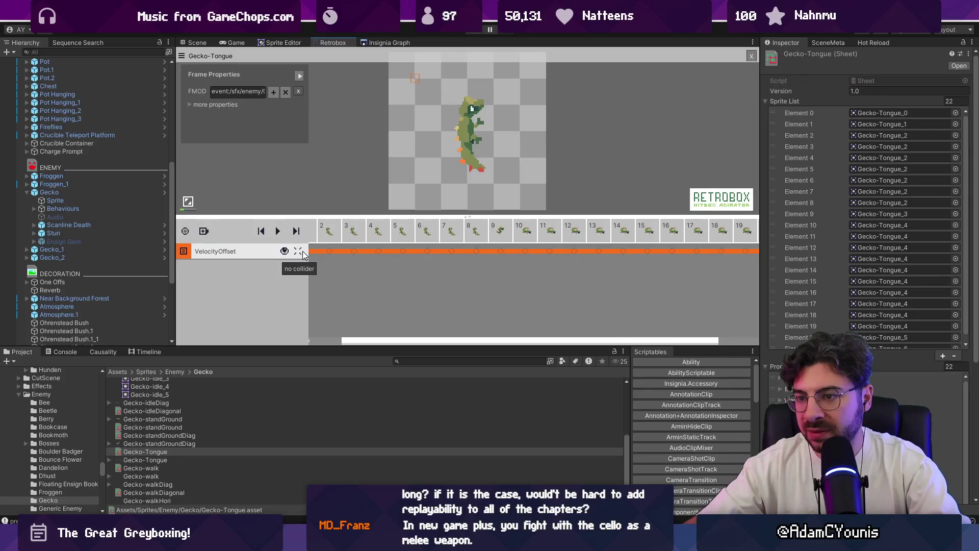
left_click(704, 233)
right_click(704, 233)
left_click(714, 237)
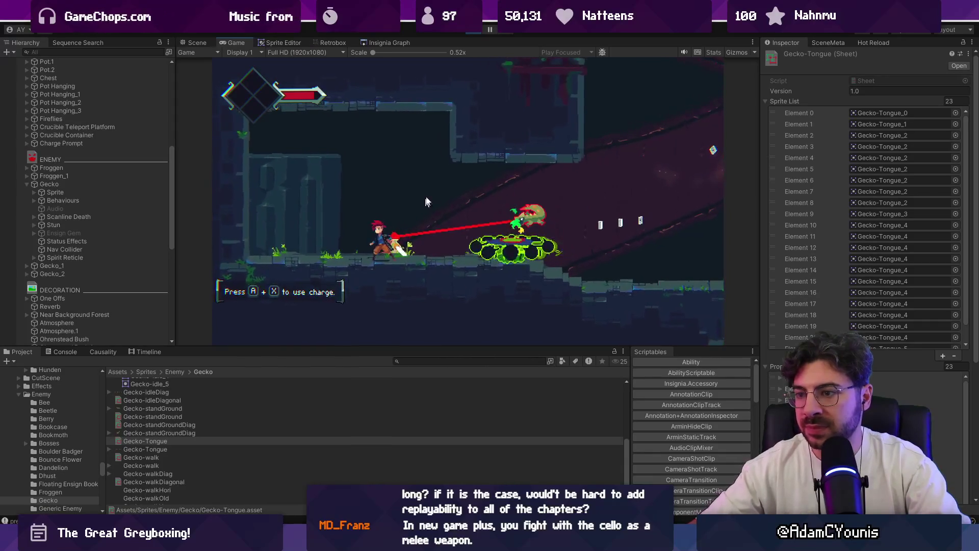
Step: Stop the playtest, reload the Gecko-Tongue frames and jump to the last frame, 22
left_click(471, 32)
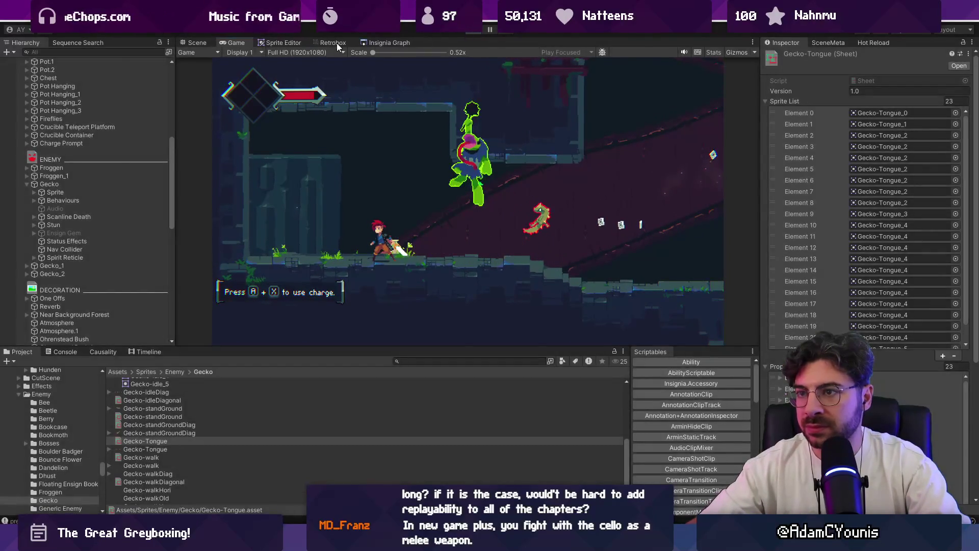
left_click(336, 42)
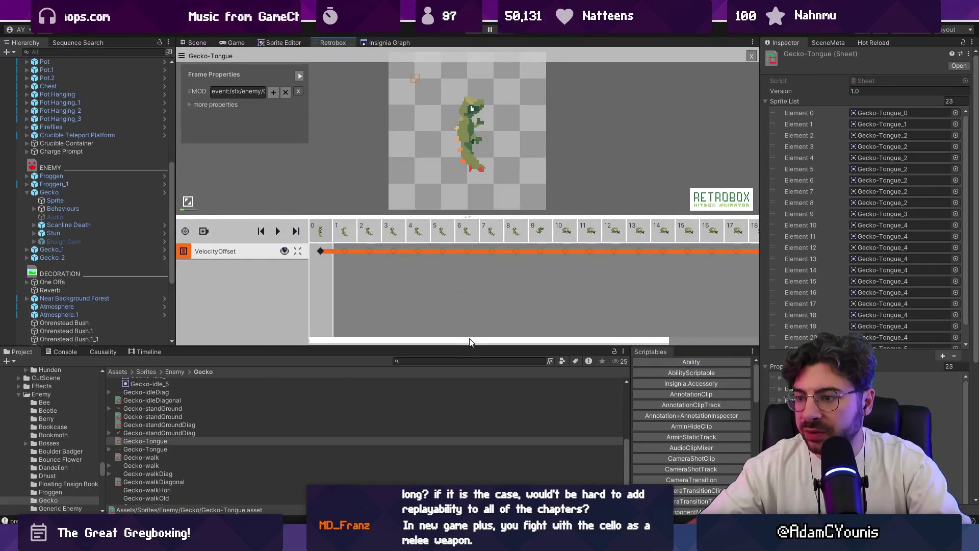
left_click_drag(469, 342, 695, 295)
left_click(741, 233)
Step: Step back and forth through the late frames to review the tongue strike poses
key("Left")
key("Left")
key("Left")
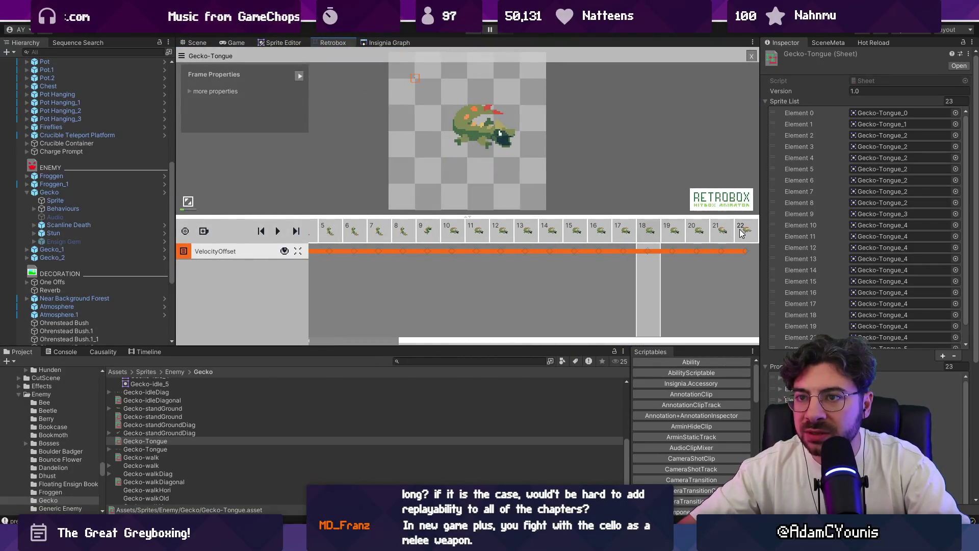
key("Left")
key("Left")
key("Right")
key("Right")
key("Right")
key("Right")
key("Right")
key("Right")
key("Left")
key("Left")
key("Right")
key("Right")
key("Right")
key("Right")
key("Right")
key("Right")
key("Left")
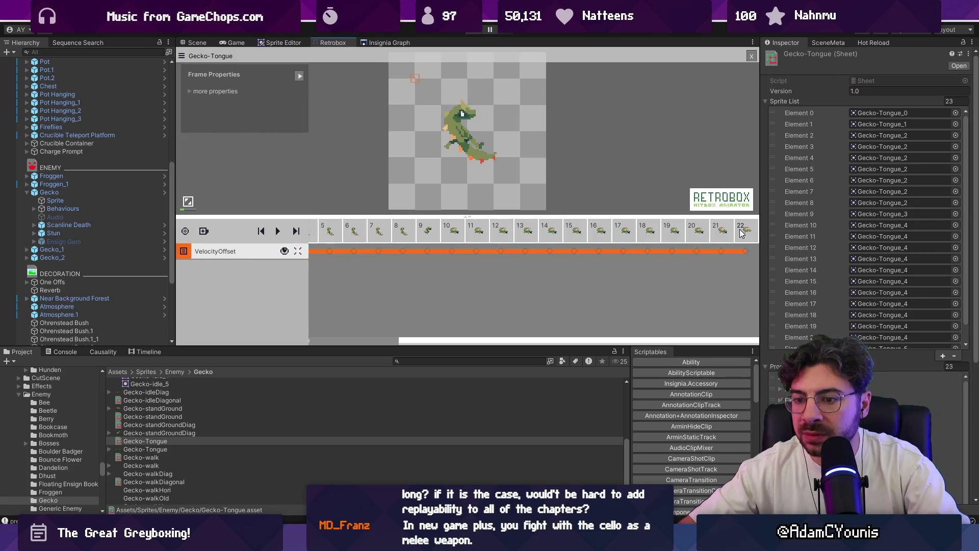
key("Left")
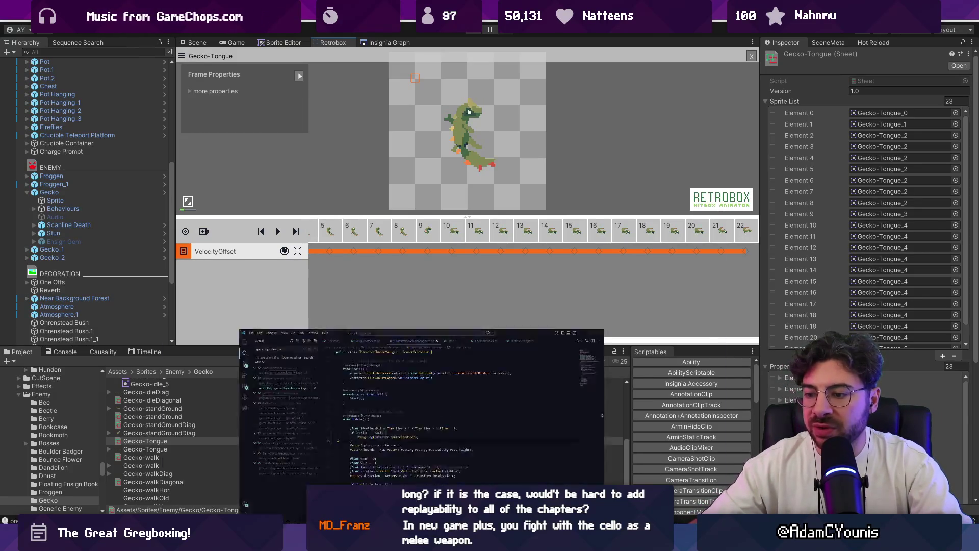
Step: In VS Code, open Gecko.cs and then TongueAttack.cs through quick file search
key("alt+Tab")
key("ctrl+p")
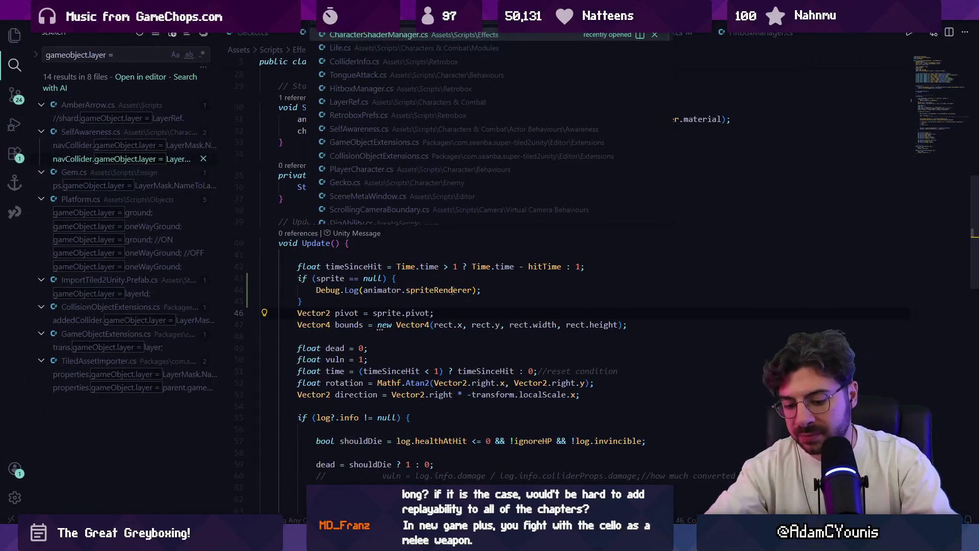
type("gecko")
key("Return")
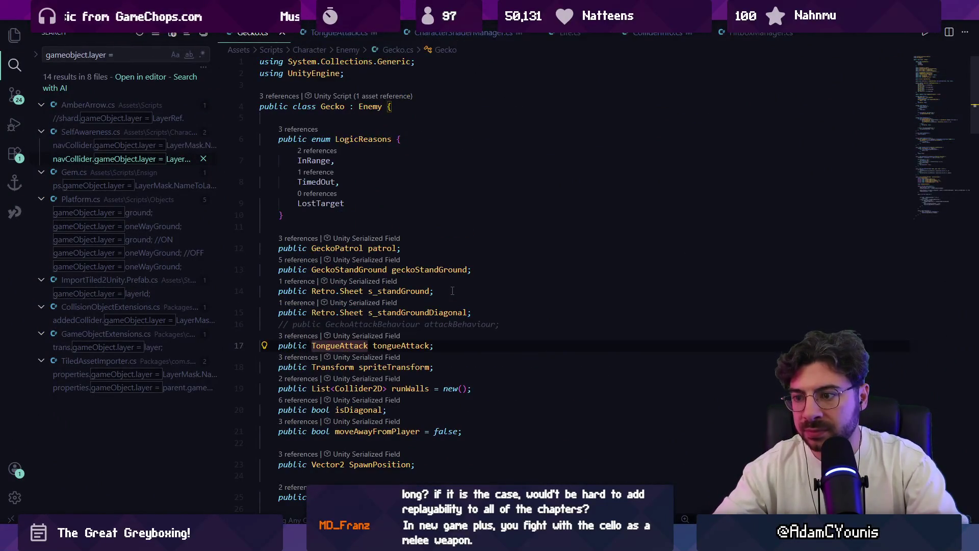
key("ctrl+p")
type("tongue")
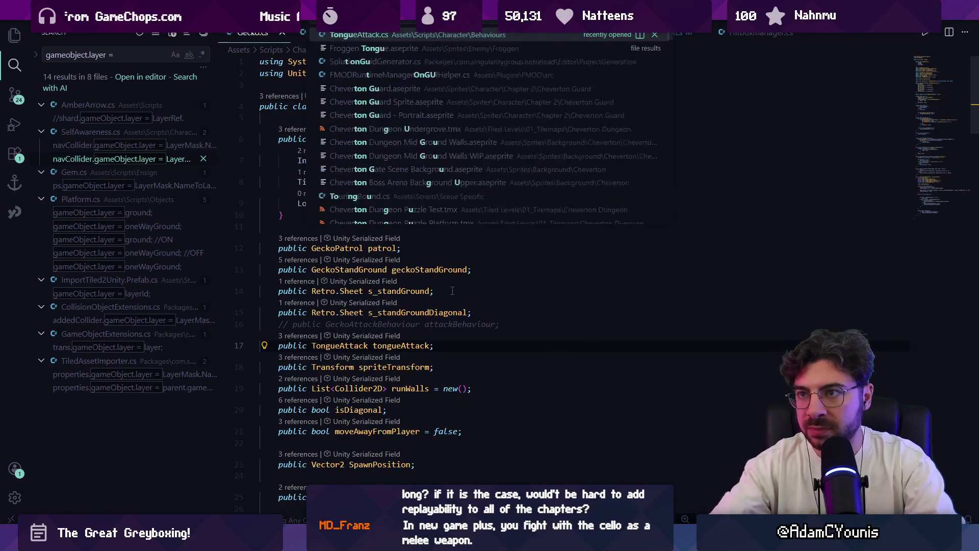
key("Return")
scroll(452, 290, "down", 3)
scroll(452, 271, "up", 15)
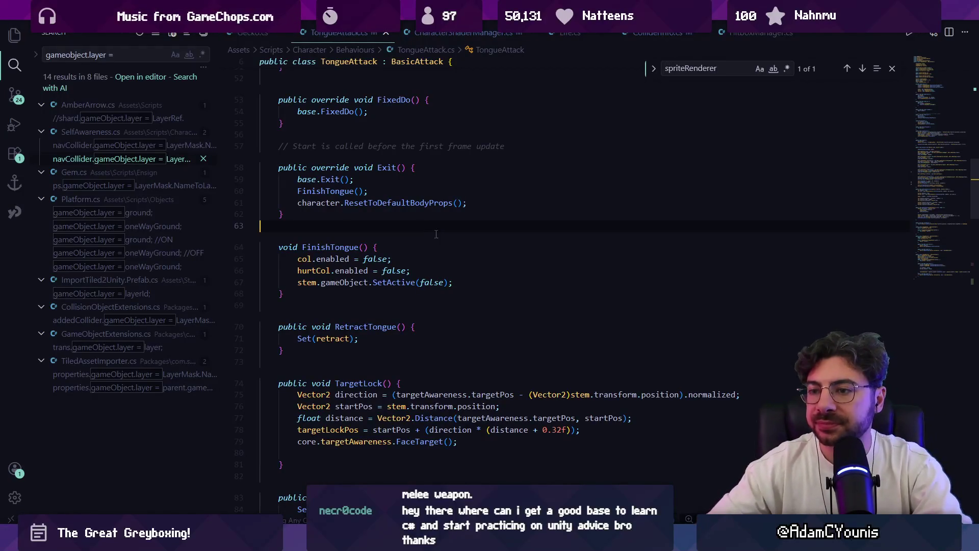
Step: Follow FinishTongue's reference to its call in Exit() and highlight every occurrence
key("Delete")
key("Return")
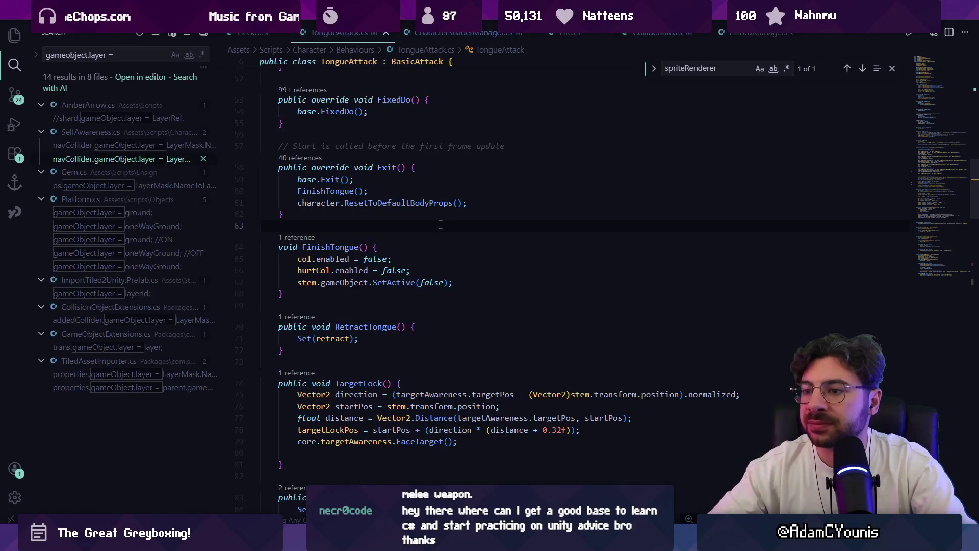
left_click(293, 238)
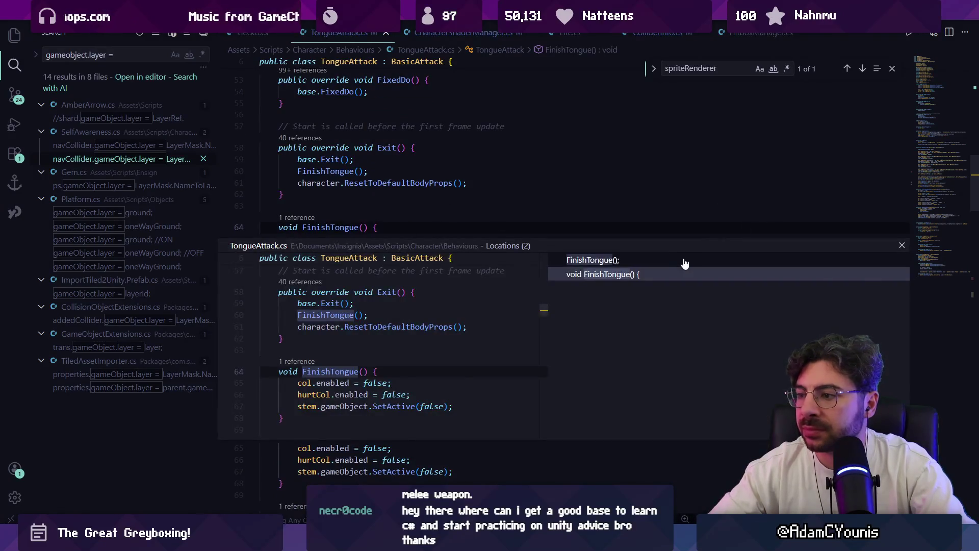
double_click(392, 353)
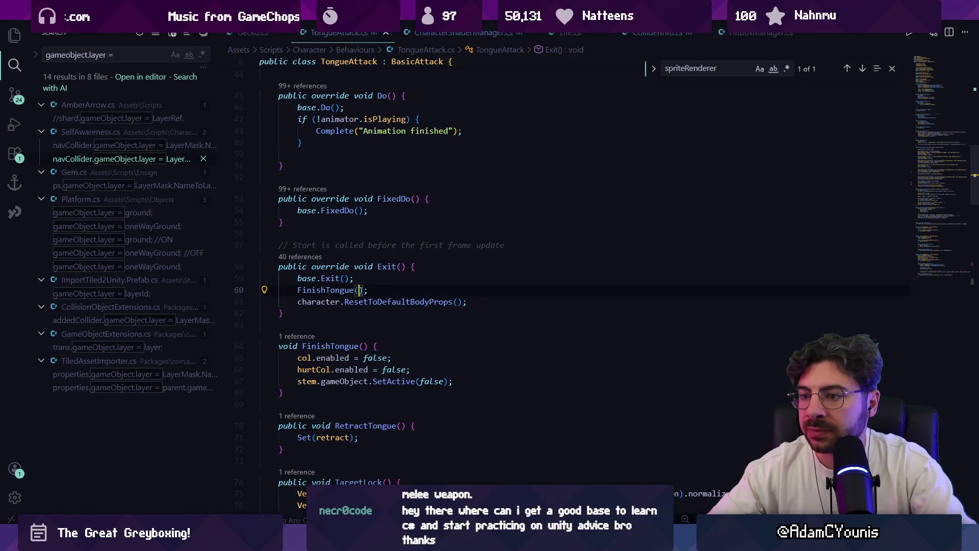
left_click(335, 290)
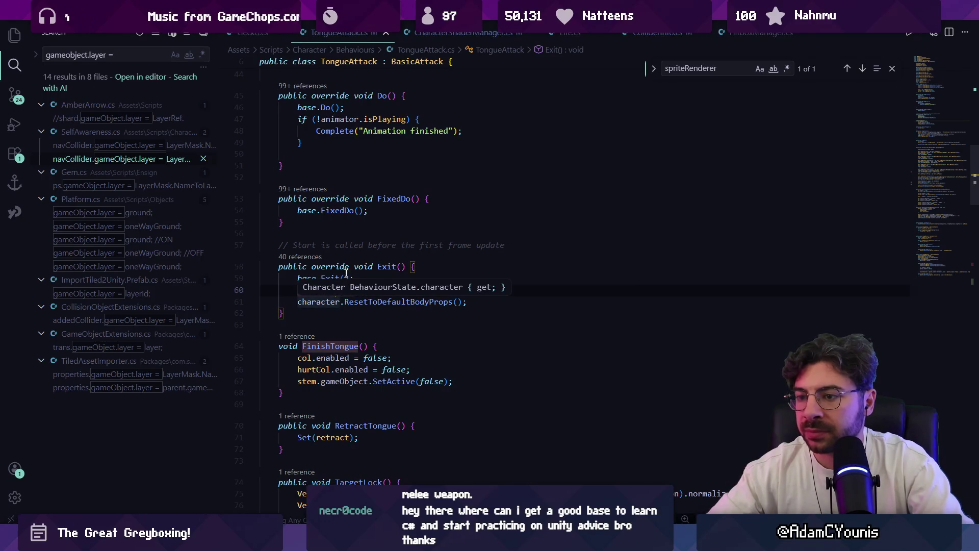
scroll(322, 299, "up", 3)
key("alt+Tab")
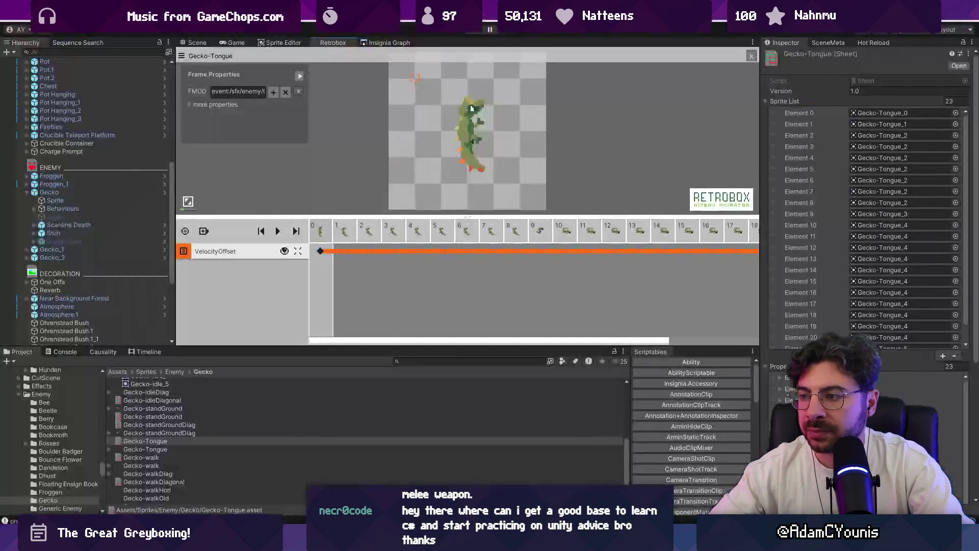
Step: Open the Gecko prefab and inspect the Patrol and Attack objects' Tongue Attack settings
left_click(165, 192)
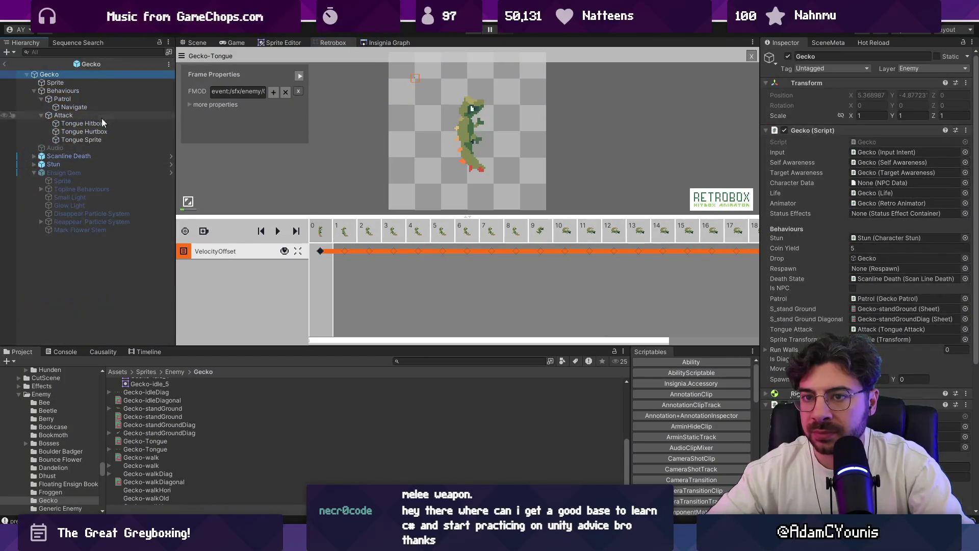
left_click(103, 99)
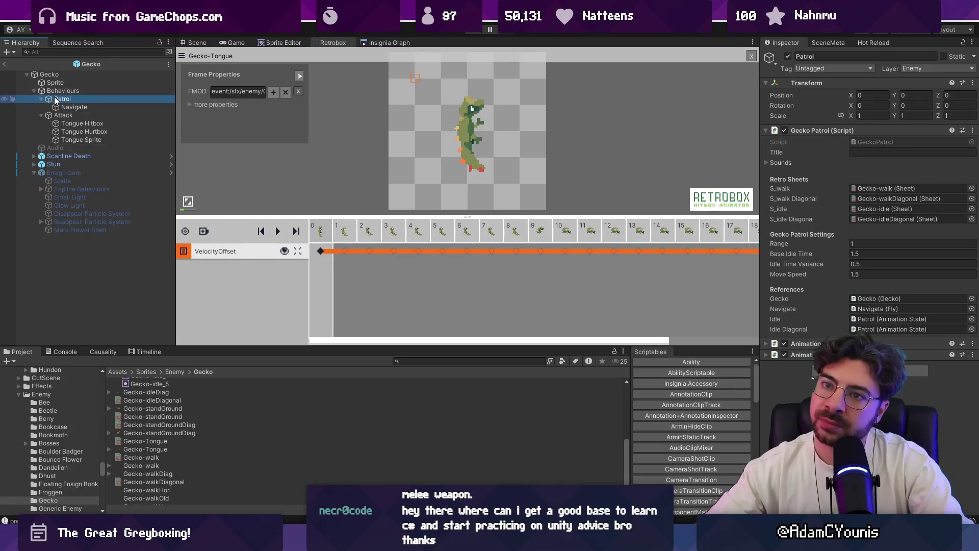
left_click(58, 116)
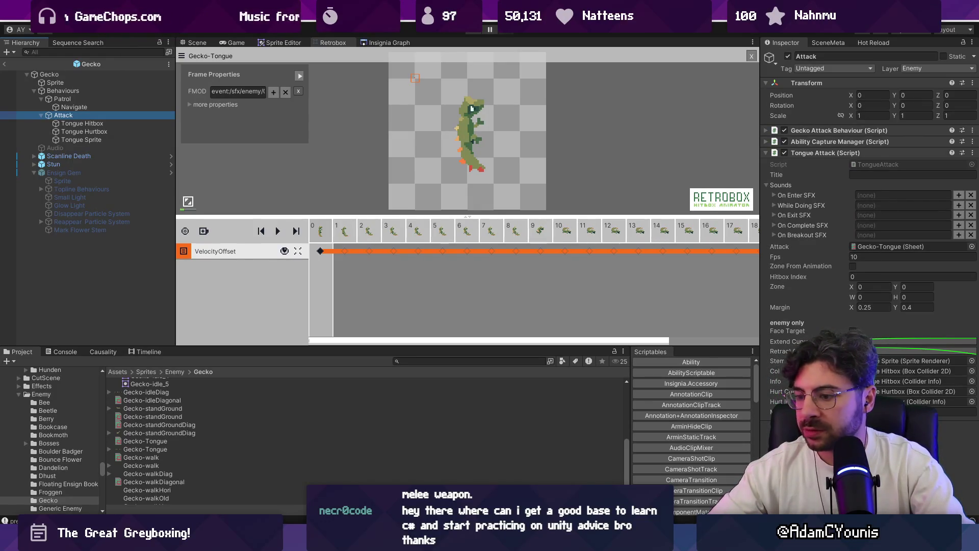
Step: Back in VS Code, search TongueAttack.cs for 'retract'
key("alt+Tab")
key("ctrl+f")
type("retract")
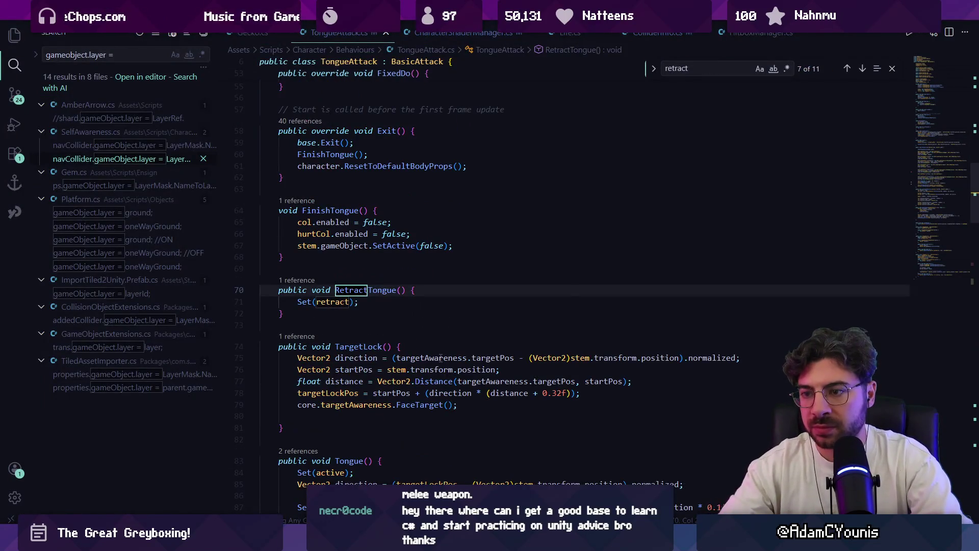
Step: Locate RetractTongue's AddListener registration in Start() and highlight all its occurrences
key("Escape")
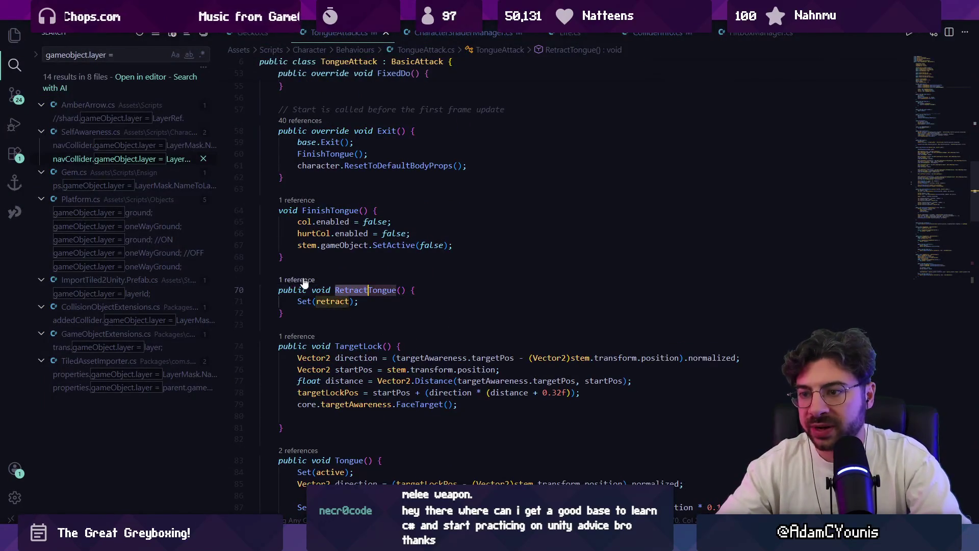
left_click(300, 280)
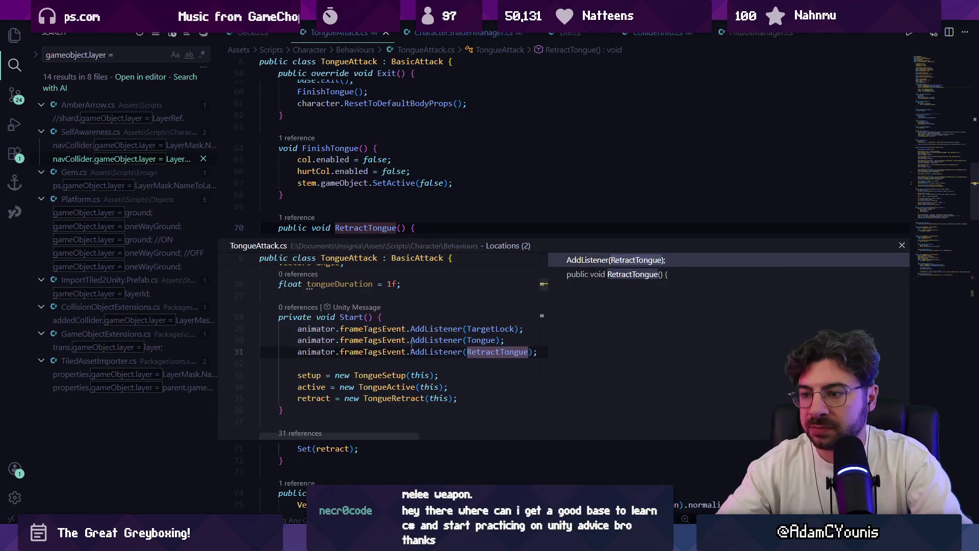
double_click(410, 339)
left_click(501, 302)
key("alt+Tab")
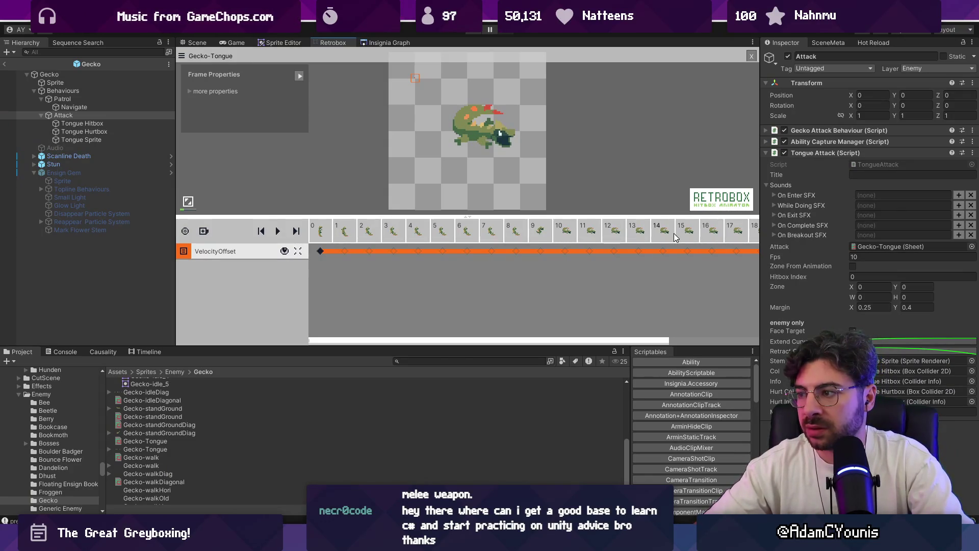
Step: Set a late Gecko-Tongue frame's Event to RetractTongue, then attempt to enter play mode
left_click_drag(650, 345, 738, 299)
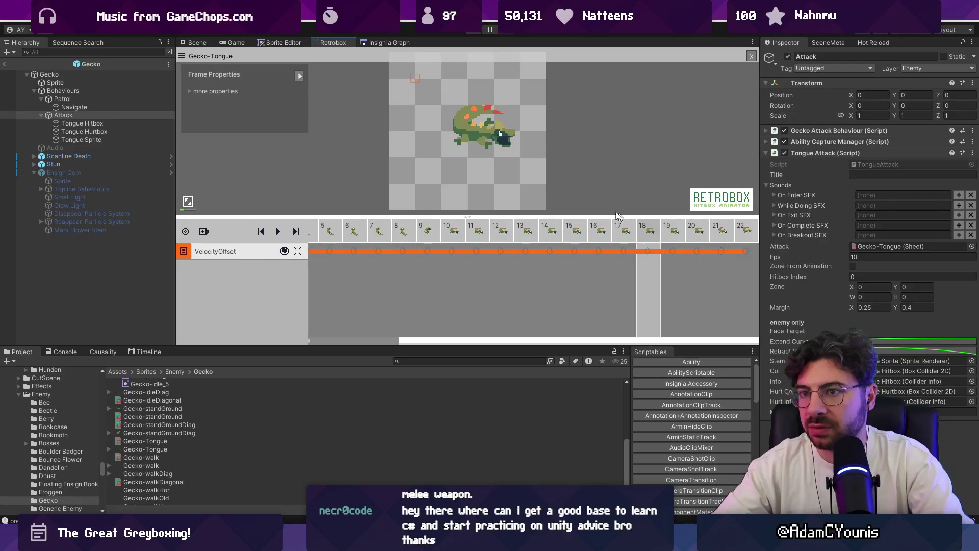
left_click(189, 91)
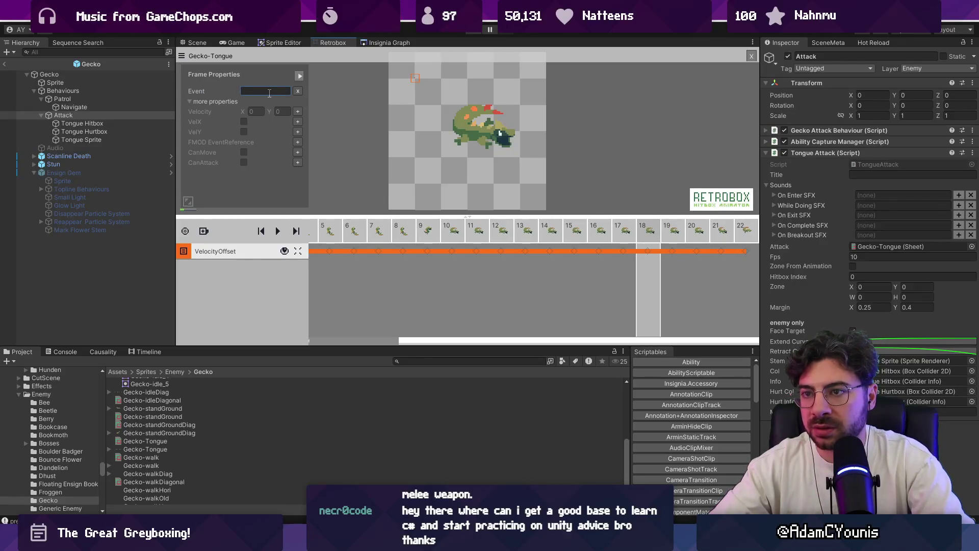
type("RetractTonhg")
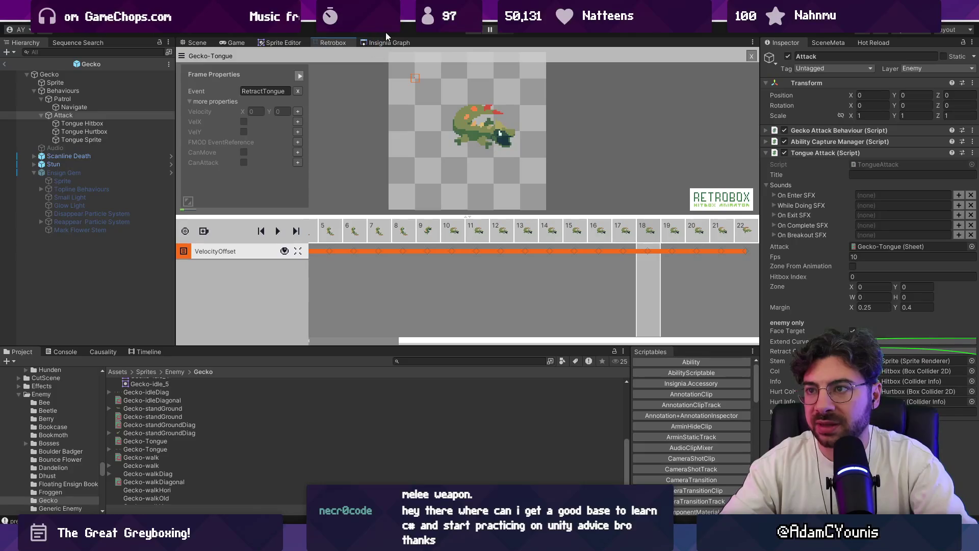
left_click(470, 31)
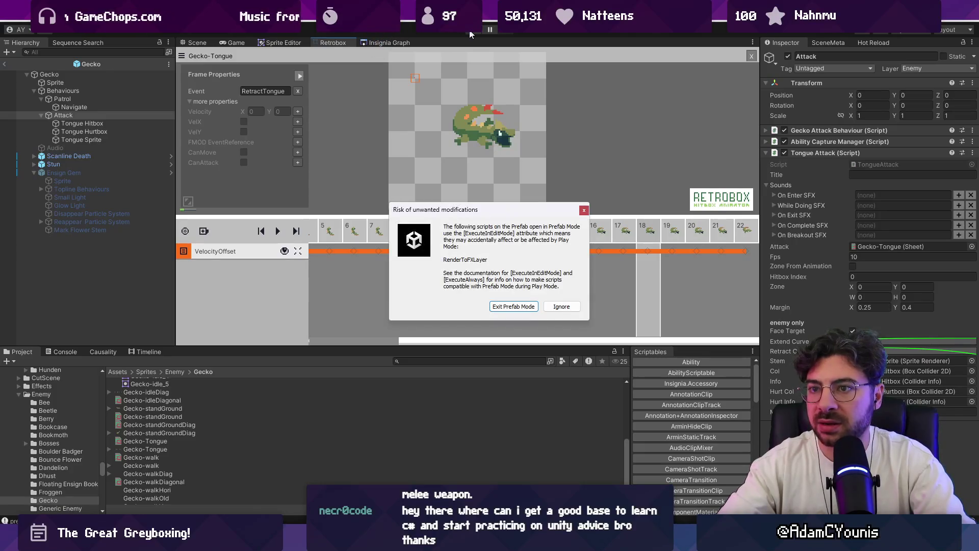
Step: Exit Prefab Mode, playtest the gecko's tongue attack, then return to Gecko-Tongue in Retrobox
left_click(534, 307)
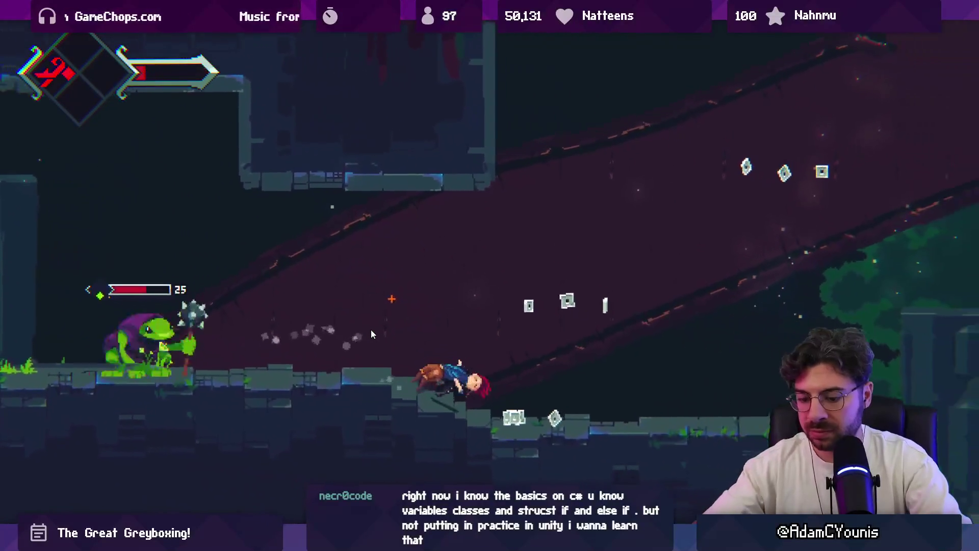
key("shift+space")
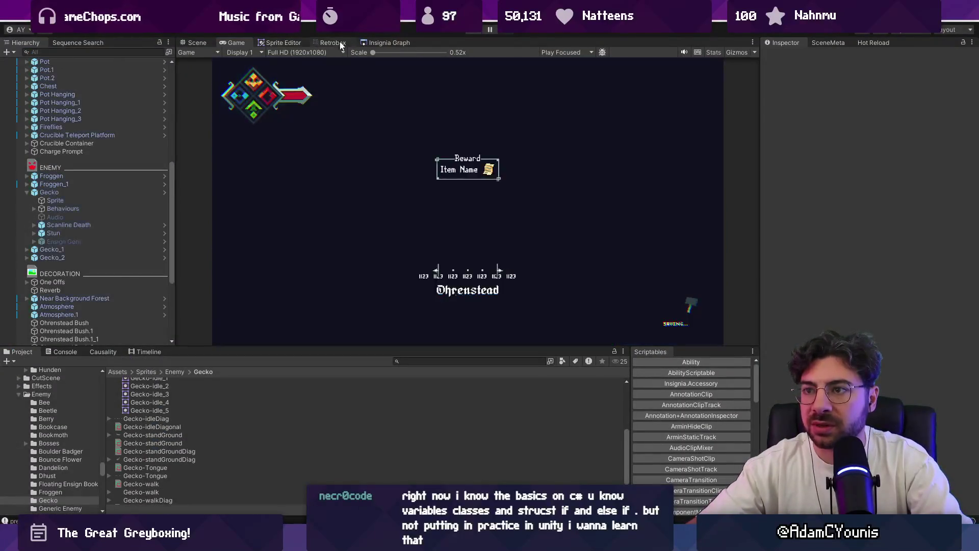
left_click(338, 44)
left_click(192, 252)
Step: Add a Physics track, delete the VelocityOffset layer, and make the remaining layer a Hurt layer
left_click(204, 231)
left_click(219, 248)
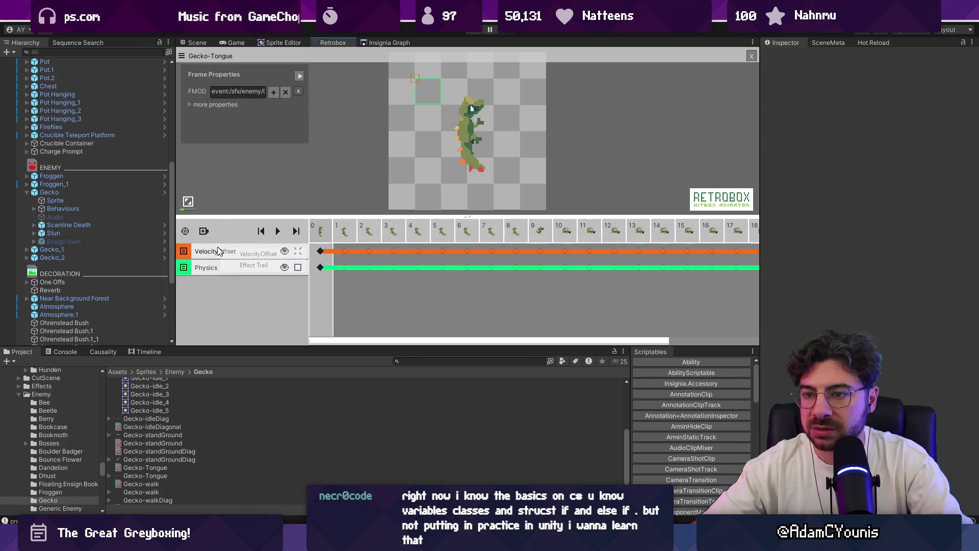
right_click(190, 253)
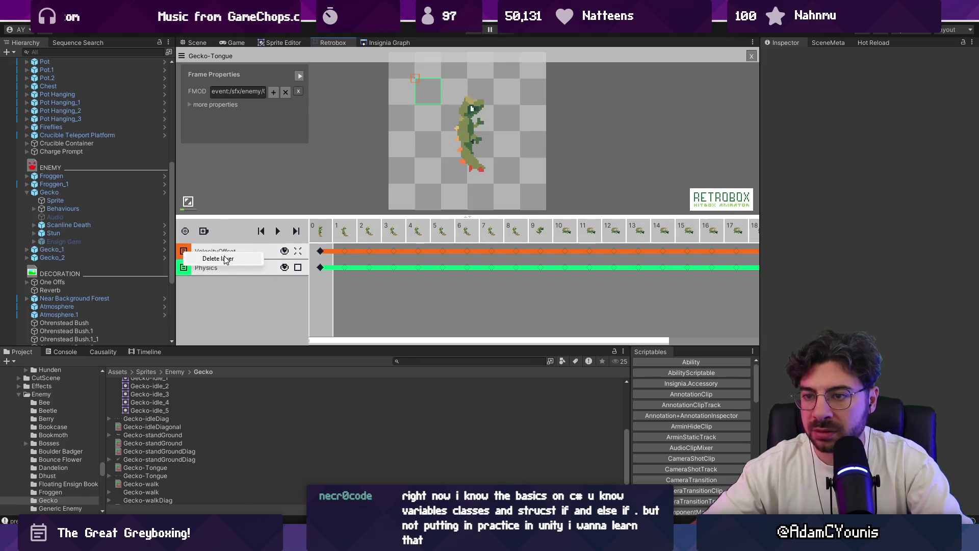
left_click(226, 258)
left_click(217, 252)
left_click(219, 265)
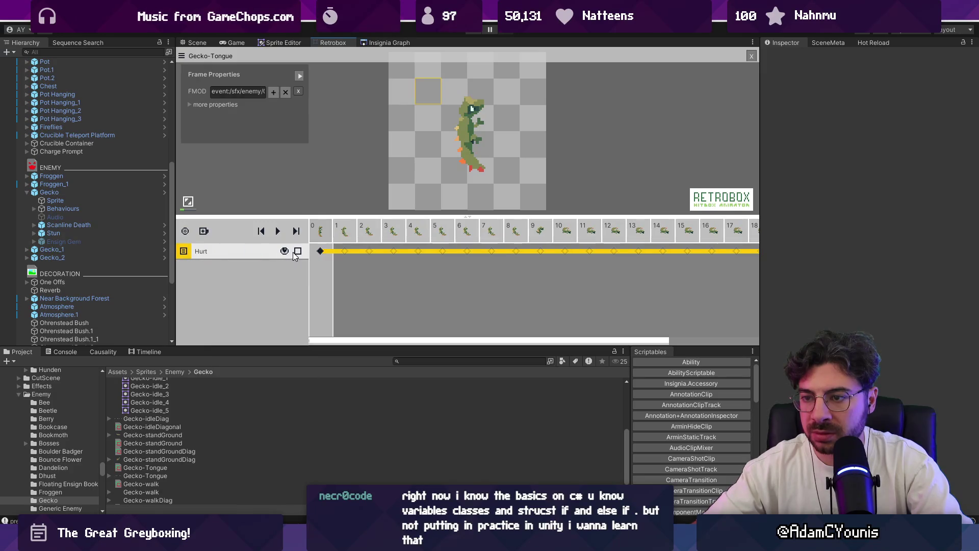
Step: Move the frame-0 Hurt hitbox onto the gecko's head and adjust frame 11. Review frames 21–22 and start play mode
left_click(315, 255)
left_click_drag(427, 96, 464, 125)
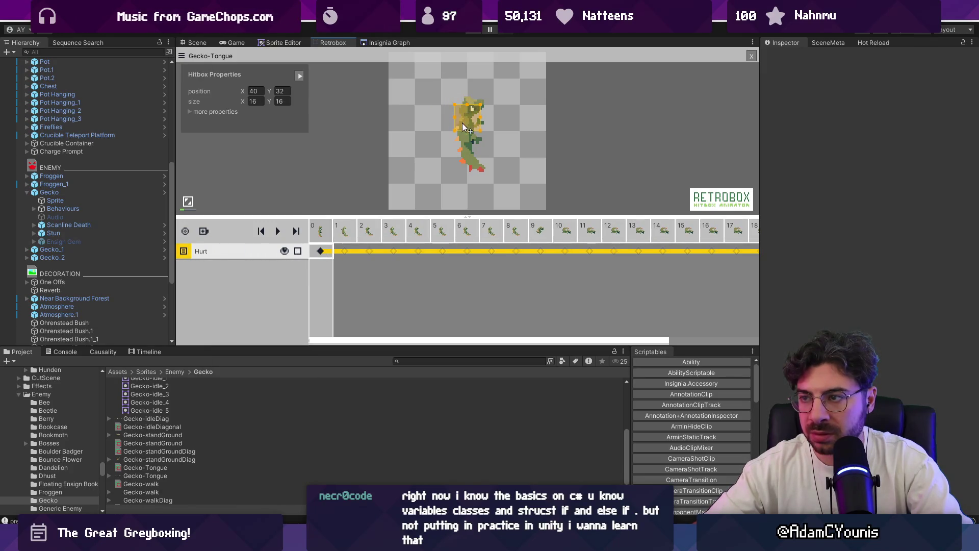
left_click(437, 232)
key("Right")
key("Right")
key("Right")
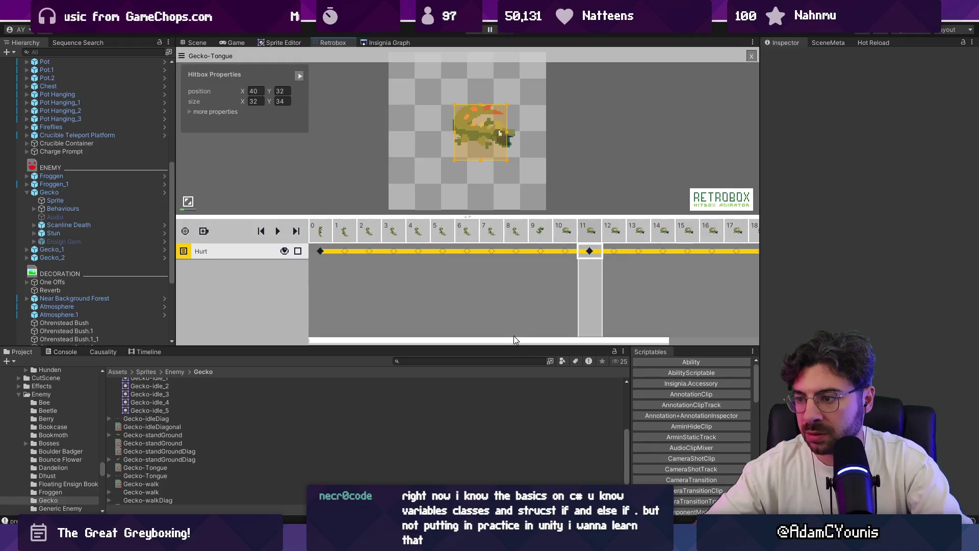
left_click_drag(513, 339, 684, 346)
left_click_drag(649, 231, 736, 233)
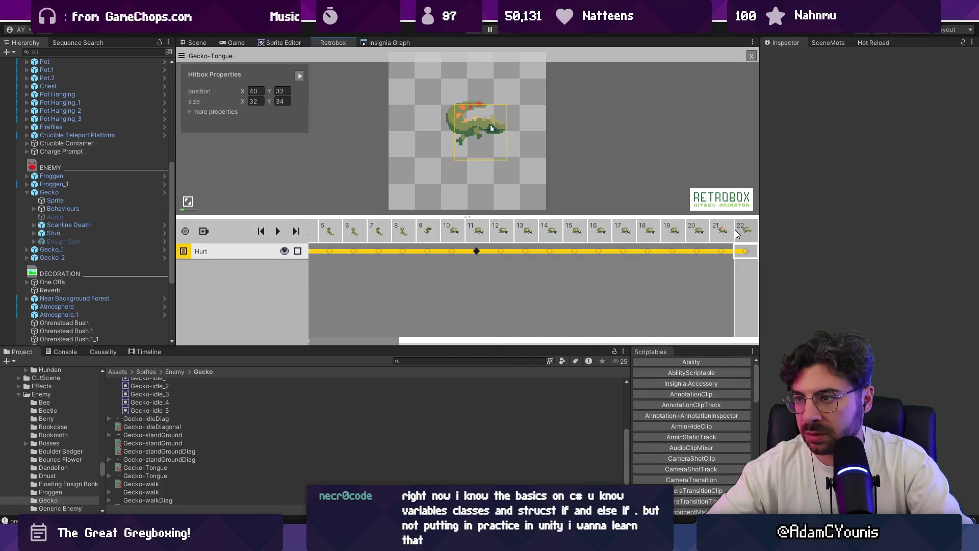
left_click(728, 255)
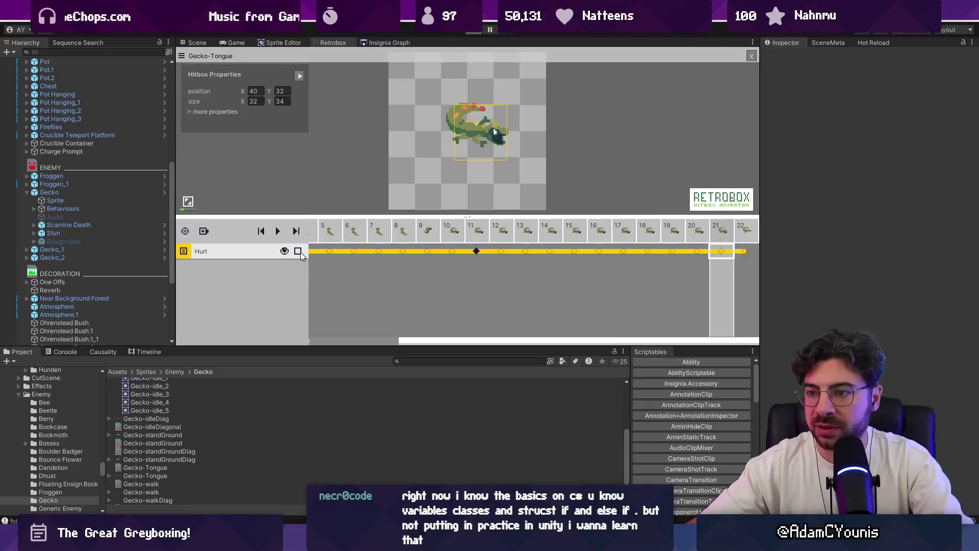
key("ctrl+p")
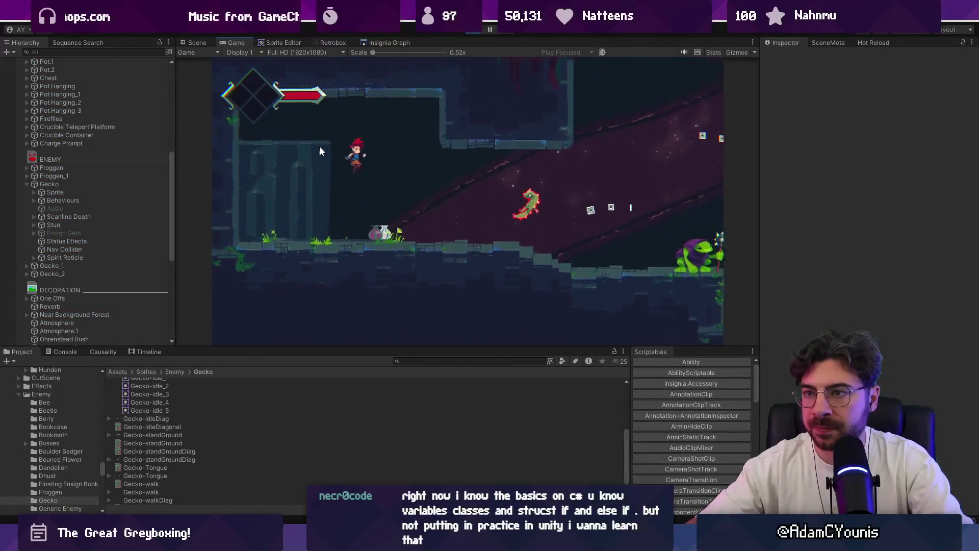
Step: Playtest the gecko fight until death, reload from the checkpoint, and leave fullscreen
left_click(333, 42)
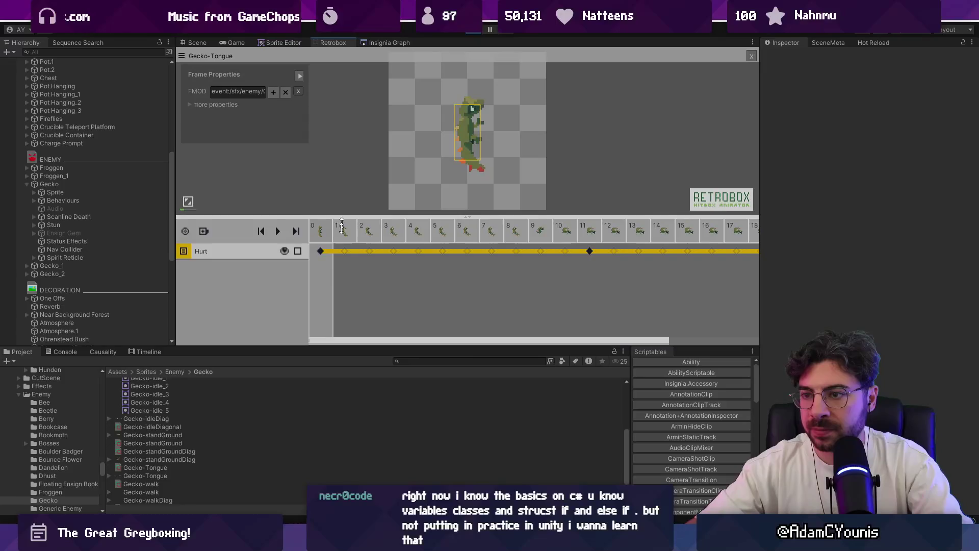
left_click(231, 42)
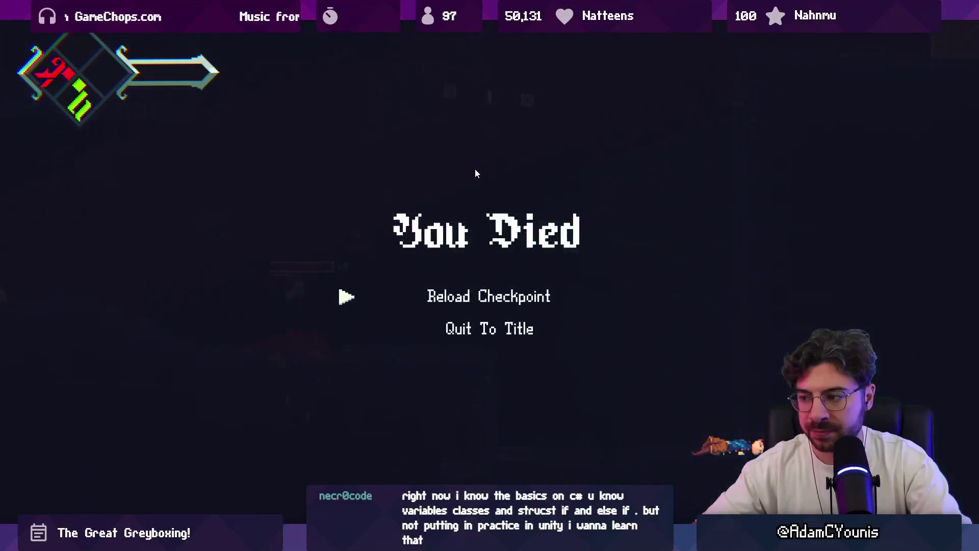
key("Return")
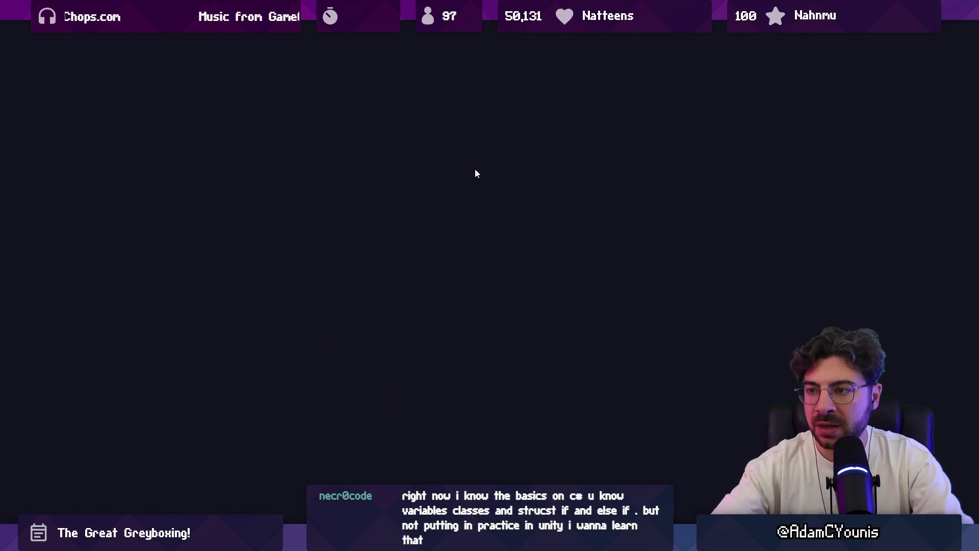
key("F11")
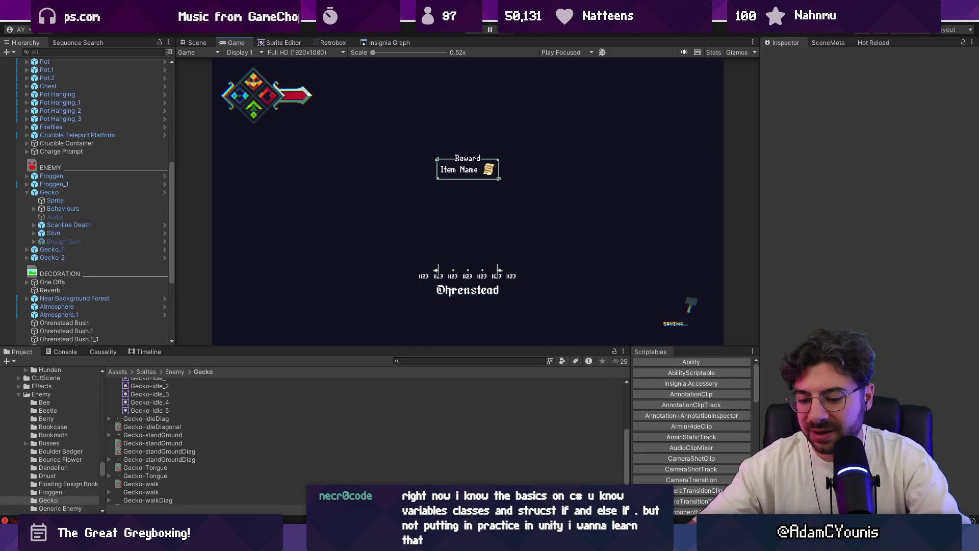
Step: Launch Fork from Windows search
key("super")
type("fork")
key("Return")
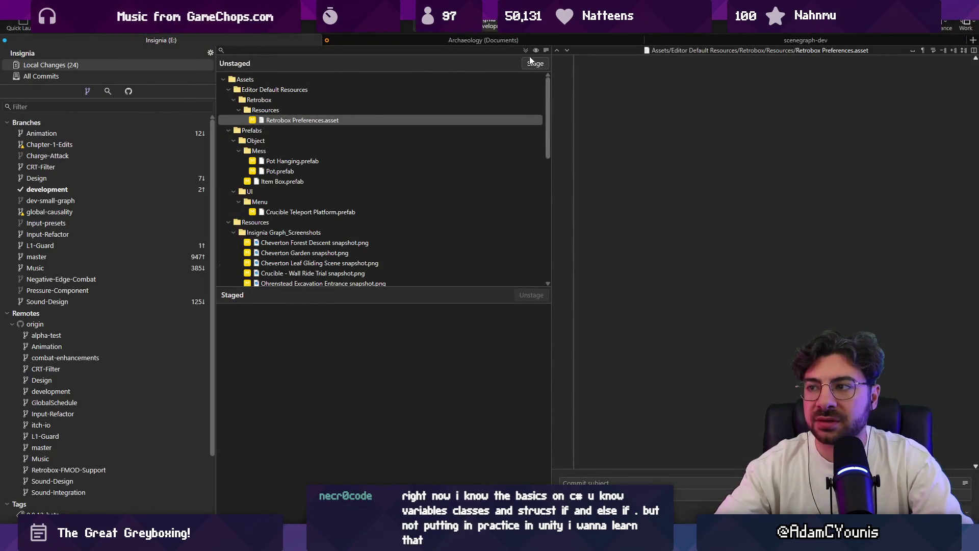
Step: Stage only LayerRef.cs and ColliderInfo.cs for commit
left_click(535, 63)
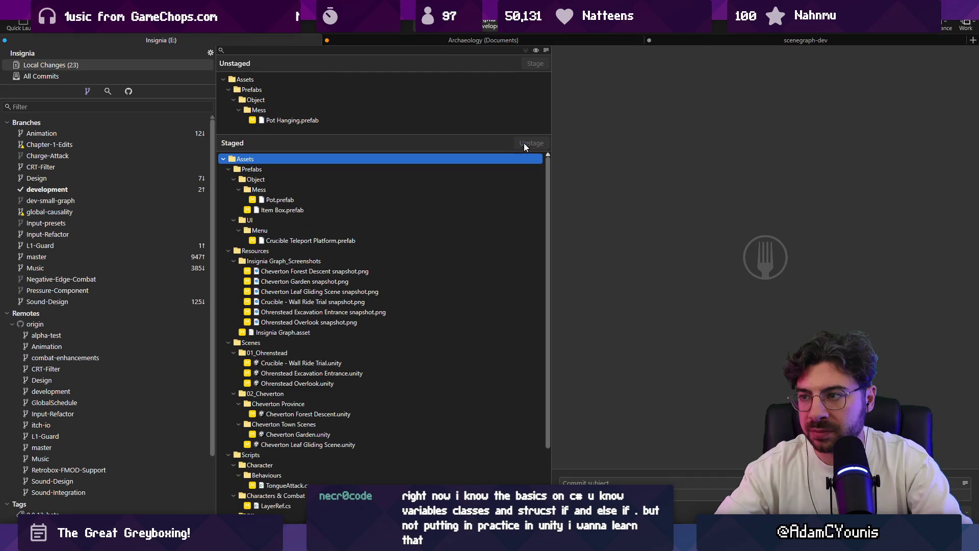
left_click(525, 144)
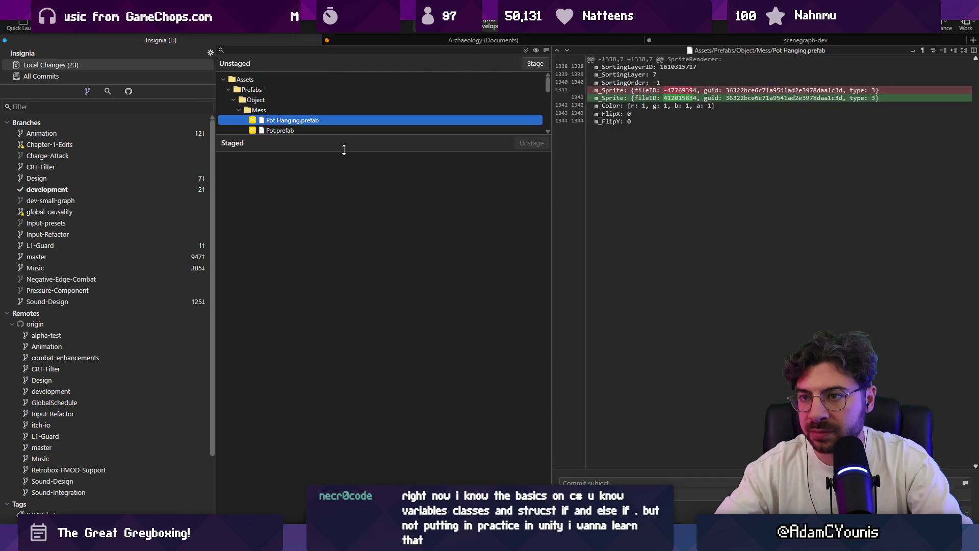
scroll(313, 265, "down", 5)
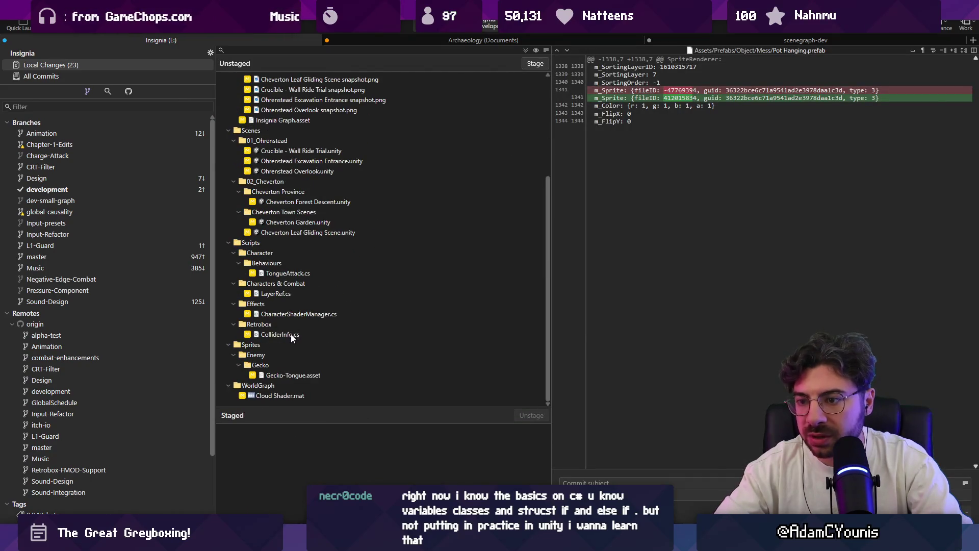
left_click(290, 334)
left_click(289, 295, "ctrl")
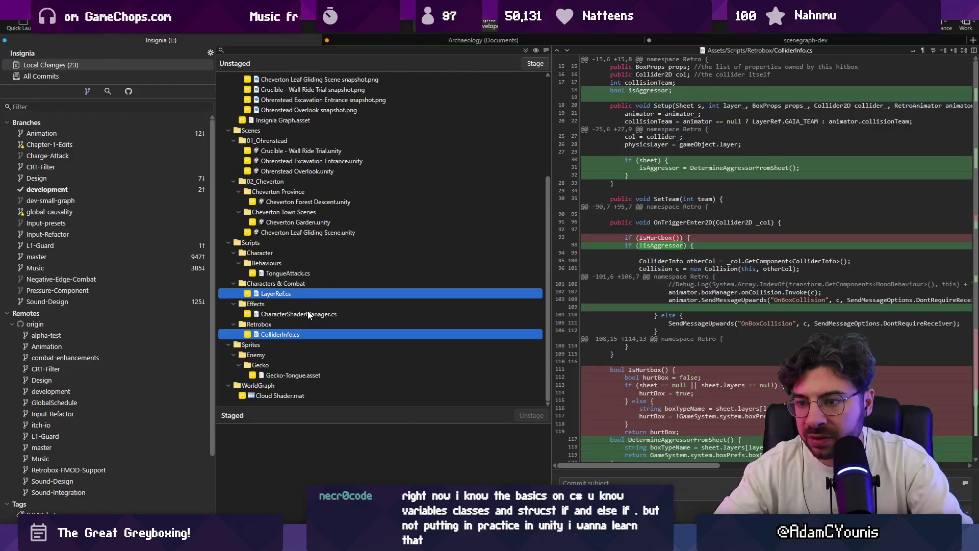
scroll(309, 311, "up", 5)
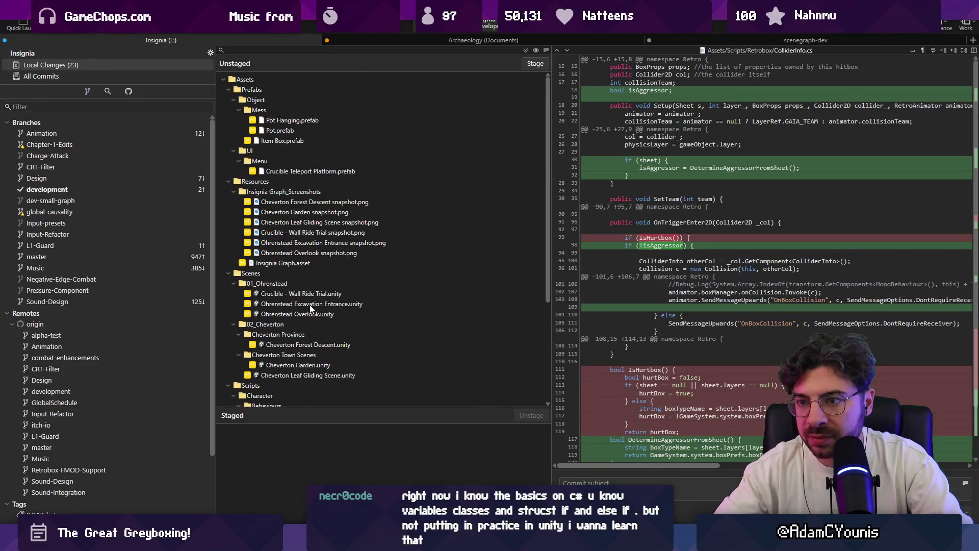
scroll(310, 304, "down", 5)
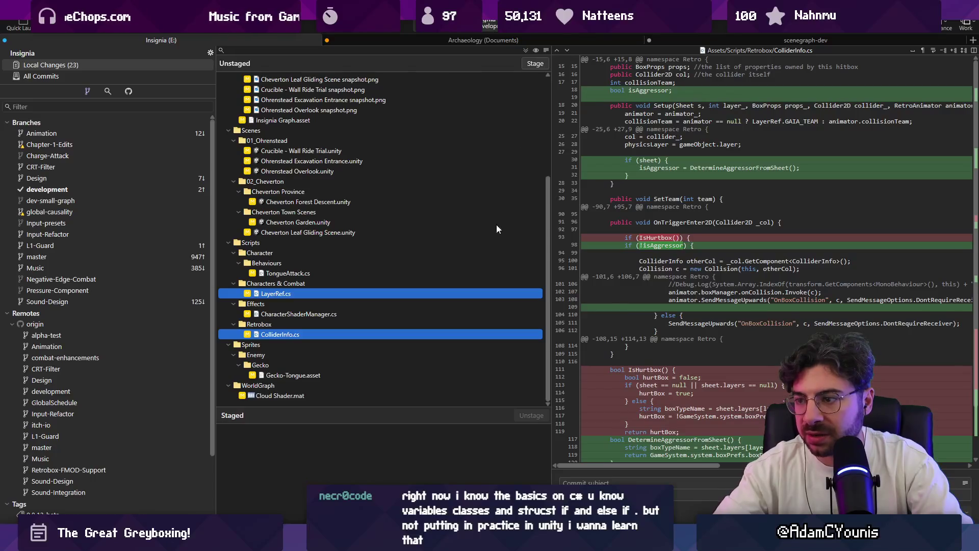
left_click(530, 65)
Step: Commit the two staged files with a collision-resolver update subject
left_click(604, 482)
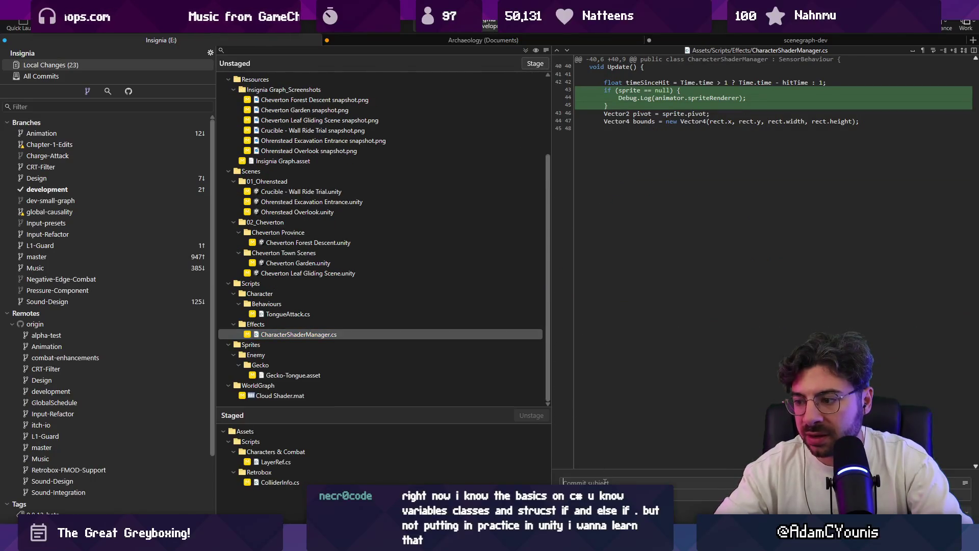
type("Updates Collision resolver to allow forcing")
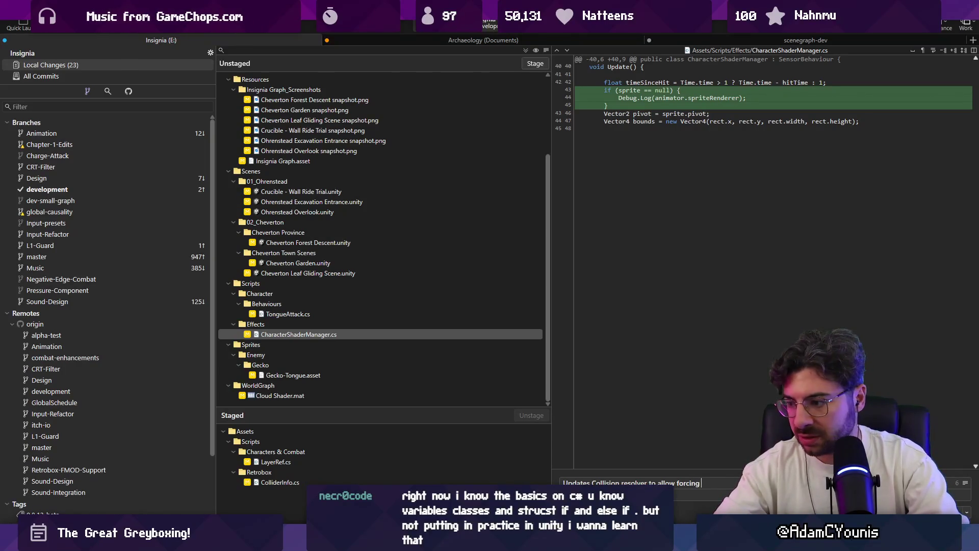
type("isAgg")
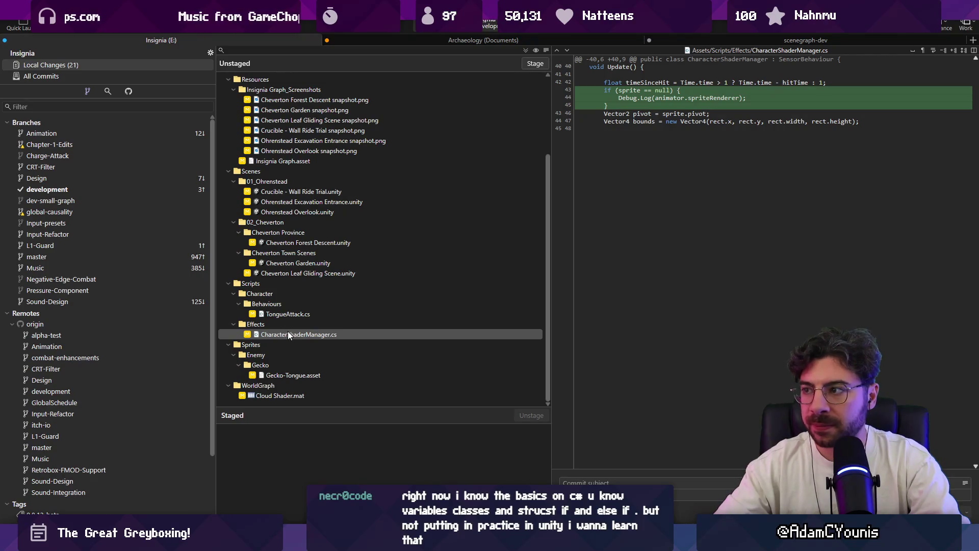
mouse_move(644, 97)
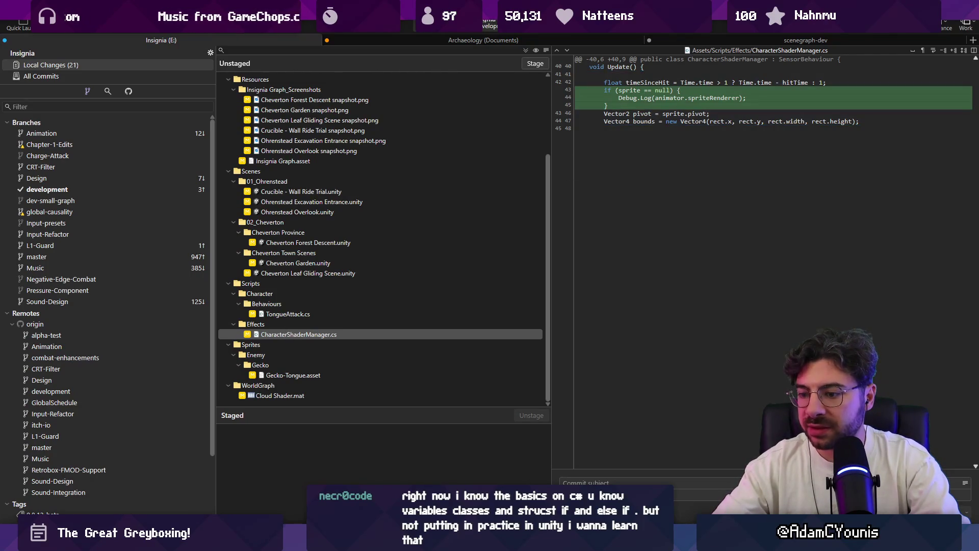
key("alt+Tab")
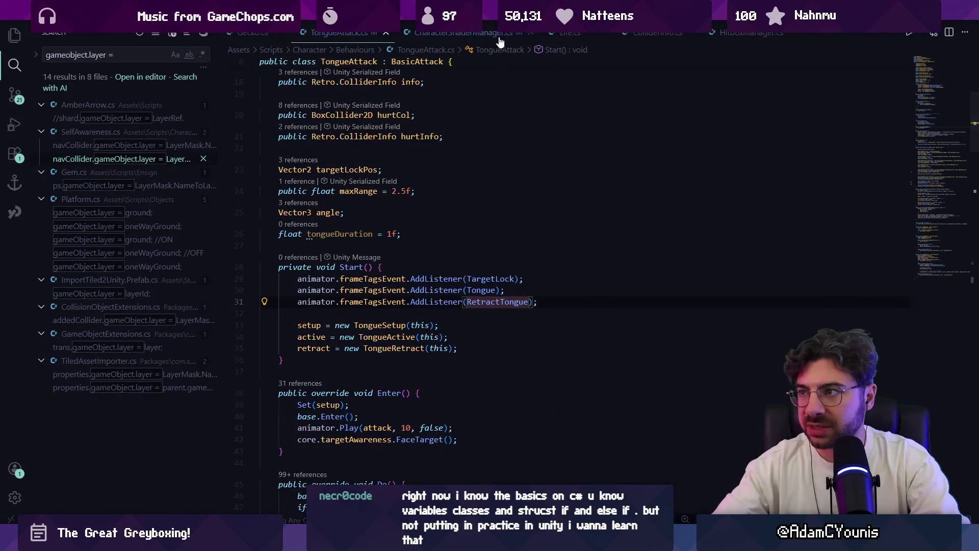
Step: Review ColliderInfo.cs and CharacterShaderManager.cs, undoing a trial edit to lines 43–44
left_click(676, 33)
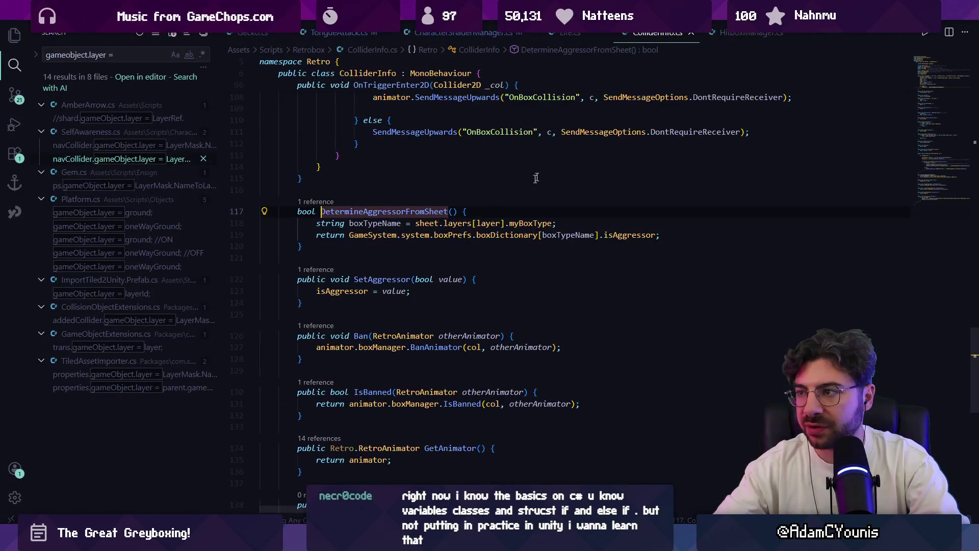
left_click(435, 34)
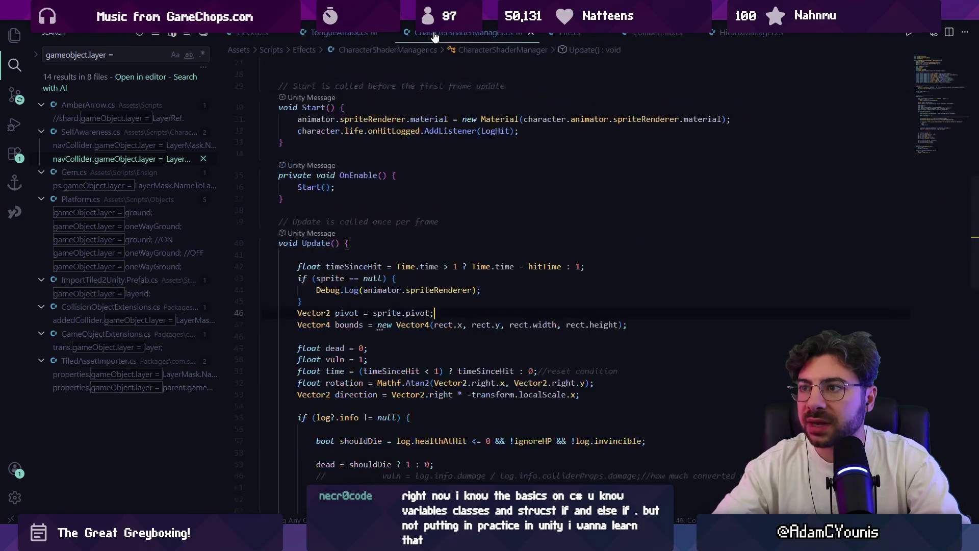
key("ctrl+BackSpace")
type("gameob")
key("Tab")
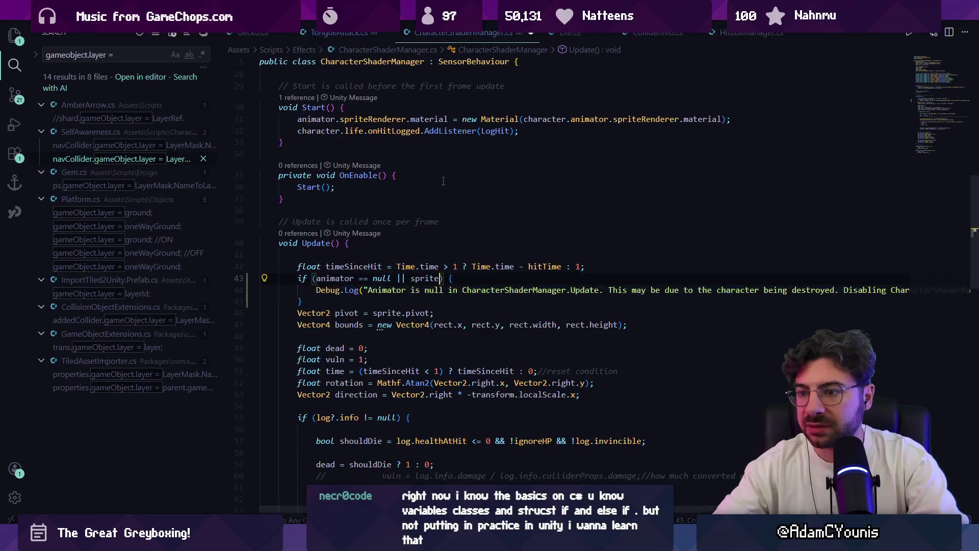
key("ctrl+z")
key("ctrl+z")
key("ctrl+z")
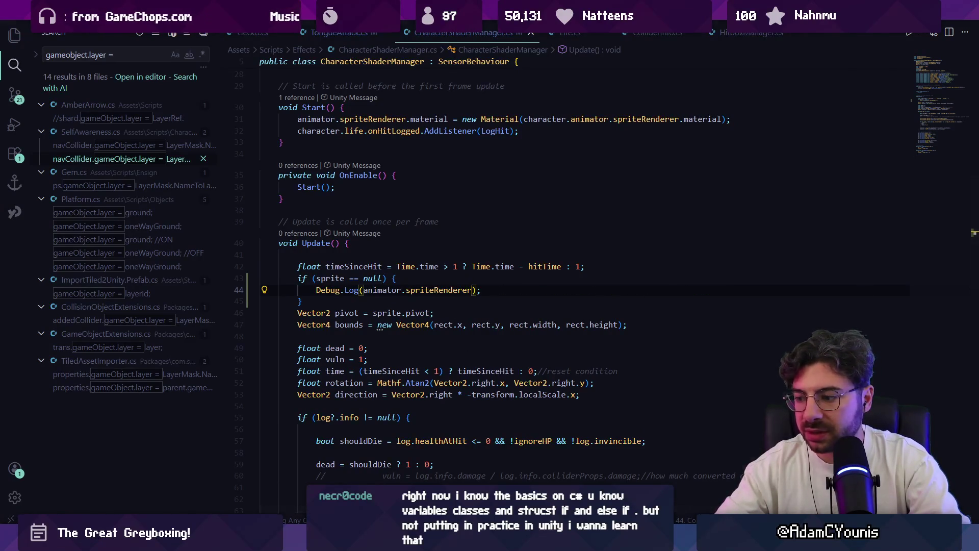
key("alt+Tab")
right_click(301, 337)
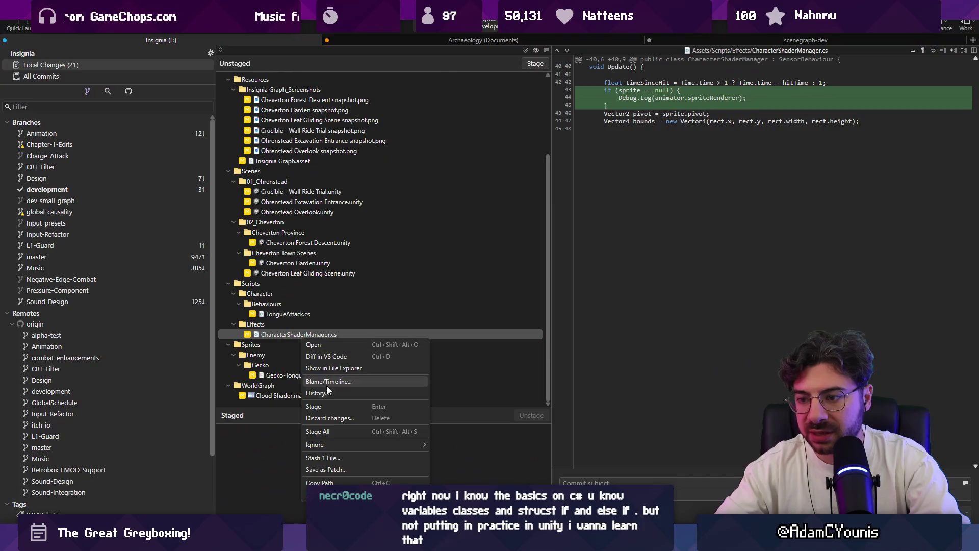
Step: Discard the CharacterShaderManager.cs changes in Fork
left_click(338, 415)
key("Return")
scroll(397, 221, "up", 3)
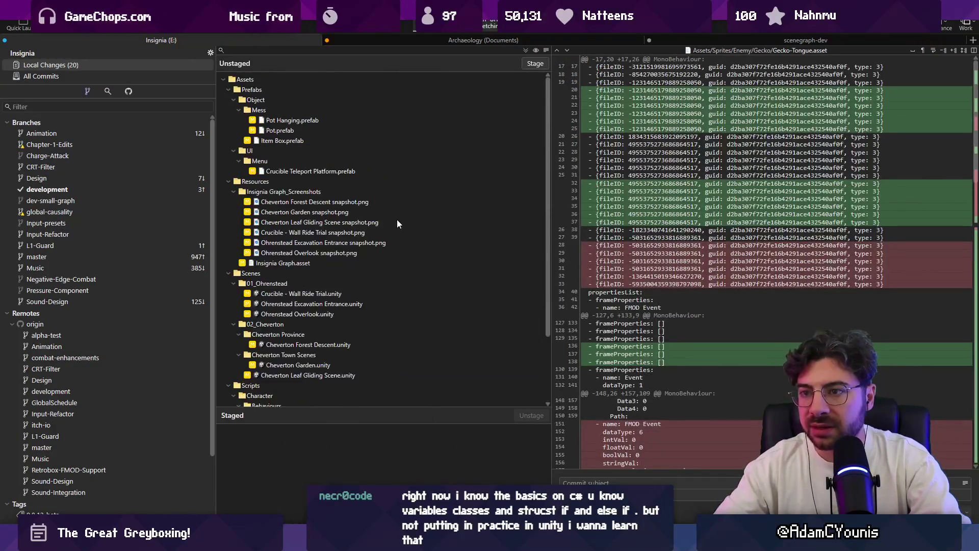
Step: Stage and commit all remaining changes as 'Updates Gecko tongue attack', then view All Commits
key("ctrl+shift+s")
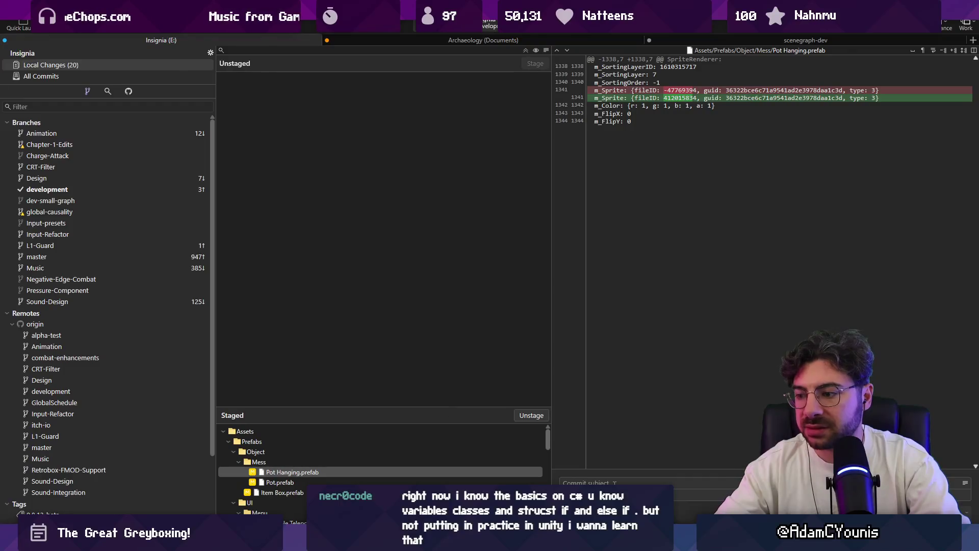
type("Updates Gecko tongue atta")
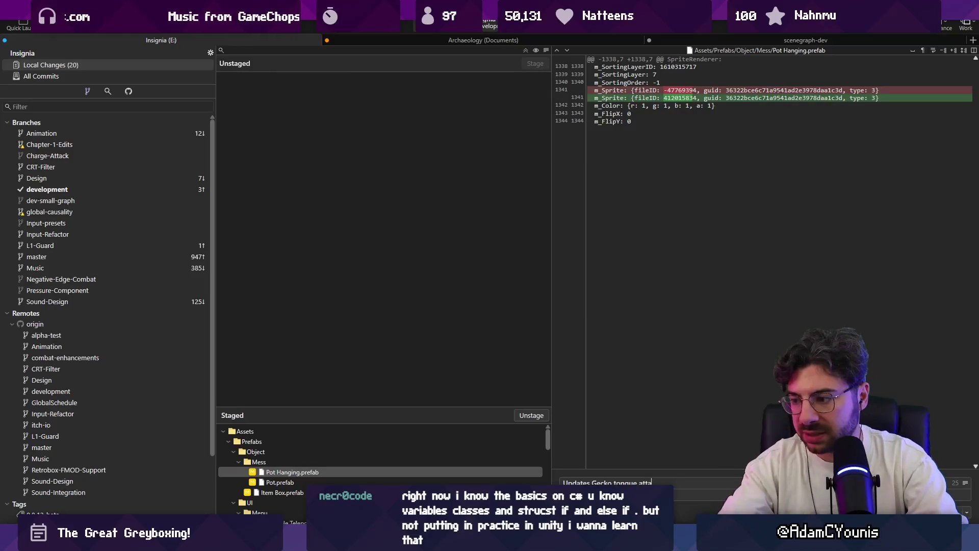
key("ctrl+Return")
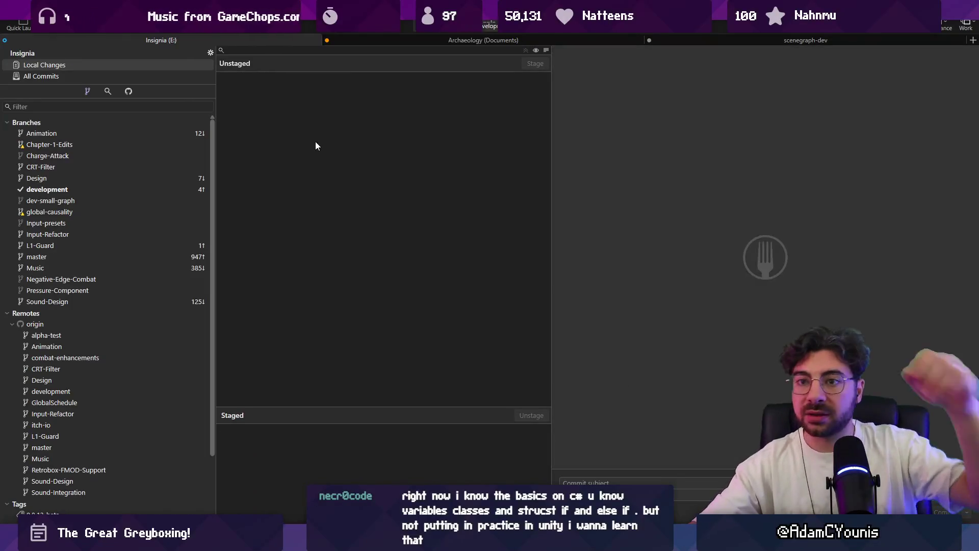
left_click(161, 78)
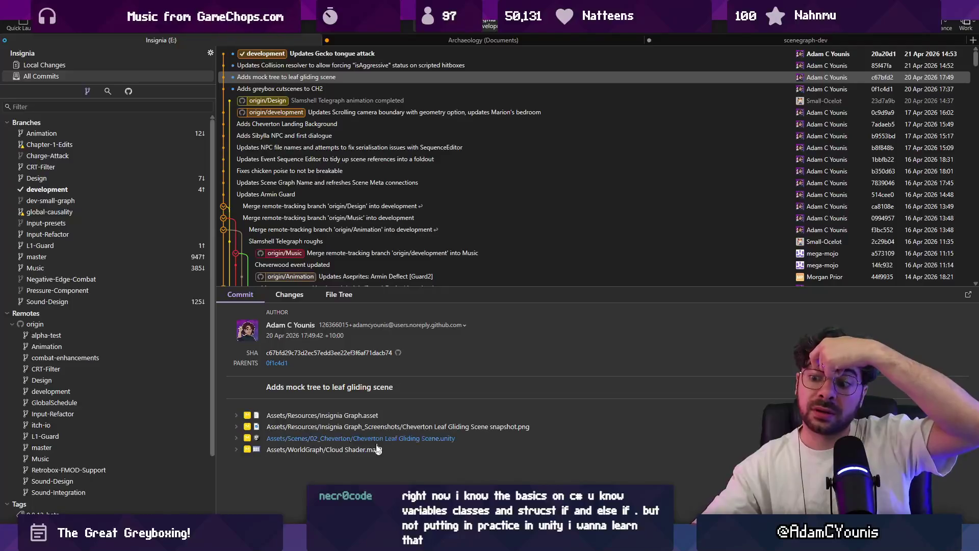
key("alt+Tab")
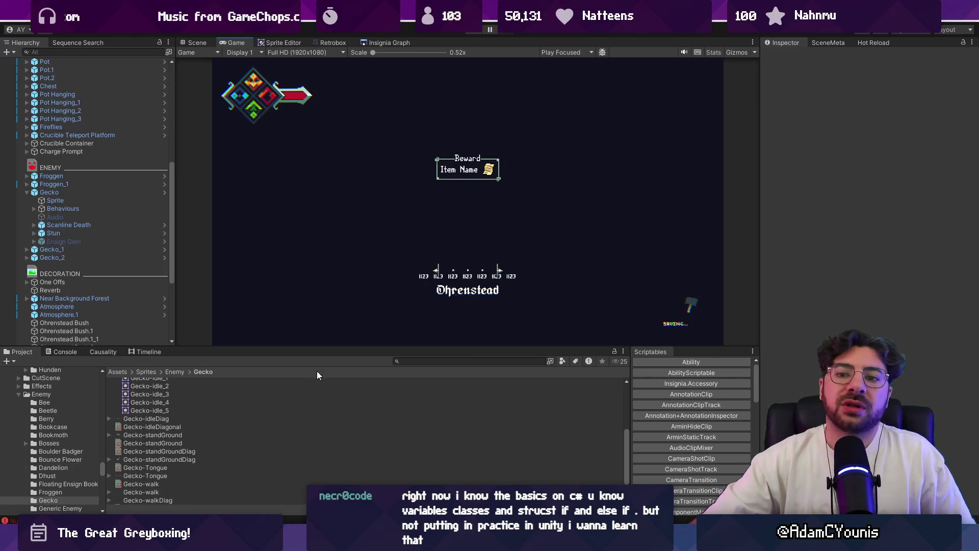
Step: Select CharacterShaderManager's Update, OnEnable and Start methods in VS Code to review them
key("alt+Tab")
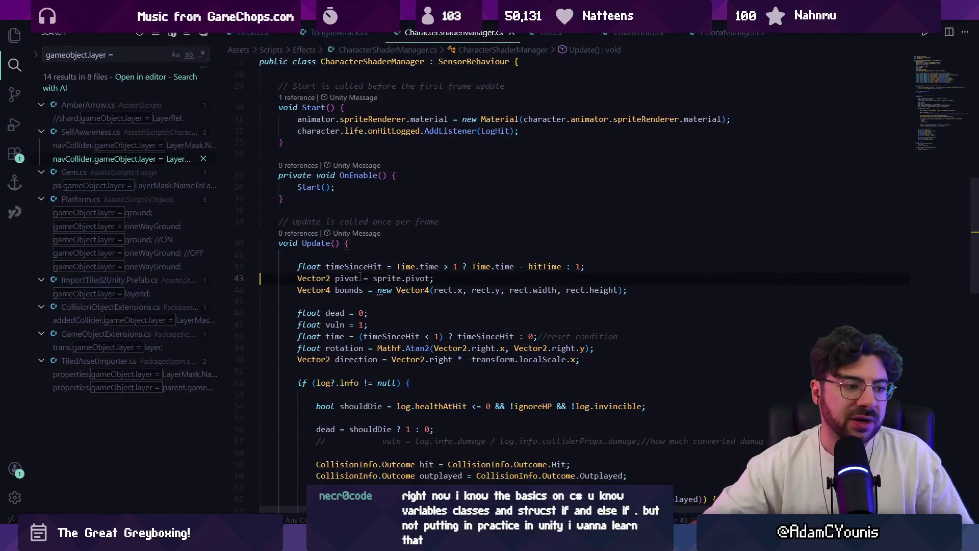
left_click_drag(278, 243, 328, 243)
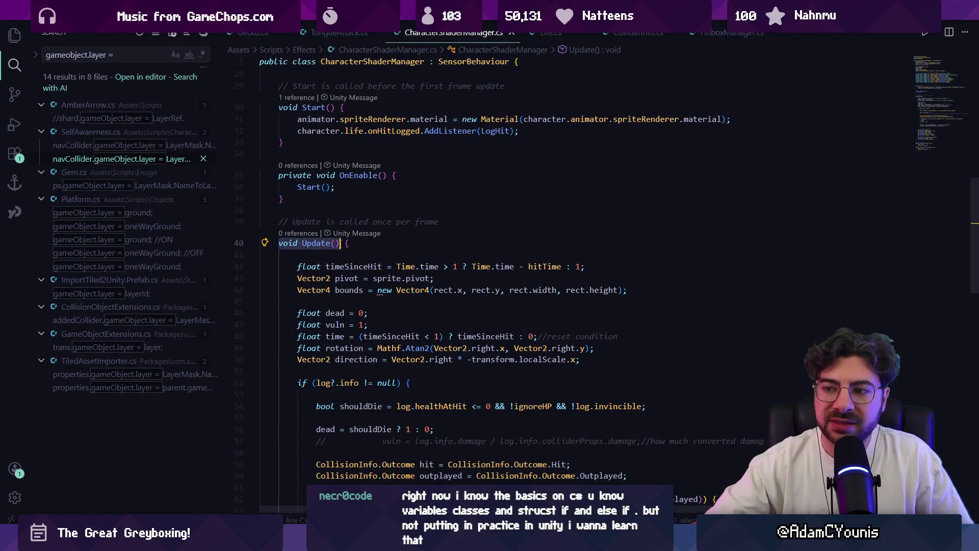
left_click_drag(280, 171, 305, 202)
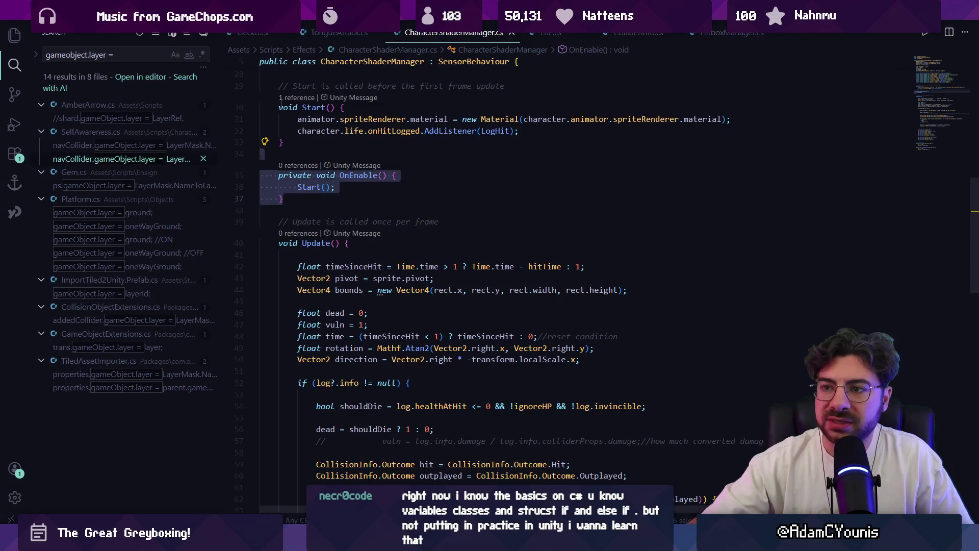
left_click_drag(281, 99, 284, 143)
left_click(284, 143)
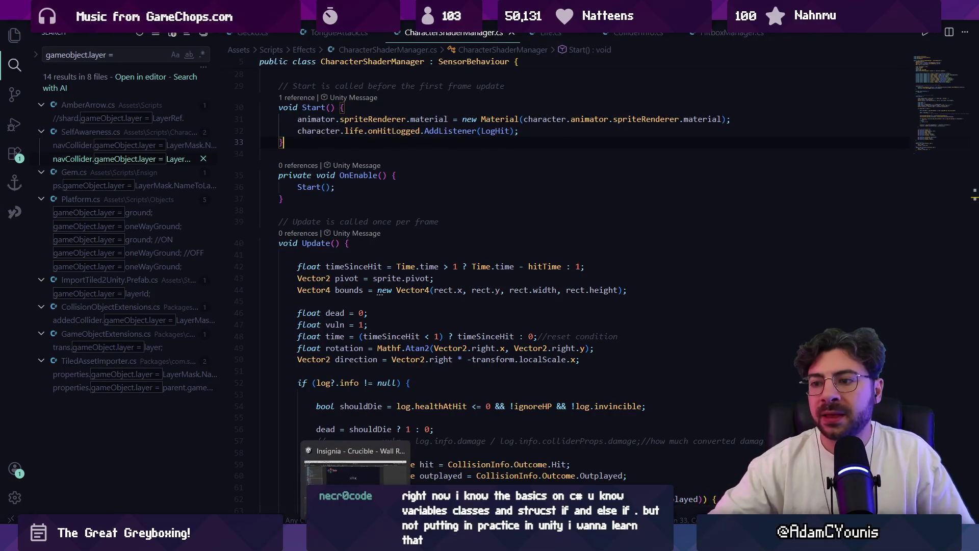
Step: Flip to the Unity editor, glance back at the code, then return to Unity
key("alt+Tab")
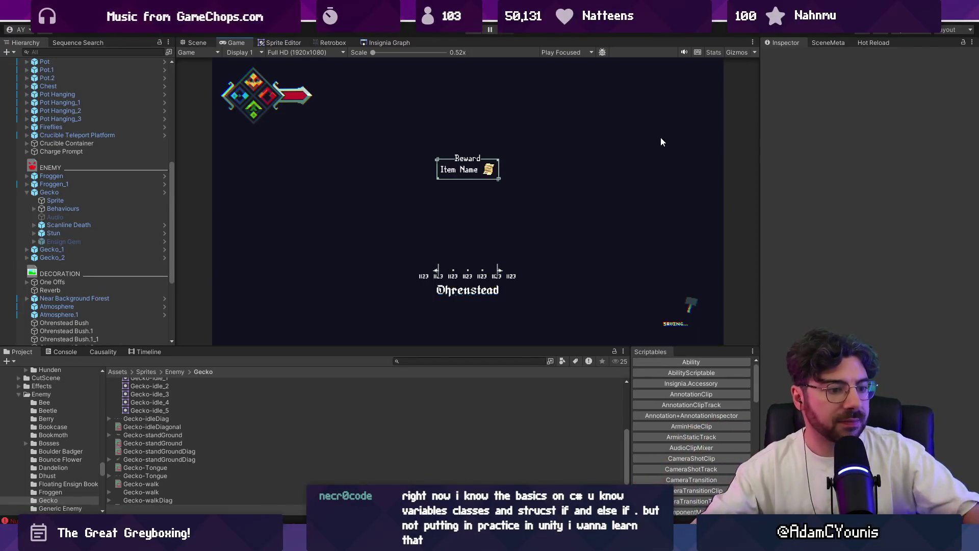
key("alt+Tab")
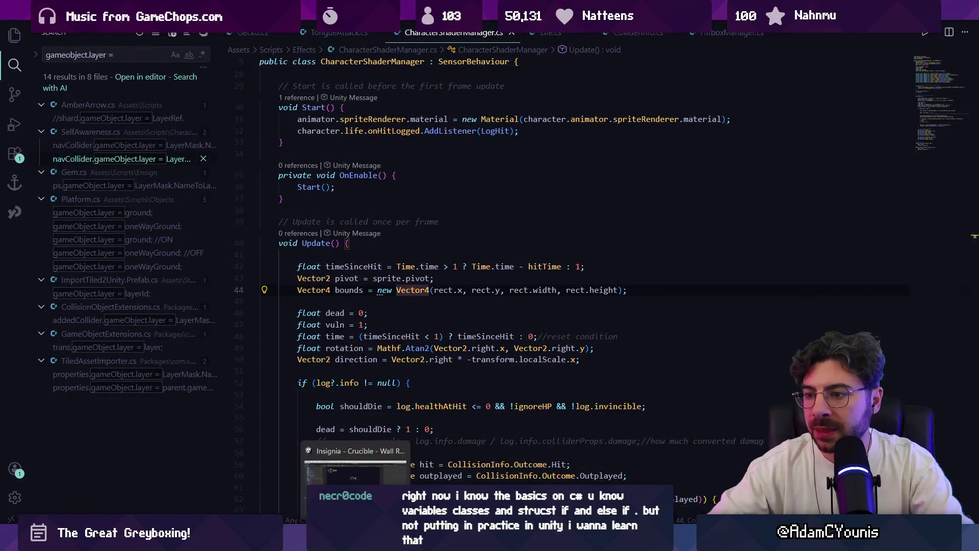
key("alt+Tab")
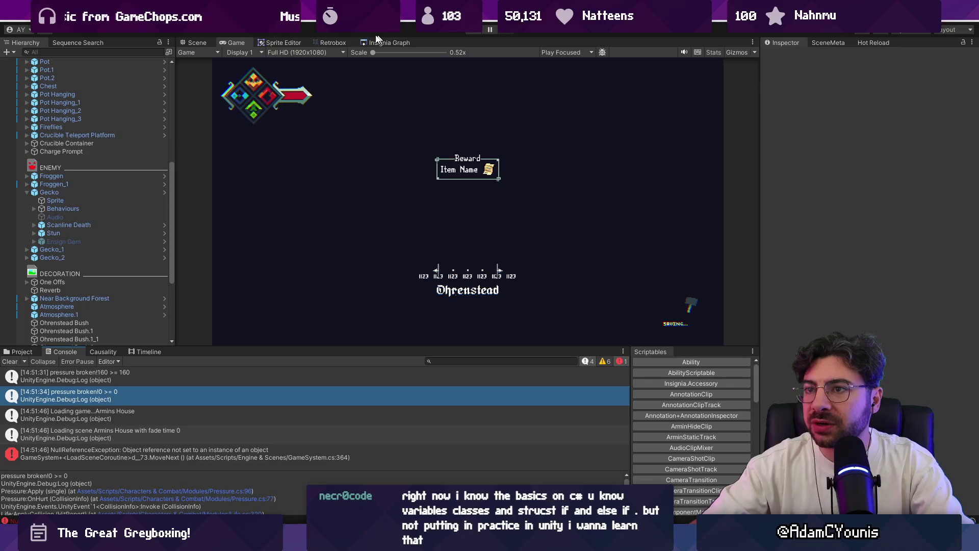
Step: Restart play mode from the level-room scene graph and inspect the GameEngine object
left_click(388, 42)
scroll(406, 214, "up", 5)
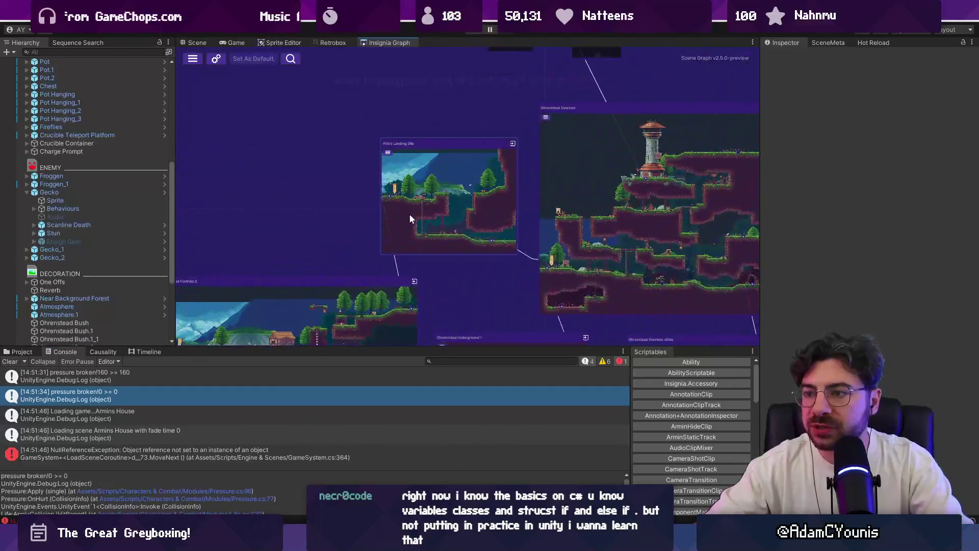
left_click(474, 30)
left_click(473, 31)
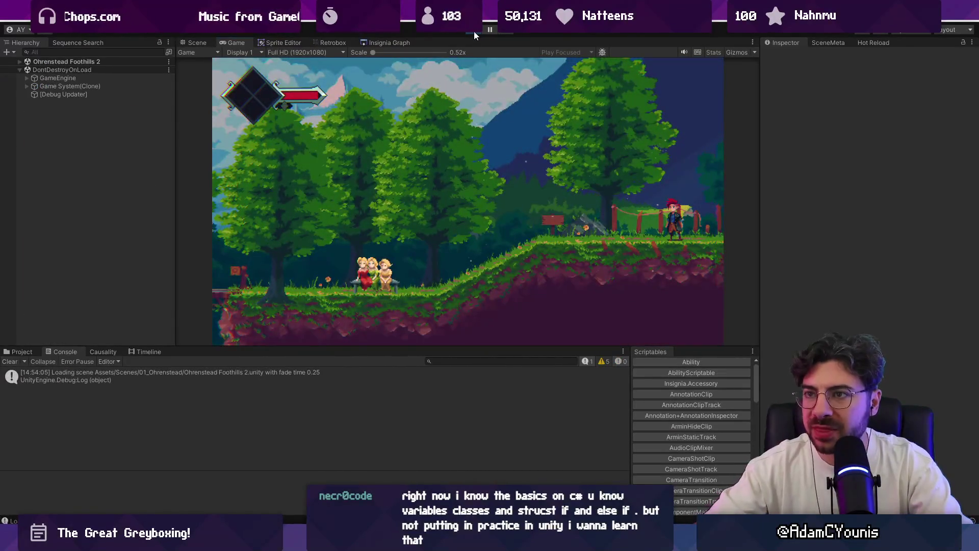
left_click(474, 32)
scroll(497, 205, "up", 5)
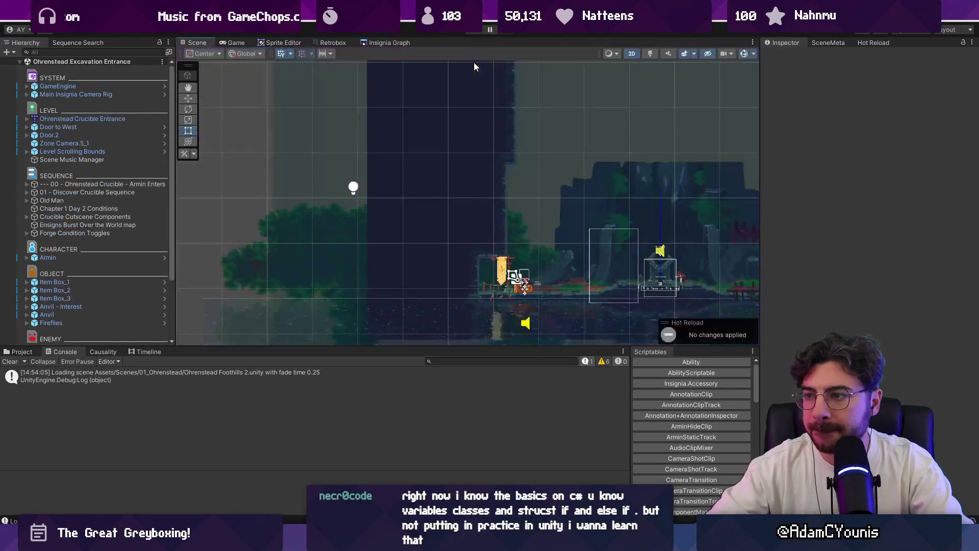
left_click(58, 86)
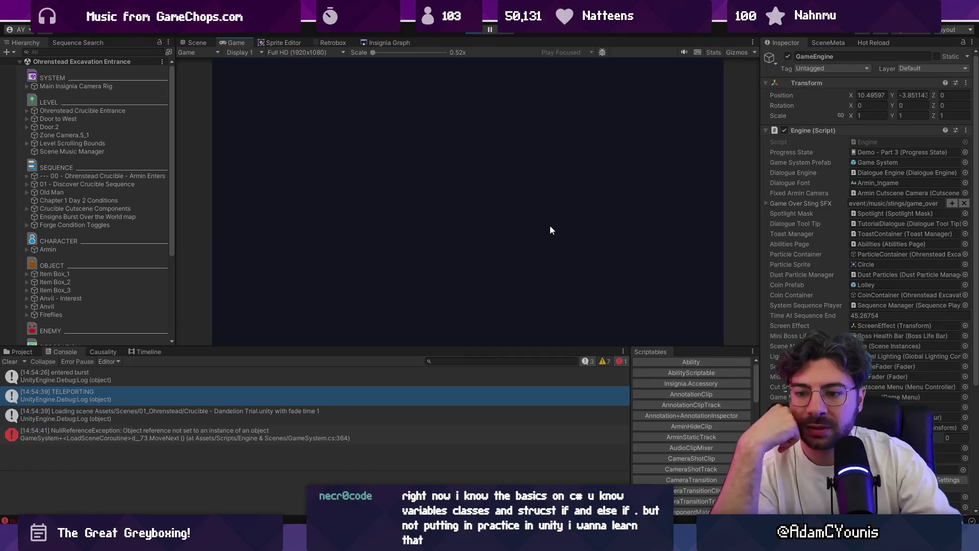
Step: Pause on the NullReferenceException, enlarge the console, and open GameSystem.cs line 364
left_click(489, 29)
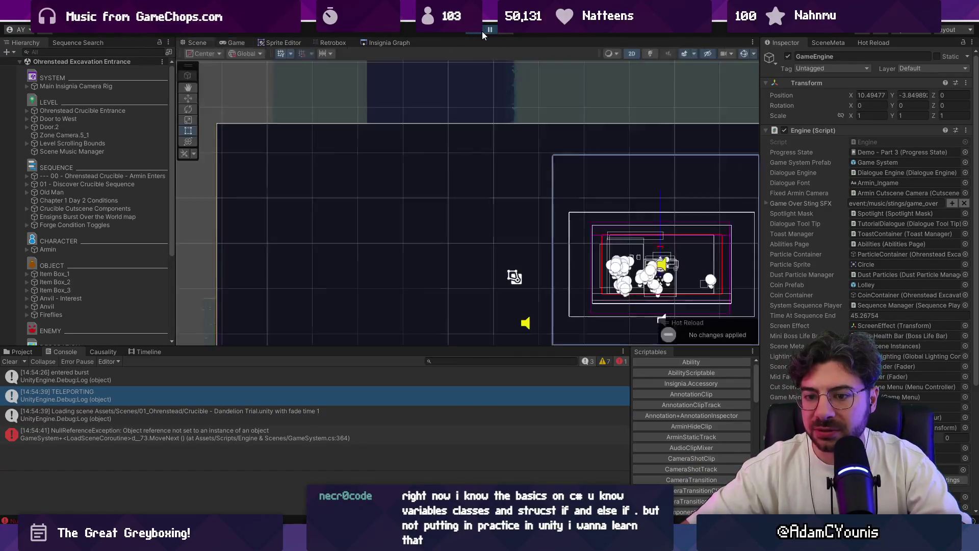
left_click(205, 434)
mouse_move(239, 351)
left_mouse_down()
mouse_move(251, 297)
mouse_move(240, 220)
left_mouse_up()
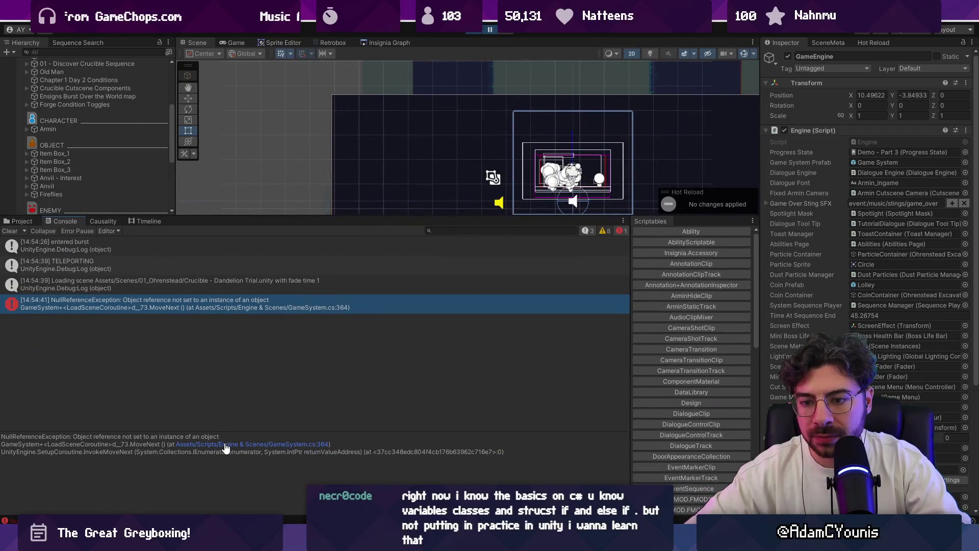
left_click(226, 448)
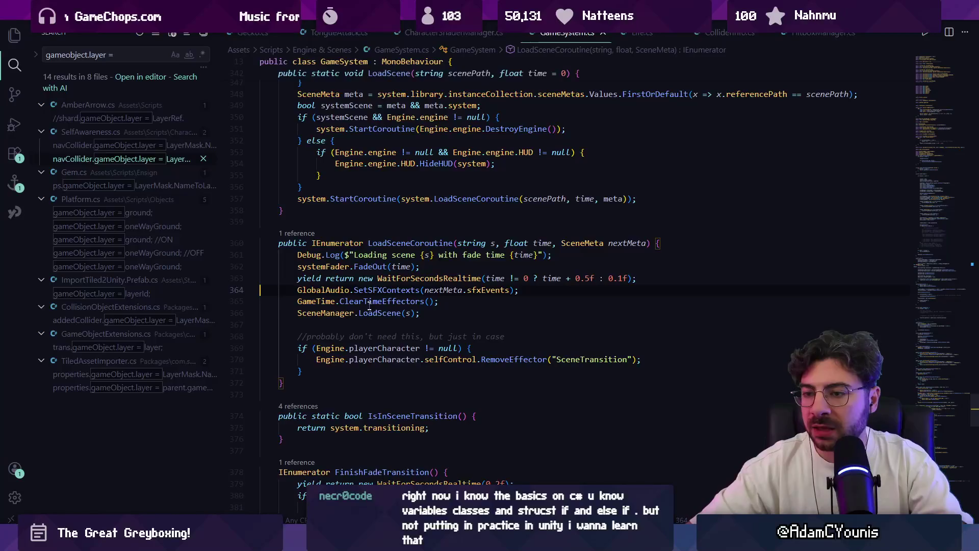
Step: Check the GlobalAudio.SetSFXContexts call on line 364, then go back to Unity's Insignia Graph
left_click(392, 290)
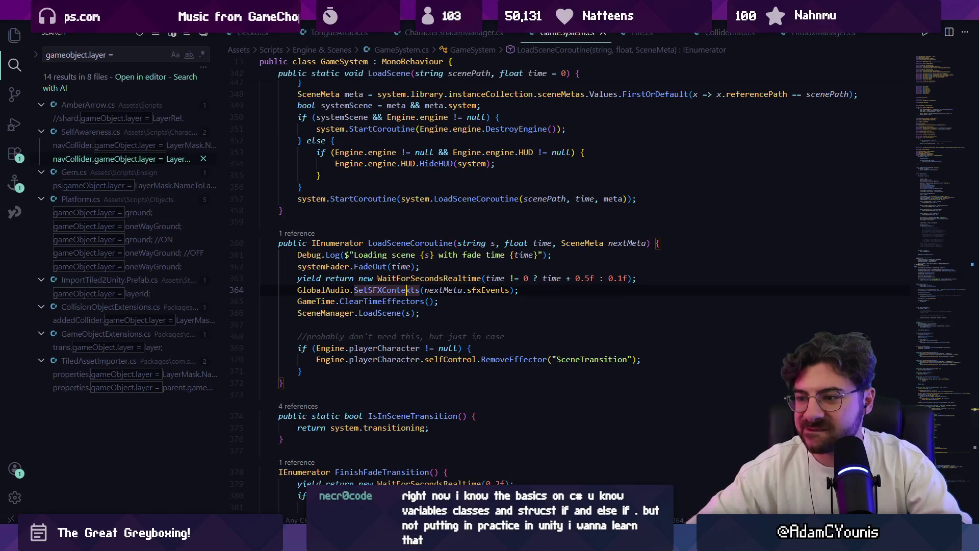
key("alt+Tab")
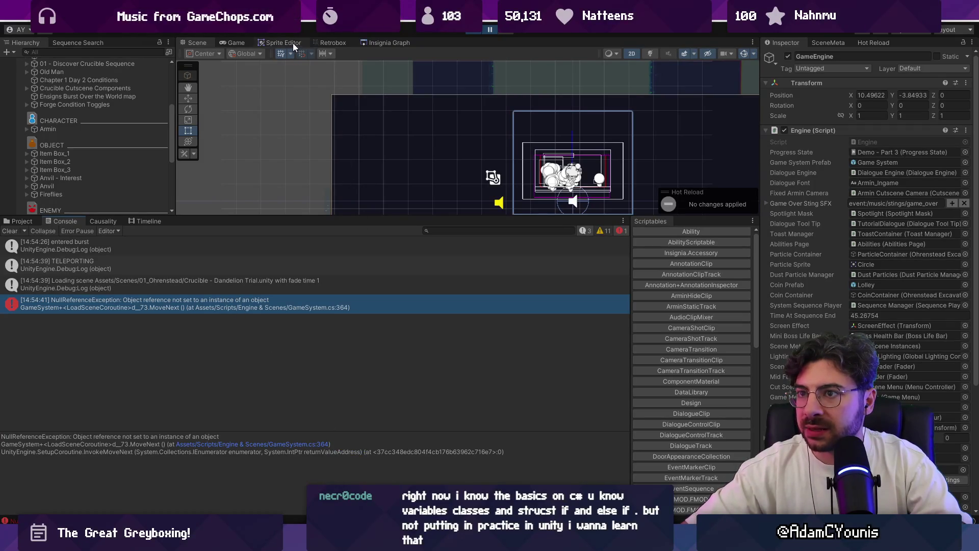
left_click(377, 43)
Step: Open Crucible - Dandelion Trial from the graph and add its SceneMeta with Add / Fix Current Scene
left_click_drag(405, 214, 404, 316)
scroll(403, 199, "down", 3)
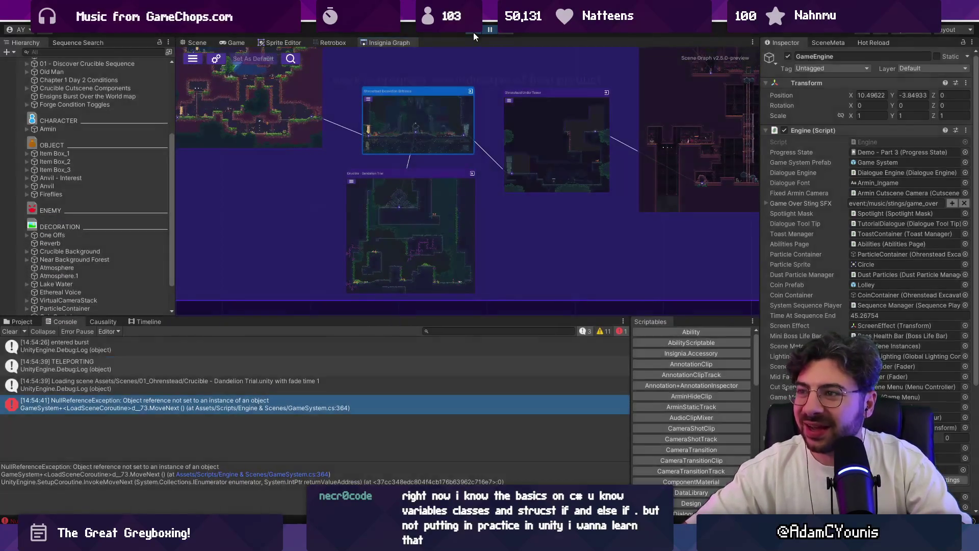
double_click(440, 202)
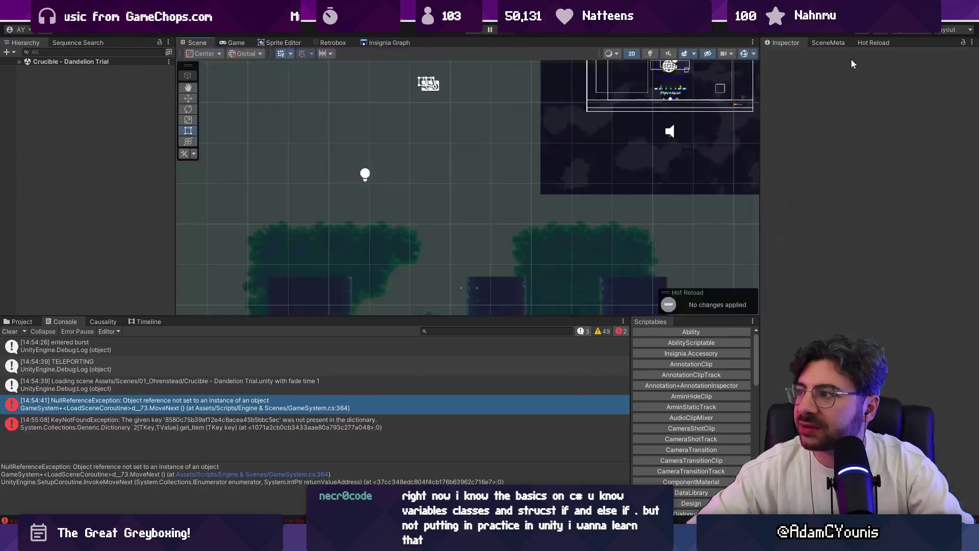
left_click(835, 45)
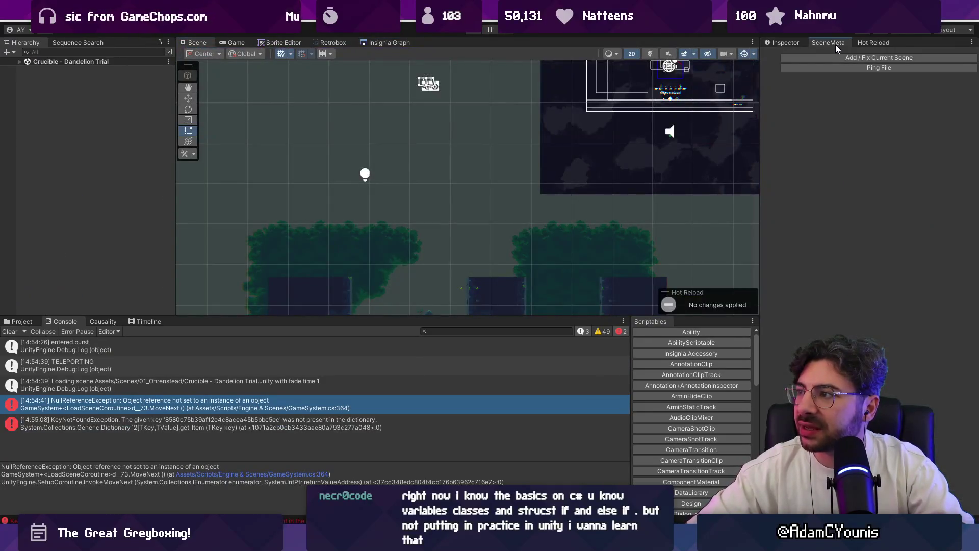
left_click(812, 56)
scroll(515, 194, "down", 2)
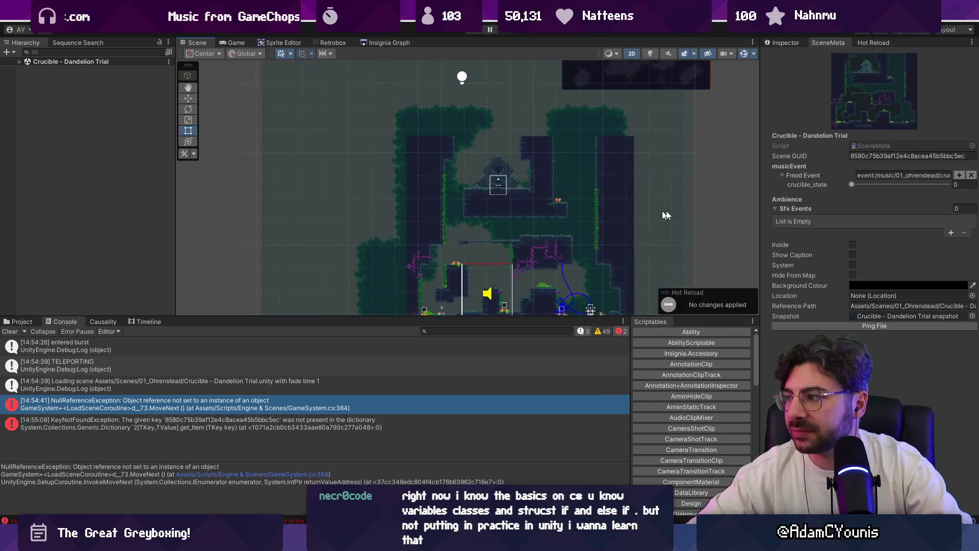
left_click_drag(758, 173, 598, 175)
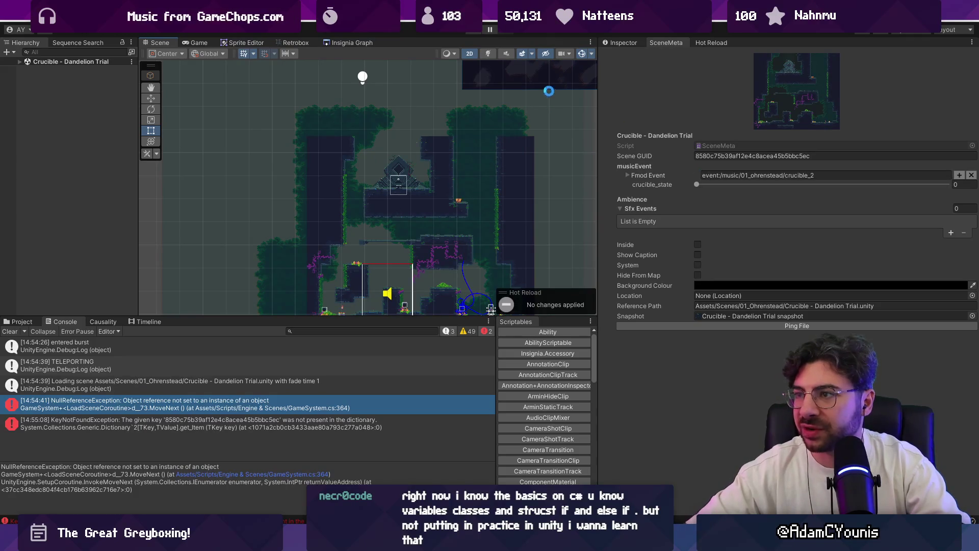
left_click(345, 43)
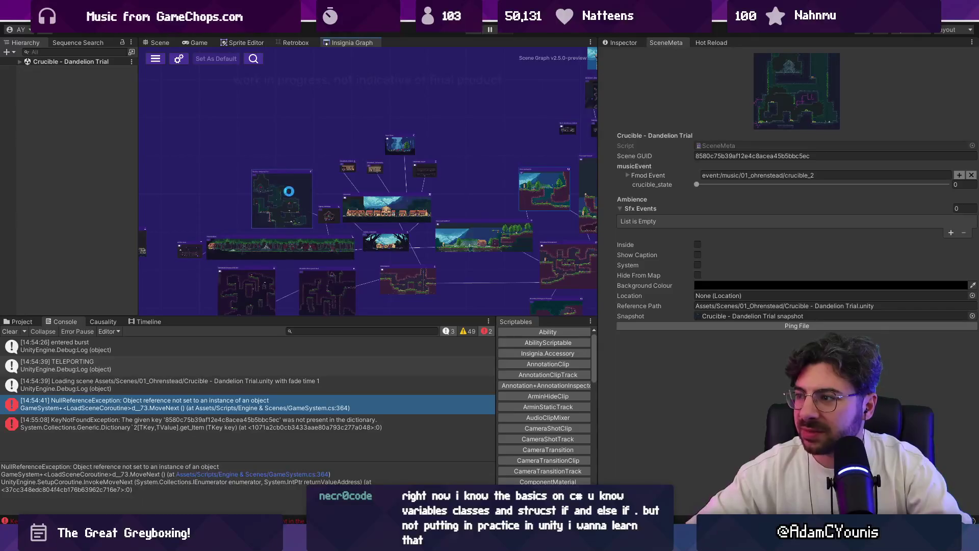
Step: Open the Crucible - Dandelion Trial node and playtest it to confirm it loads error-free
left_click(345, 42)
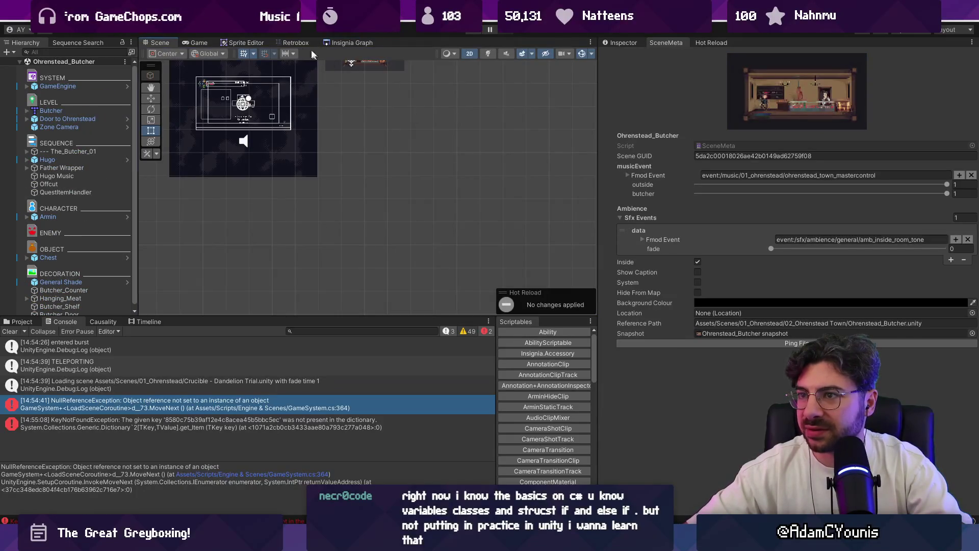
left_click(344, 42)
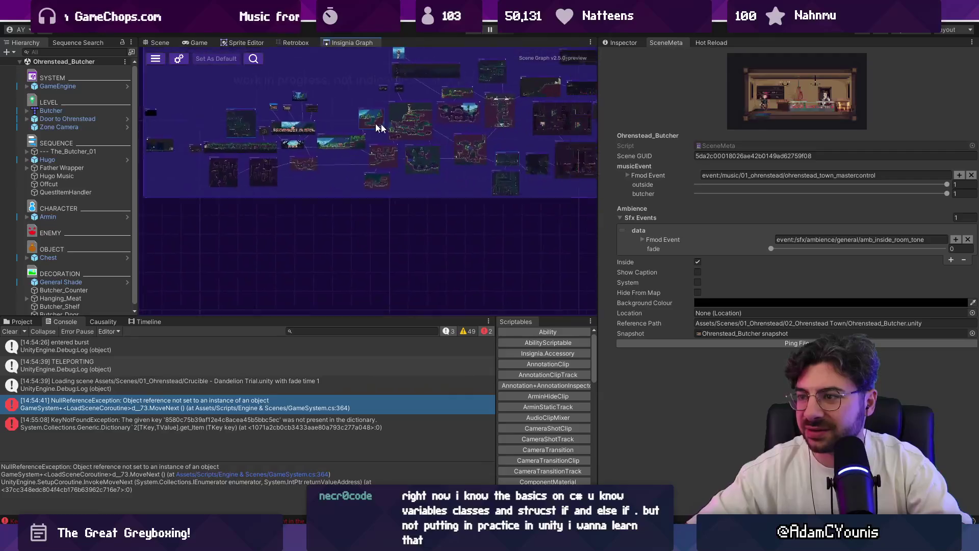
double_click(427, 161)
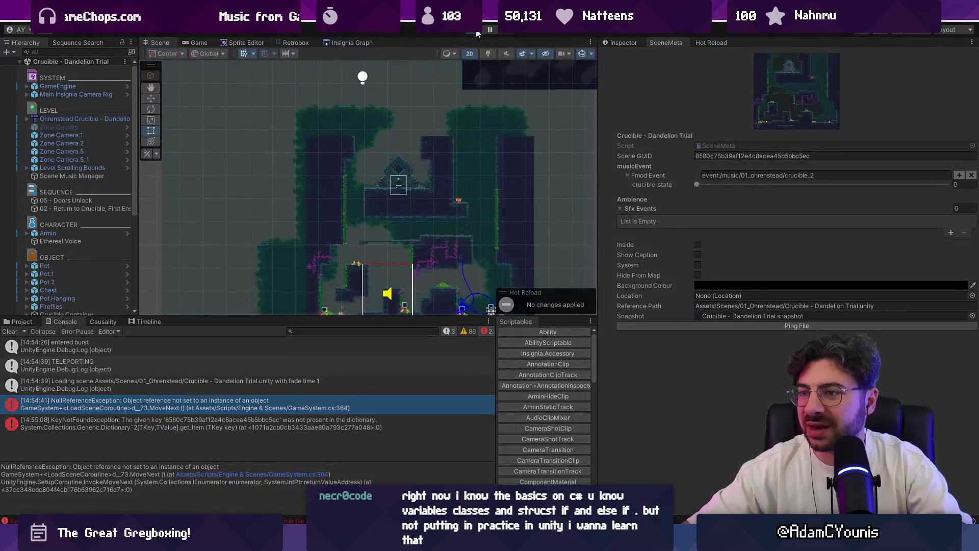
left_click(477, 30)
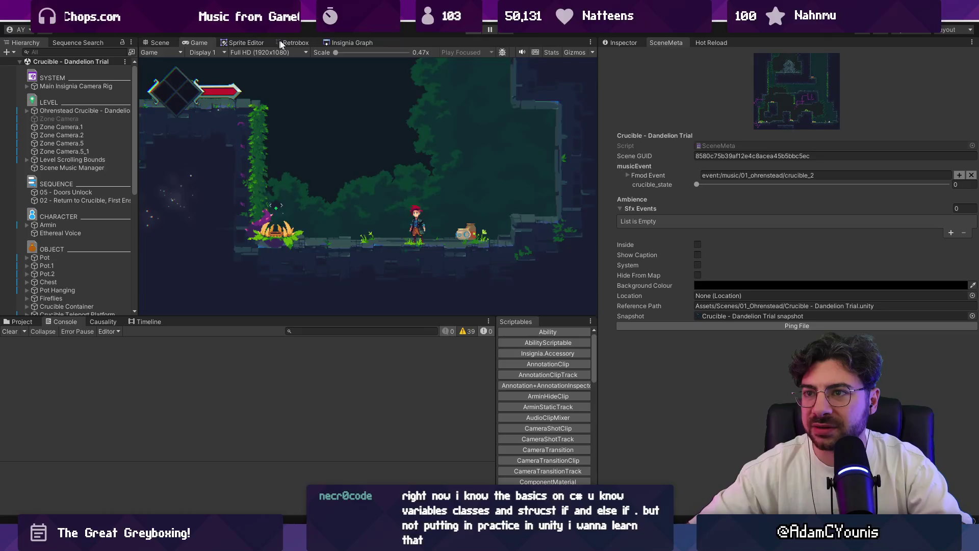
left_click(334, 43)
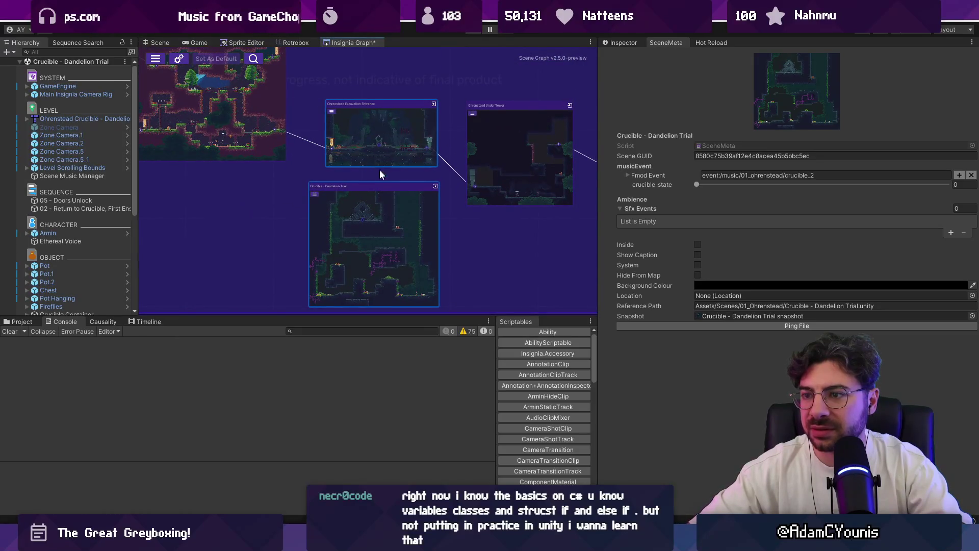
scroll(370, 173, "up", 3)
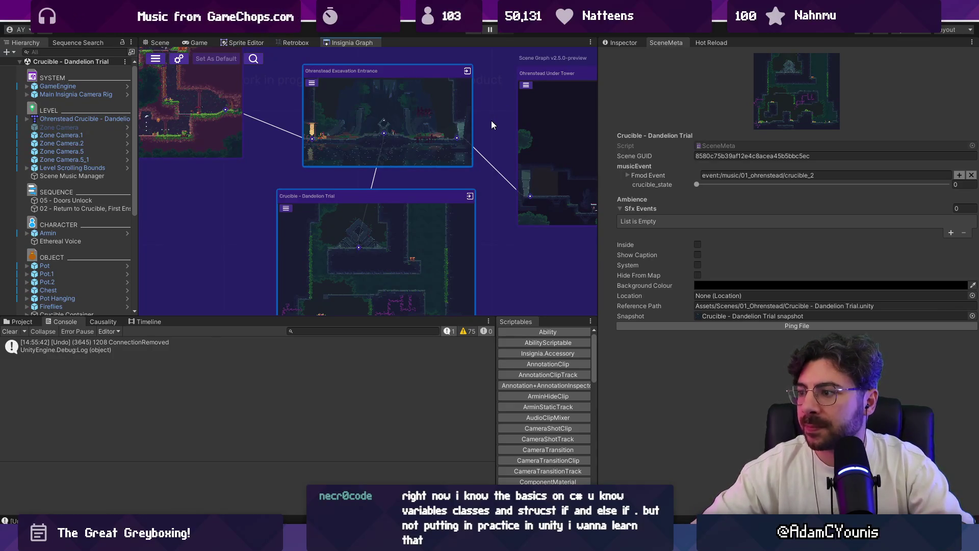
left_click(473, 32)
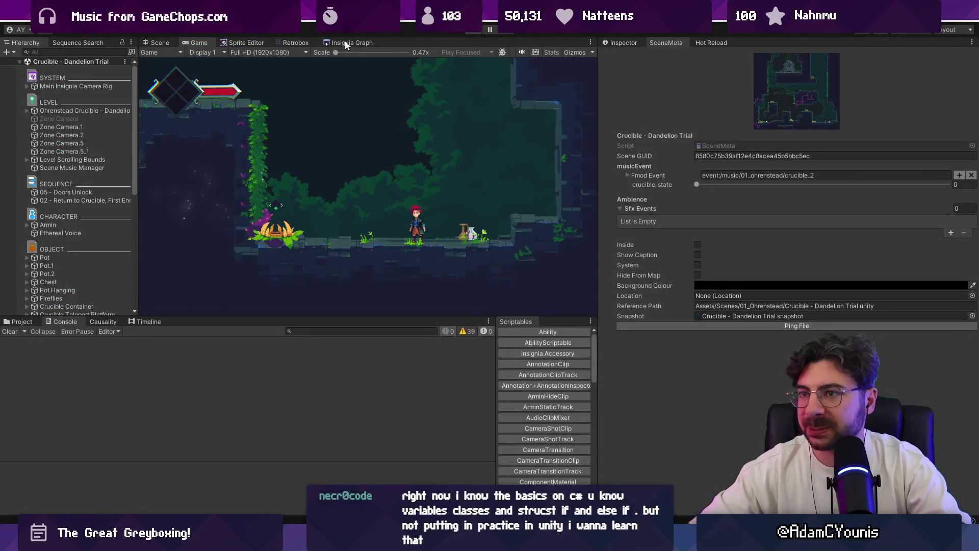
left_click(351, 42)
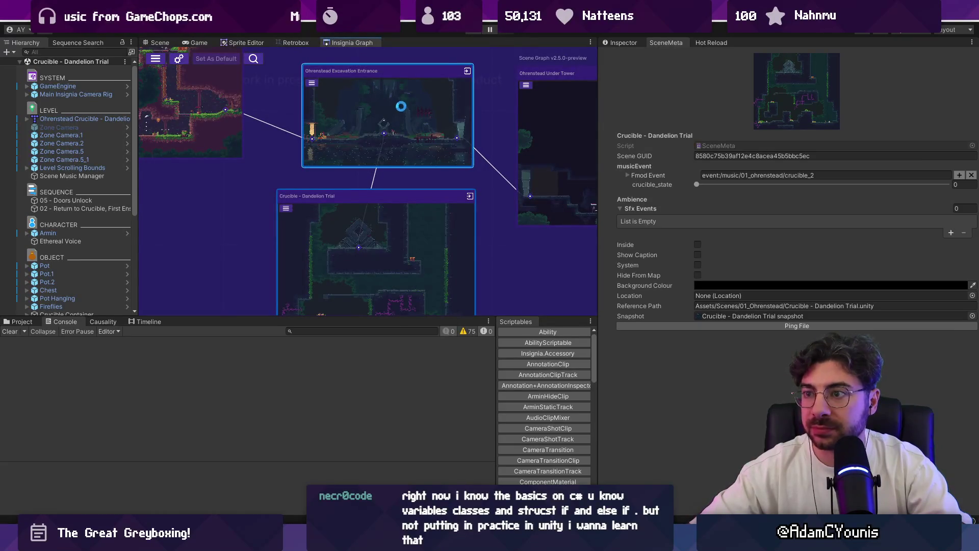
left_click(470, 32)
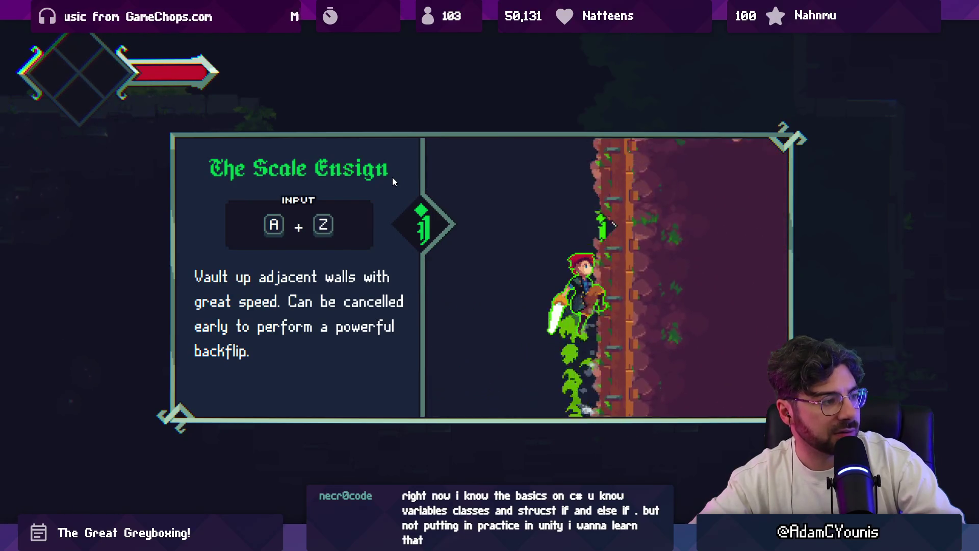
Step: Dismiss the Scale Ensign tutorial, stop the playtest, clear the Console, and switch to GameSystem.cs
key("z")
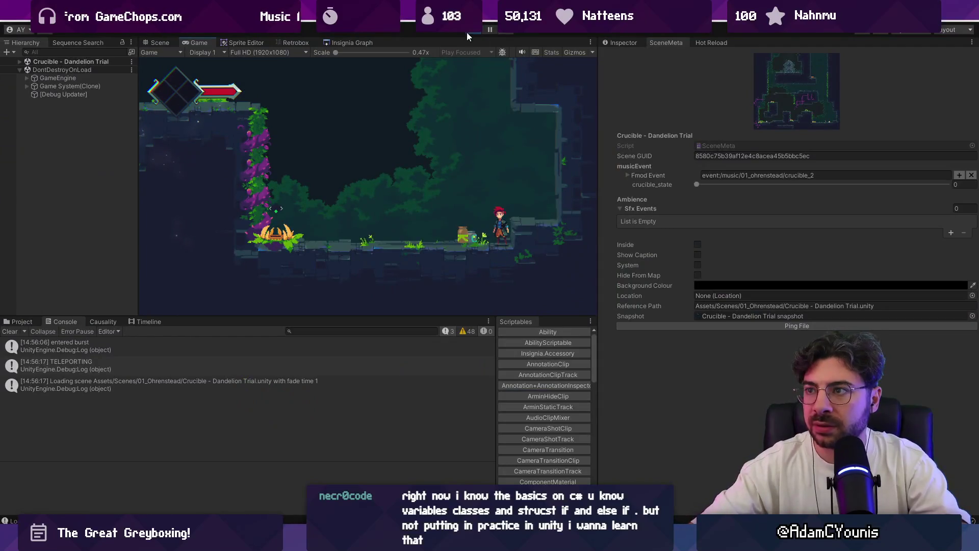
left_click(468, 32)
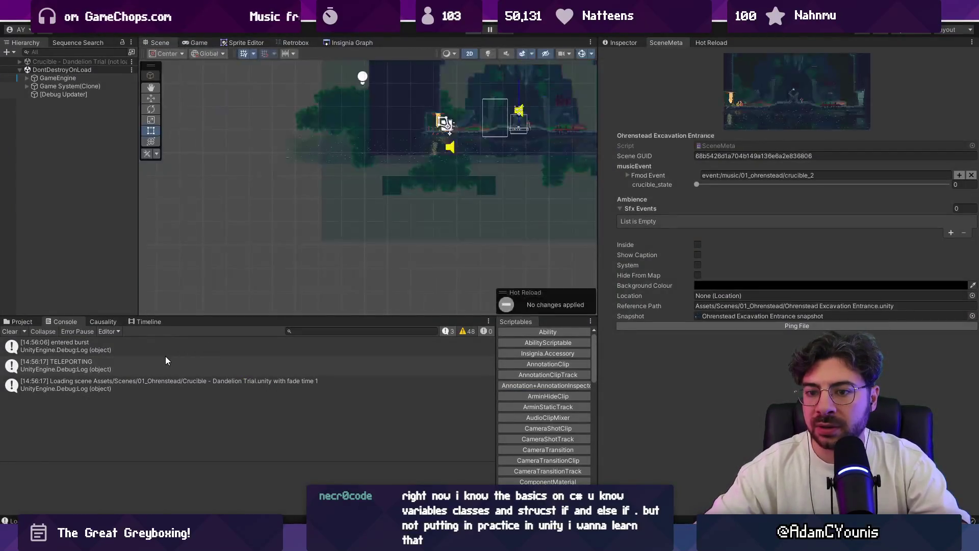
left_click(10, 331)
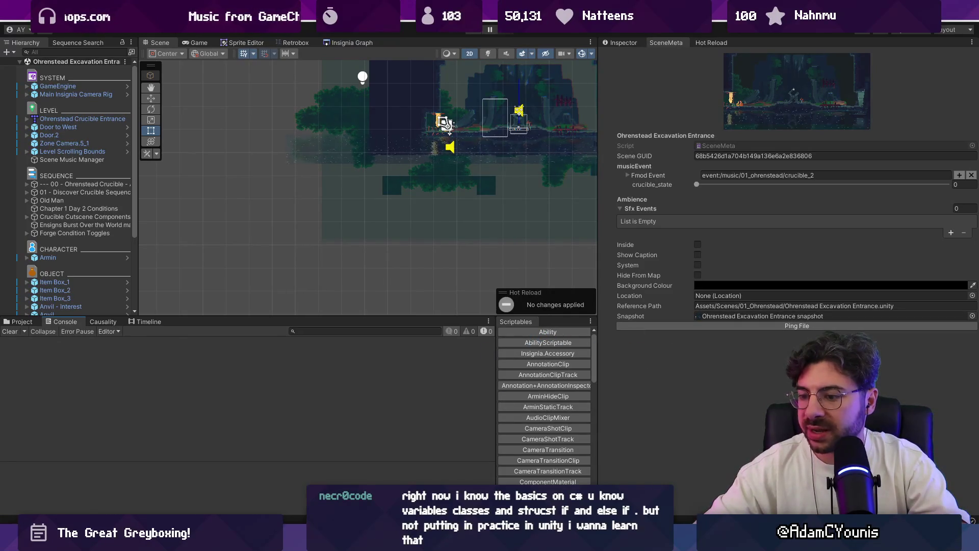
key("alt+Tab")
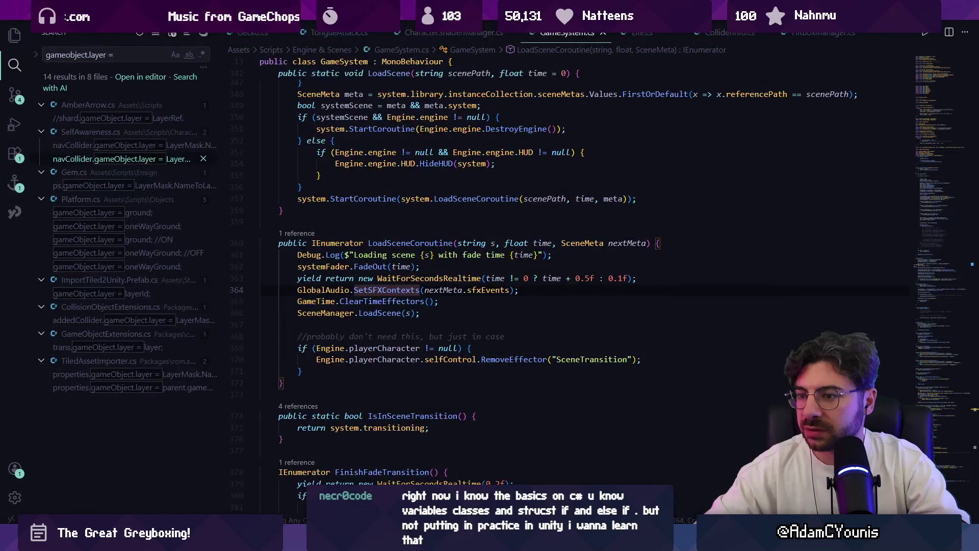
Step: Wrap the GlobalAudio.SetSFXContexts call in an if (nextMeta) { } block
left_click(447, 290)
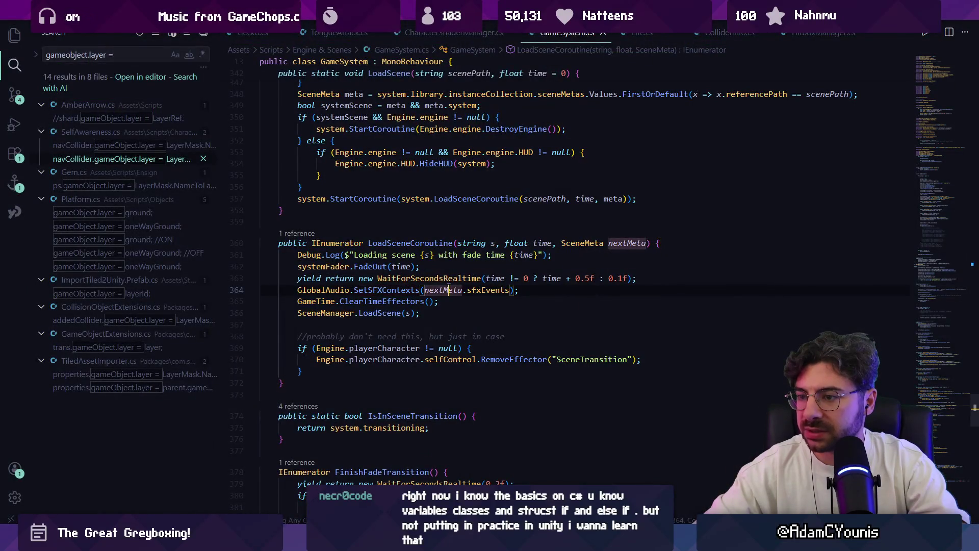
left_click(653, 275)
key("Return")
type("f")
key("BackSpace")
type("if (nextMeta")
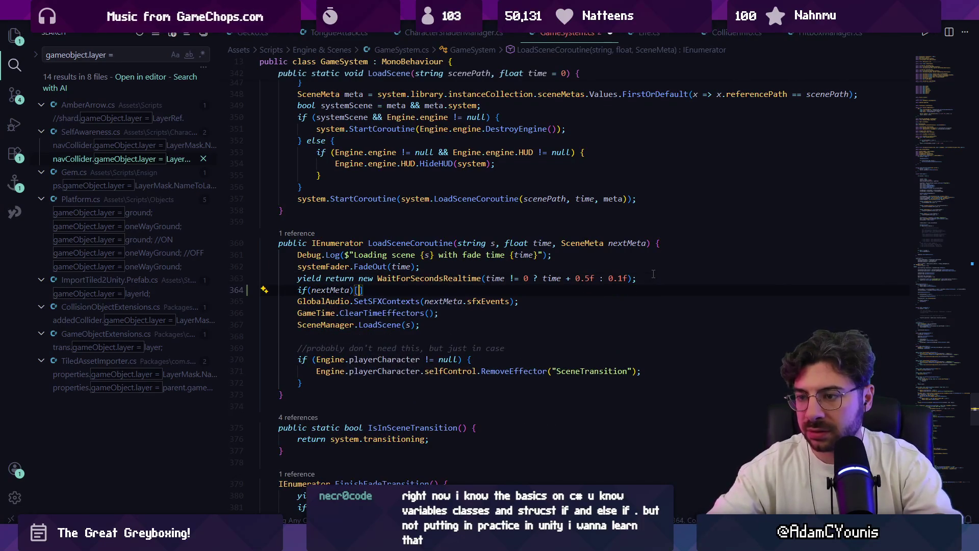
type(") {")
key("Return")
key("ctrl+shift+k")
key("Down")
key("alt+Up")
Step: Add an else block calling Debug.LogWarning with a 'No scene meta found' message
key("Down")
type("else {")
key("Return")
type("Debug.LogWarning($\"No scene meta found for scene {s}\");")
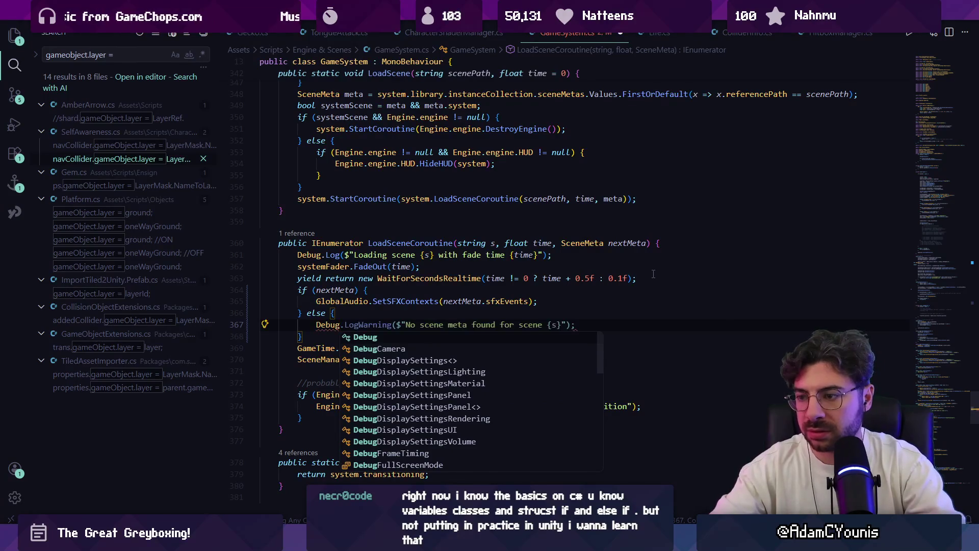
key("Tab")
key("Escape")
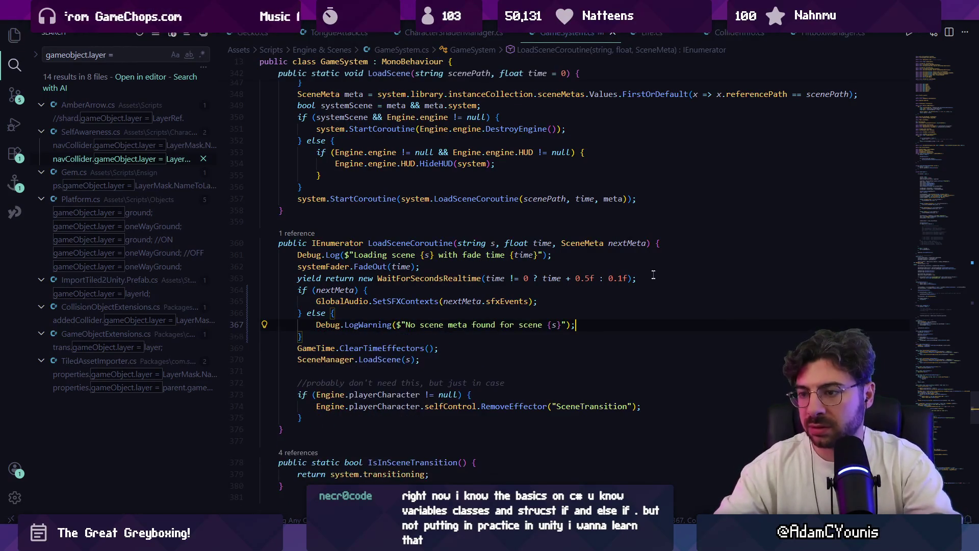
key("alt+Tab")
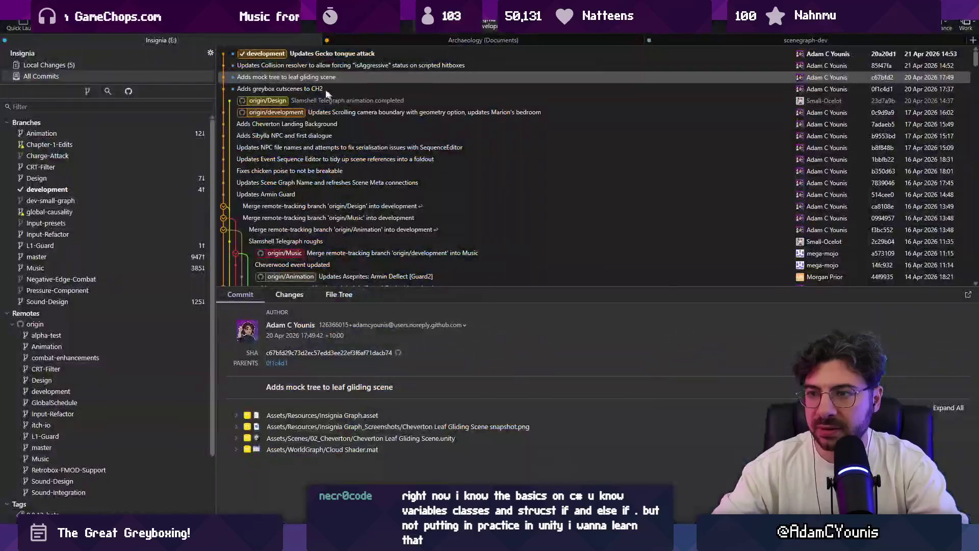
Step: Stage all files, commit as 'Fixes missing SceneMeta for…', and push to development
left_click(524, 51)
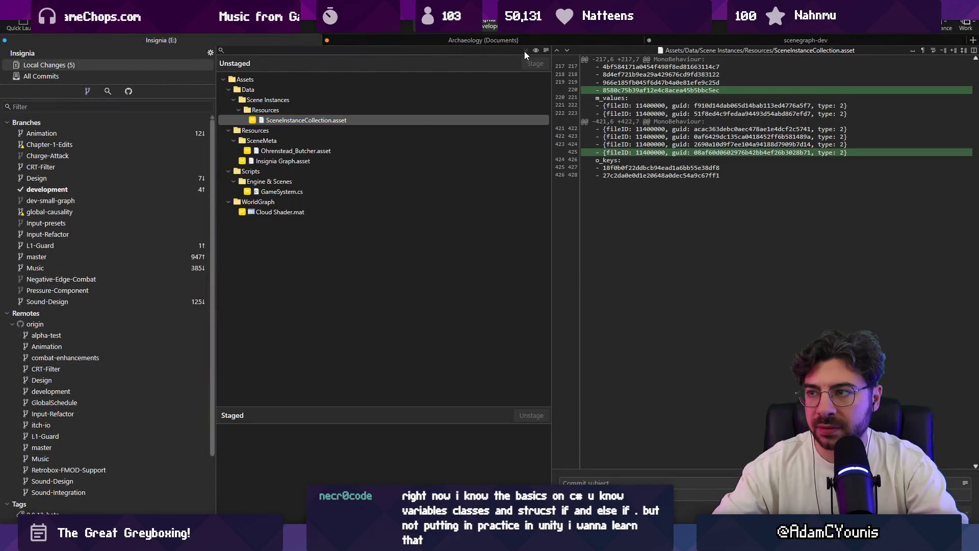
type("Fixes mis")
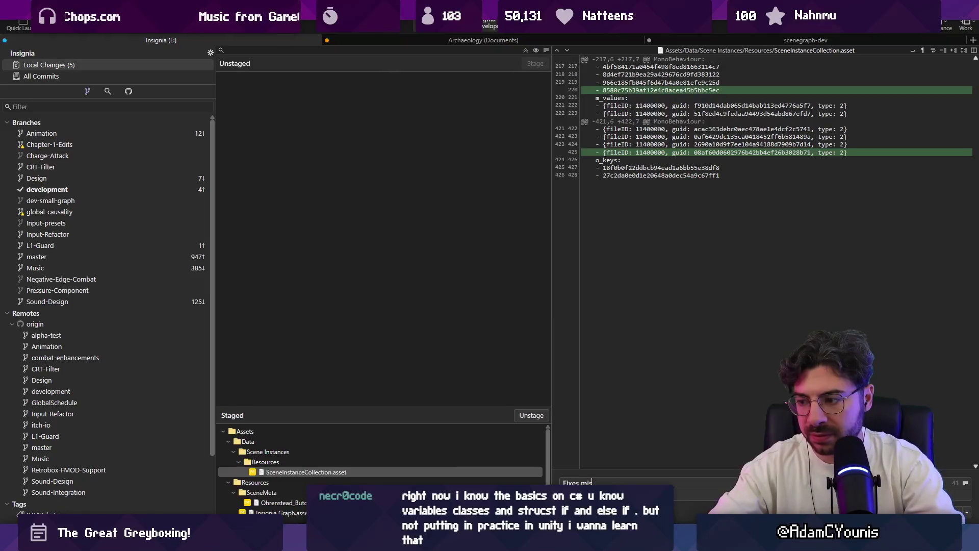
type("sing ")
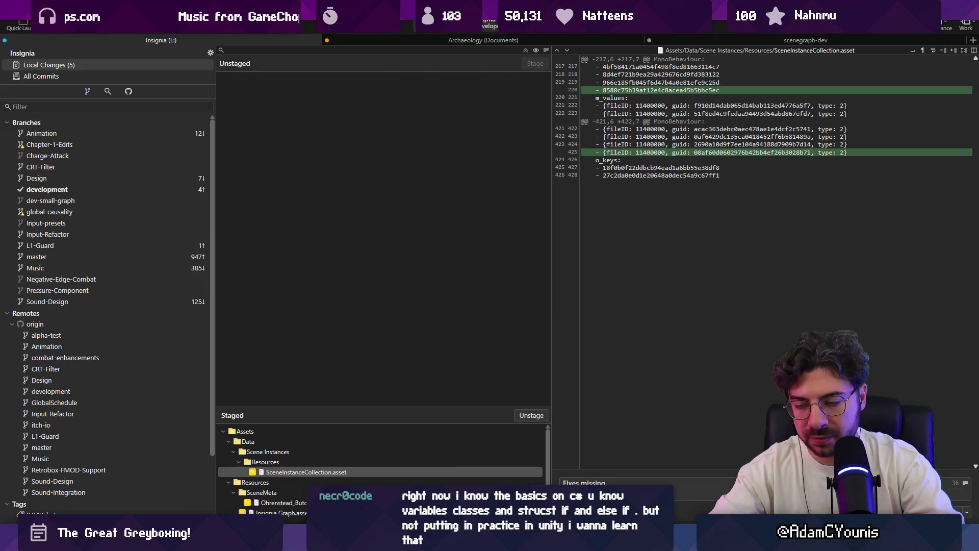
type("Sce")
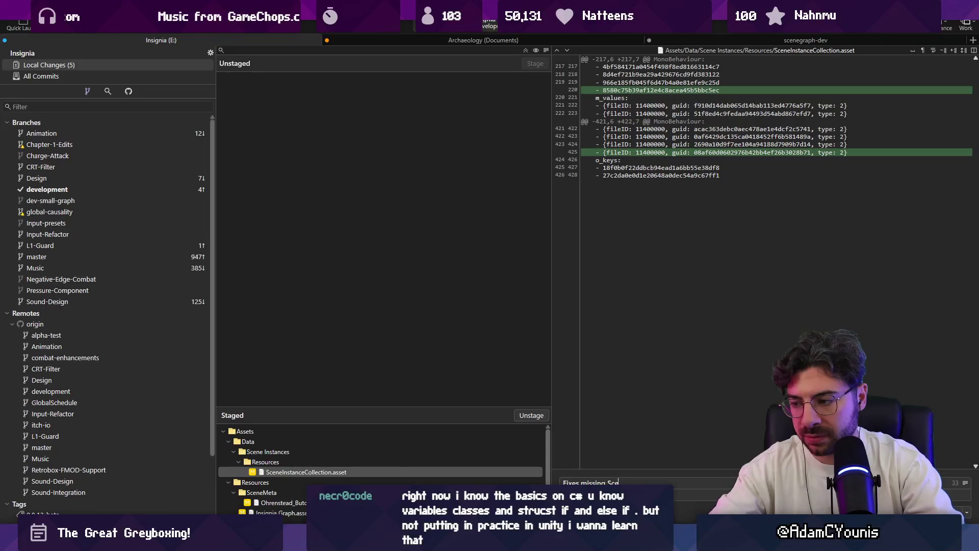
type("neMeta for crucible")
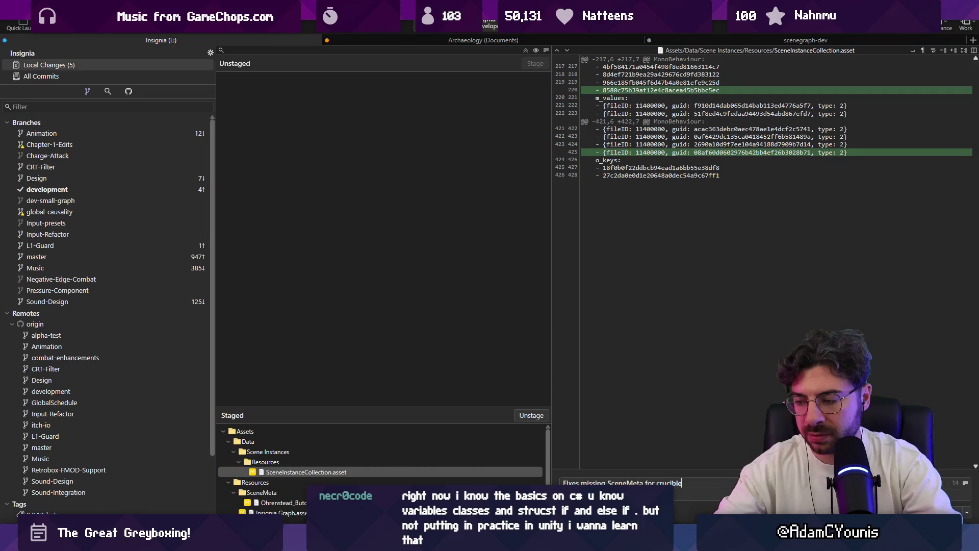
key("ctrl+Return")
left_click(106, 23)
key("Return")
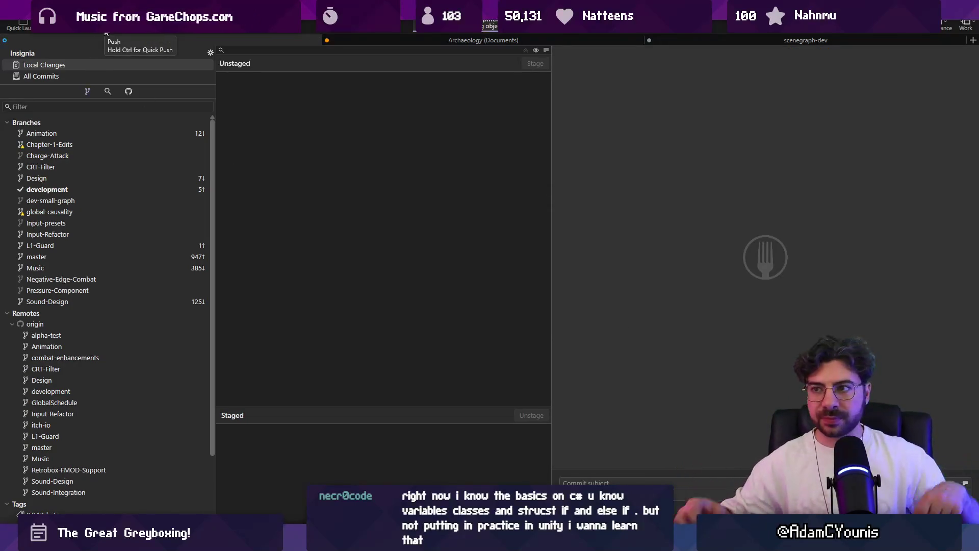
Step: Give Unity's scene view more height, then bring up the GitHub release page
key("alt+Tab")
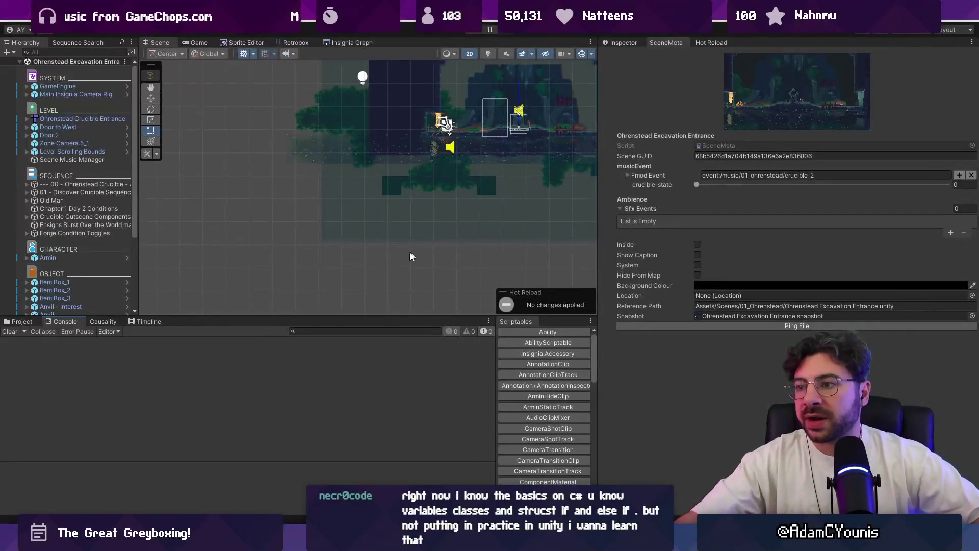
scroll(412, 249, "down", 5)
scroll(479, 251, "up", 5)
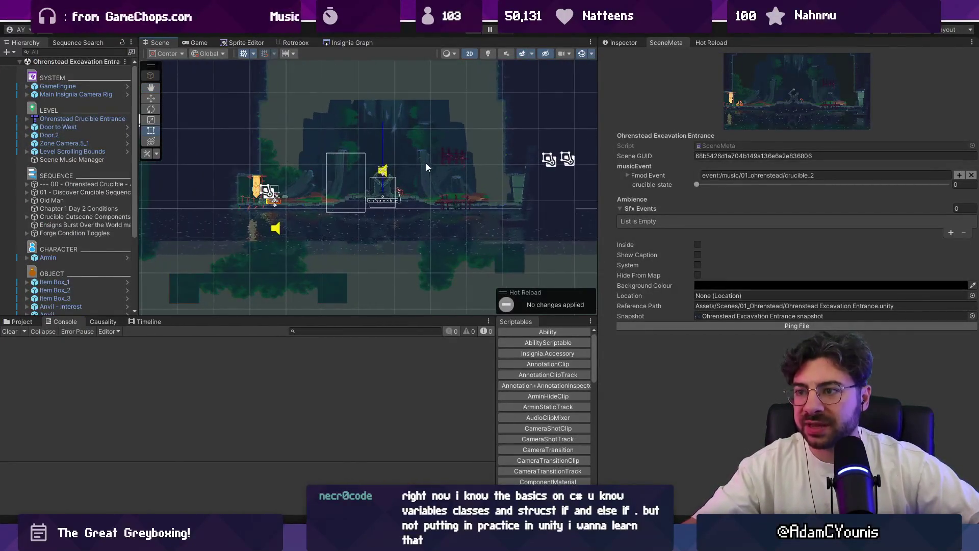
left_click_drag(423, 317, 423, 367)
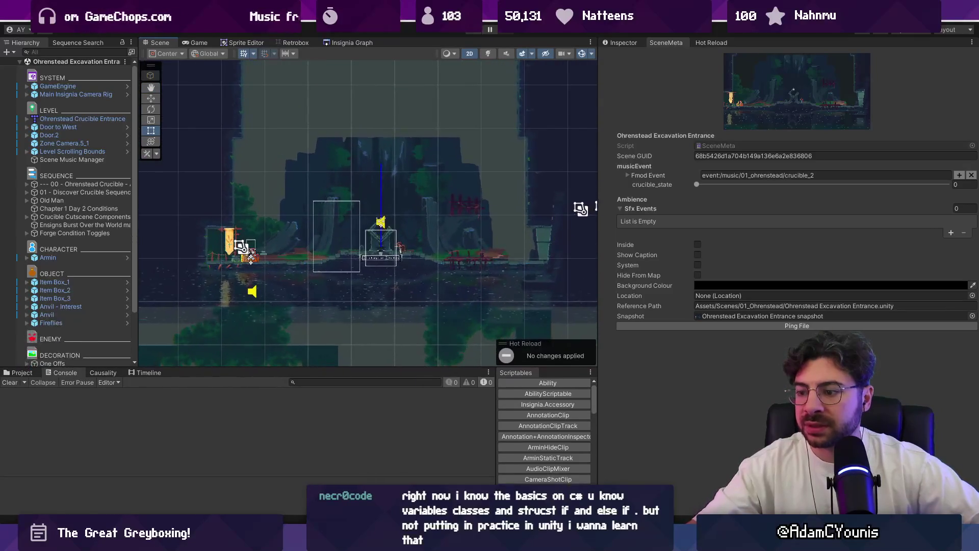
mouse_move(511, 543)
left_click(554, 472)
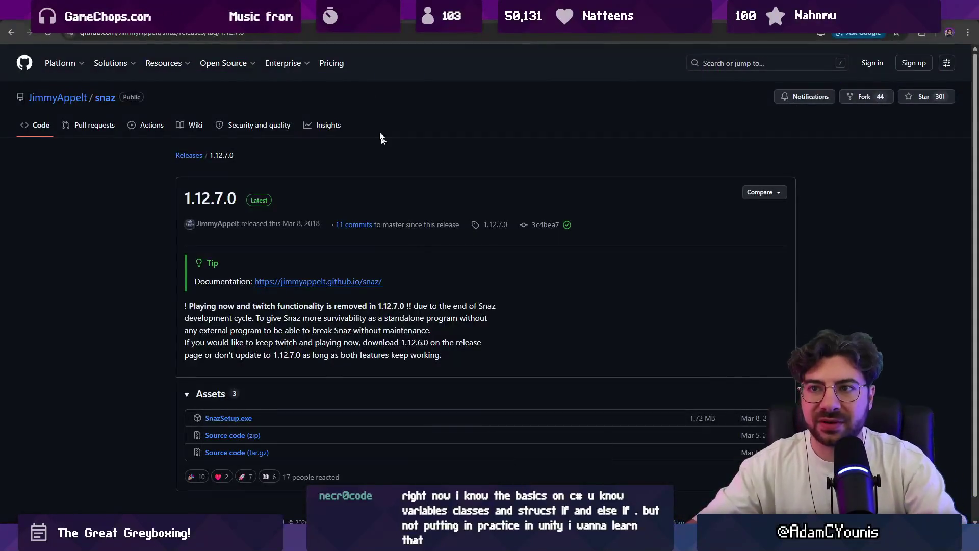
Step: Review the snaz 1.12.7.0 release with SnazSetup.exe and two source archives, then return to Unity
key("alt+Tab")
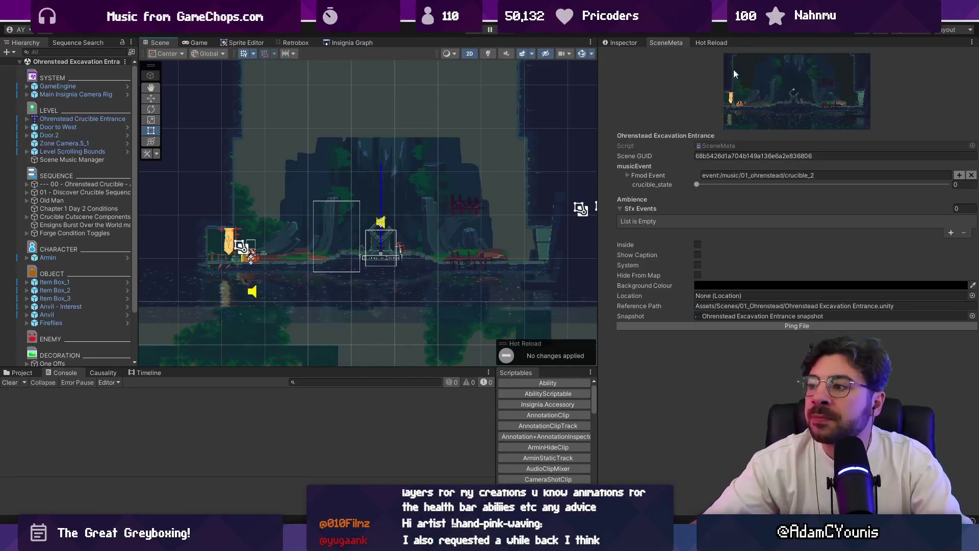
Step: Show the Inspector, pan to the crates area, select Armin, and start a playtest
left_click(624, 43)
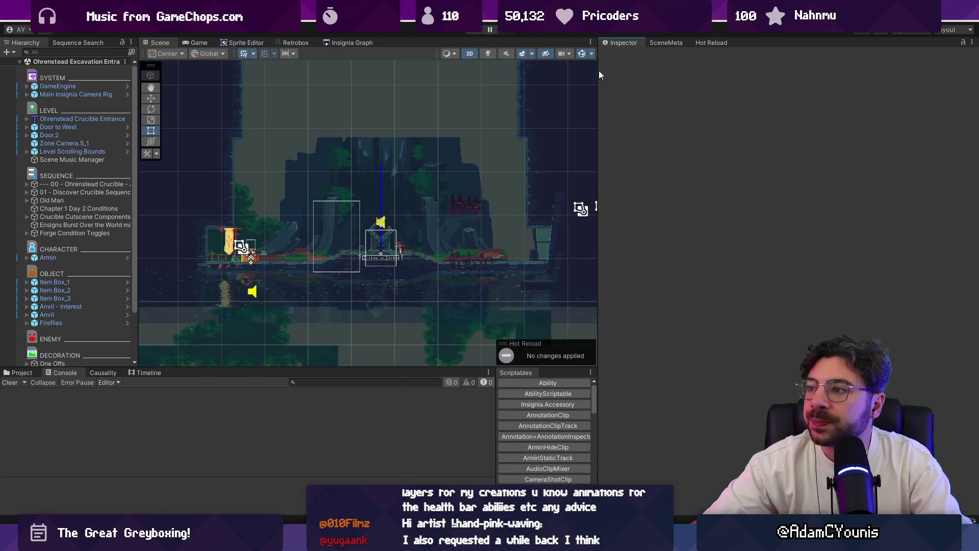
scroll(473, 215, "up", 3)
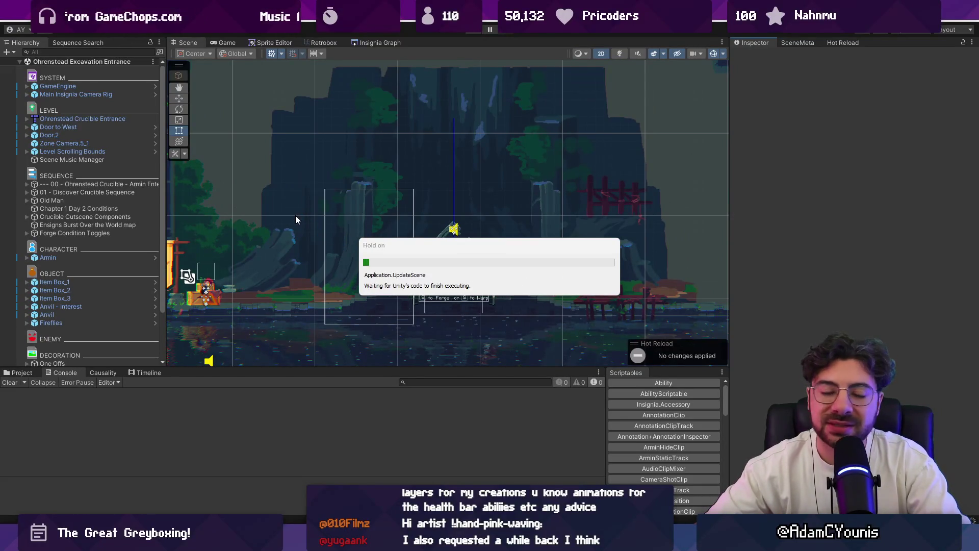
scroll(295, 215, "up", 3)
left_click_drag(295, 215, 342, 129)
scroll(341, 129, "down", 3)
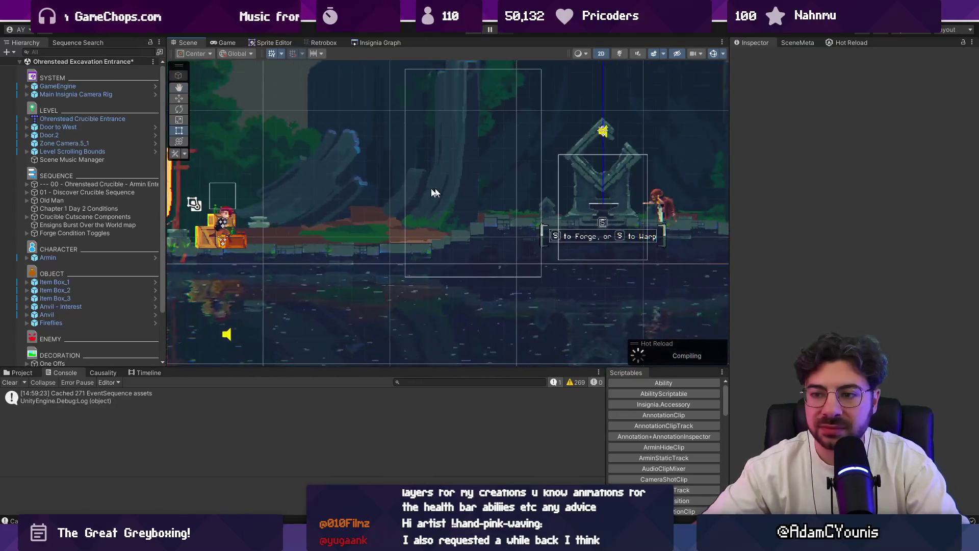
scroll(316, 201, "up", 4)
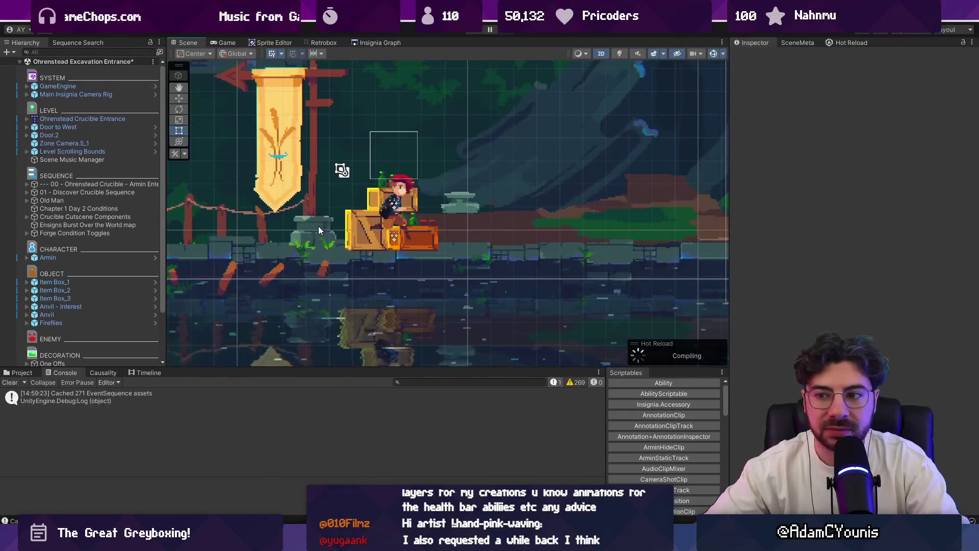
left_click(374, 210)
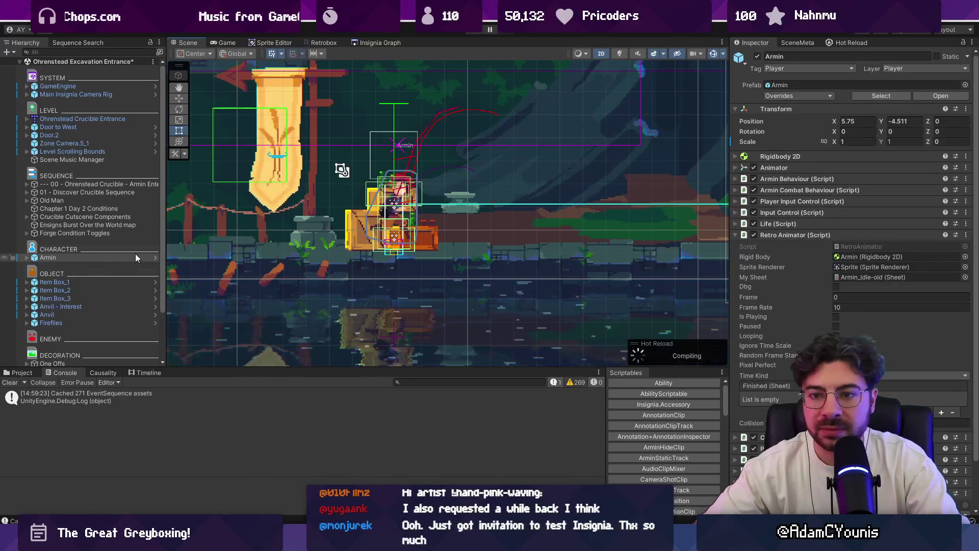
scroll(339, 250, "down", 3)
scroll(366, 162, "down", 4)
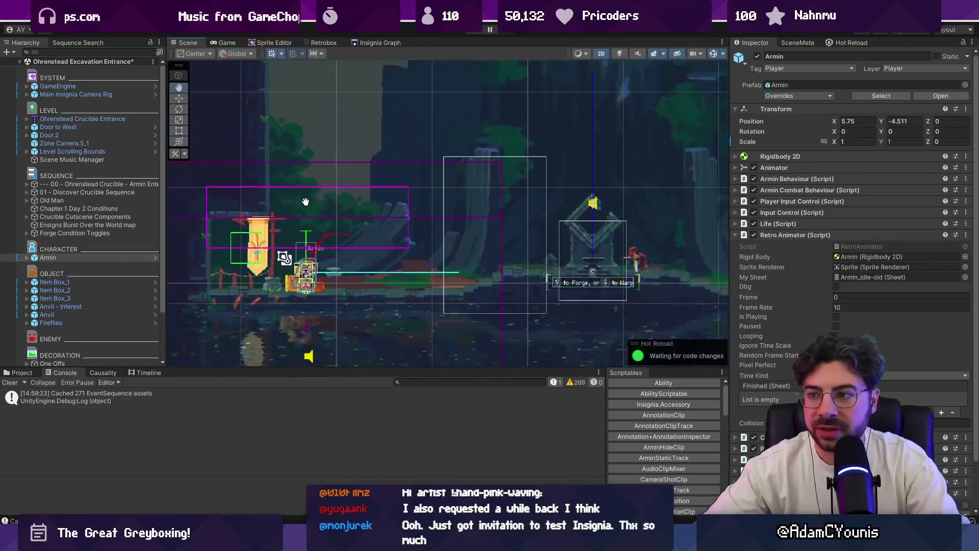
left_click(470, 30)
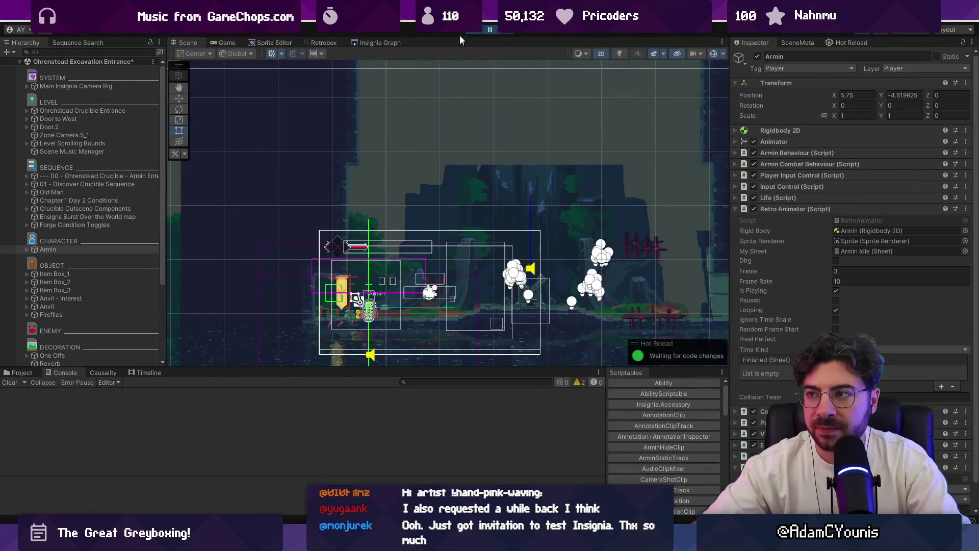
Step: Preview the running Game view, then return to the editable Scene view
left_click(227, 43)
scroll(286, 109, "up", 5)
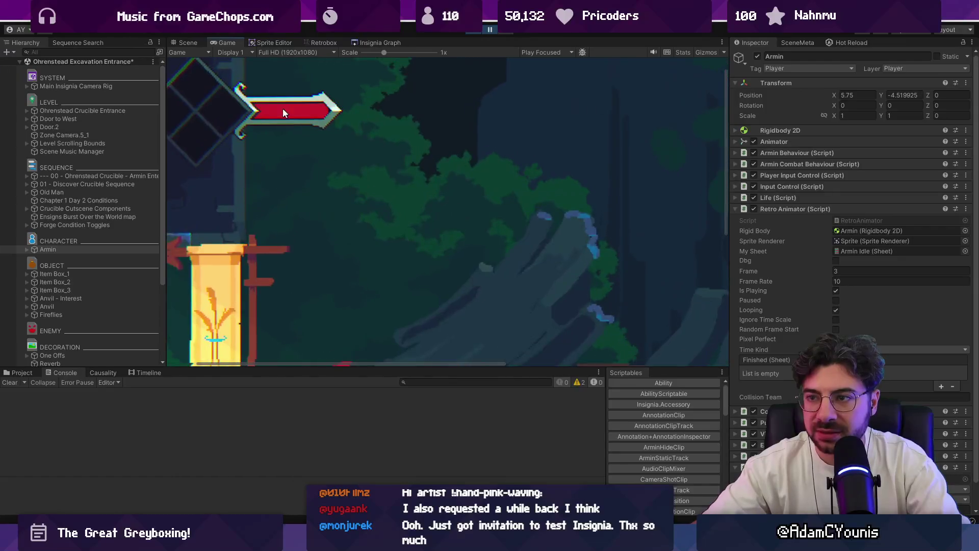
left_click(188, 43)
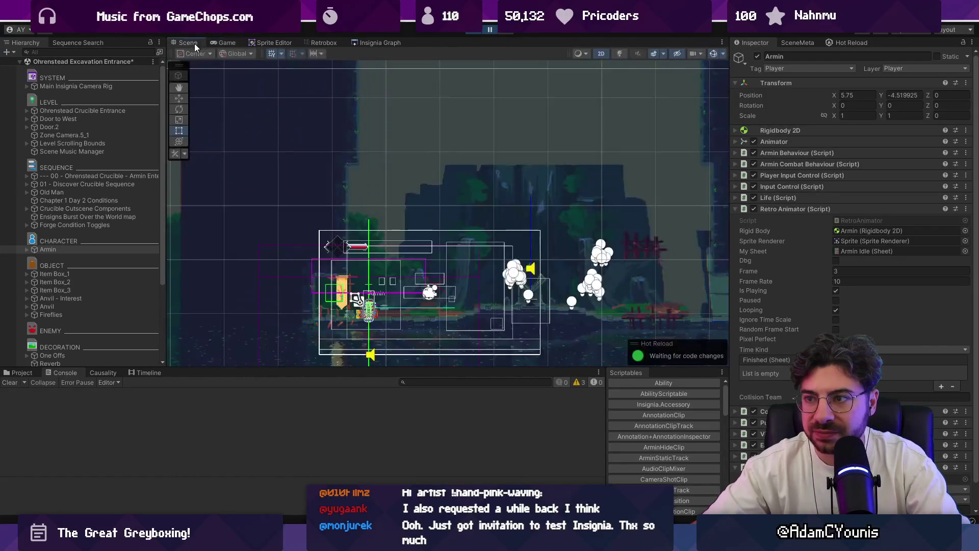
scroll(349, 260, "up", 6)
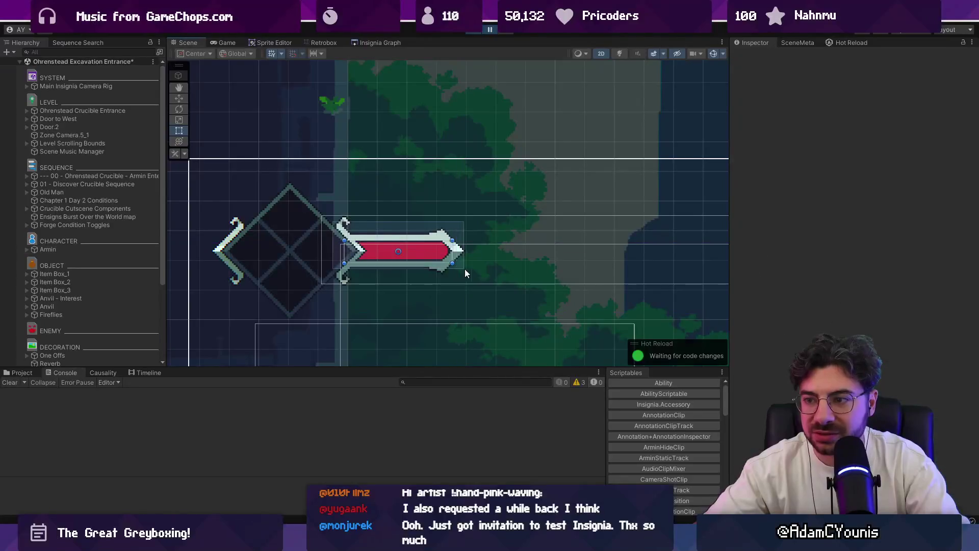
Step: Set the sword health bar's Health Value width to 50 and check Health's Combat Bar settings
left_click(466, 265)
scroll(242, 298, "up", 3)
scroll(114, 319, "down", 4)
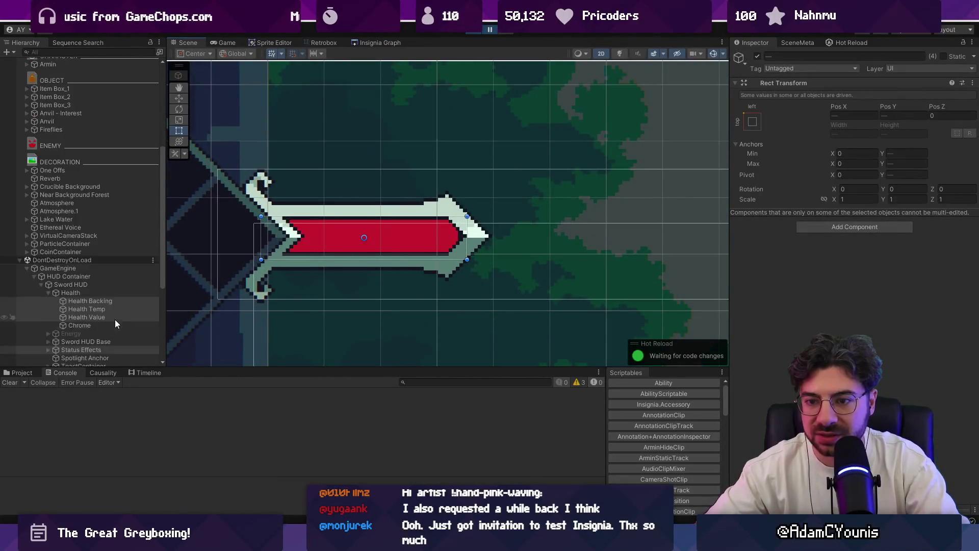
left_click(106, 277)
left_click(119, 286)
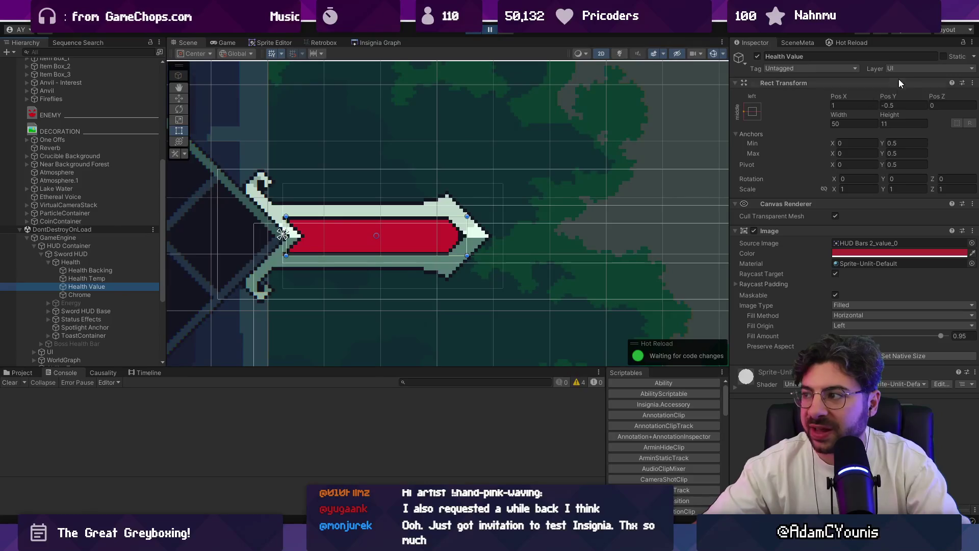
left_click_drag(847, 112, 789, 117)
type("50")
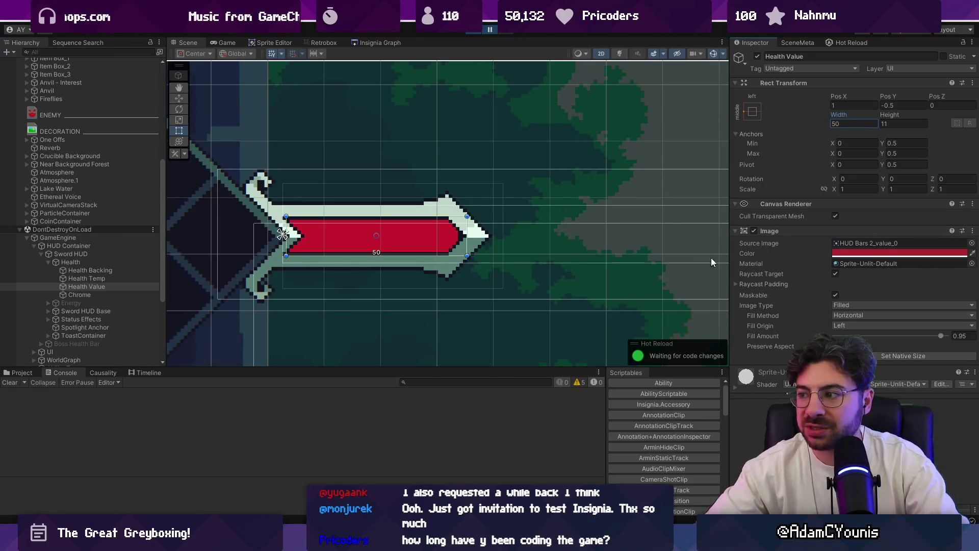
left_click(120, 262)
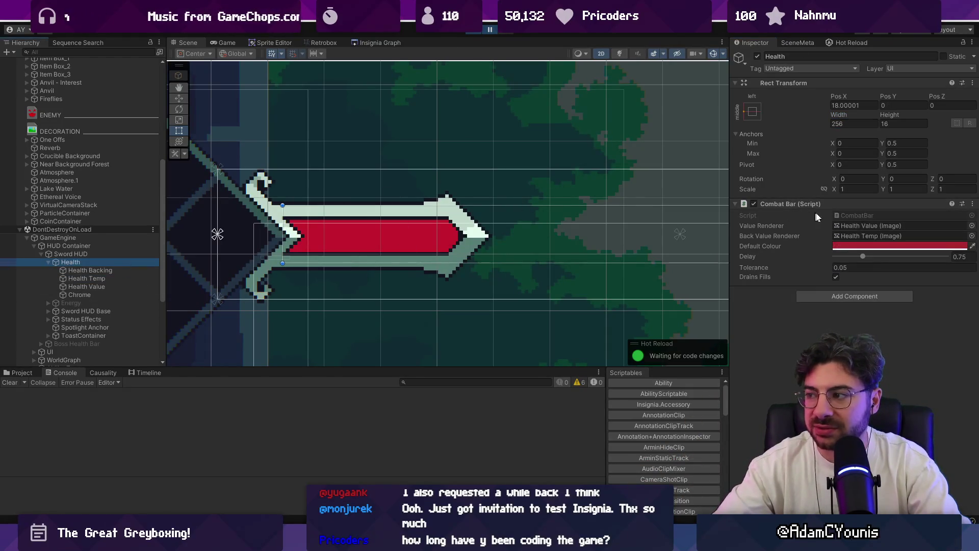
left_click(489, 29)
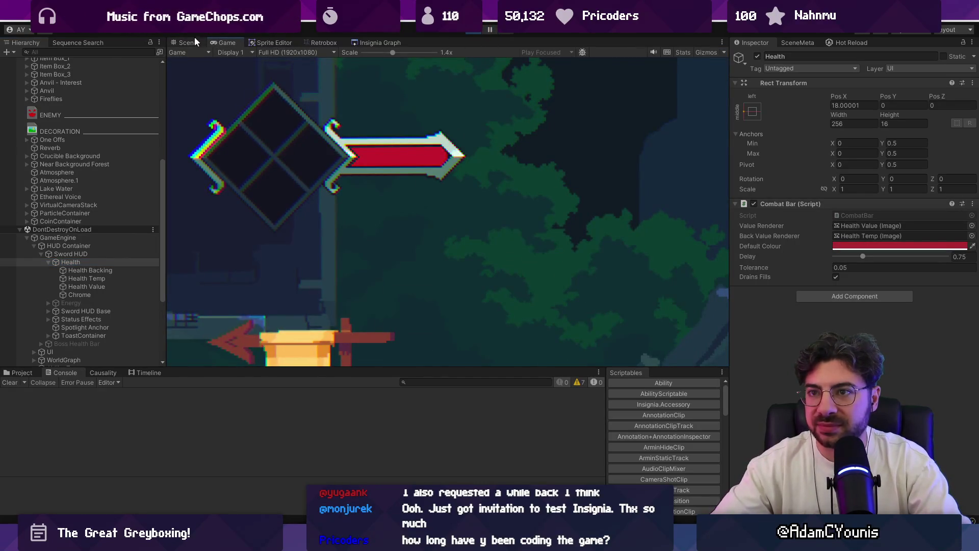
Step: Shrink the Game view scale to fit the screen, then pause and inspect the scene before resuming
left_click_drag(375, 53, 359, 54)
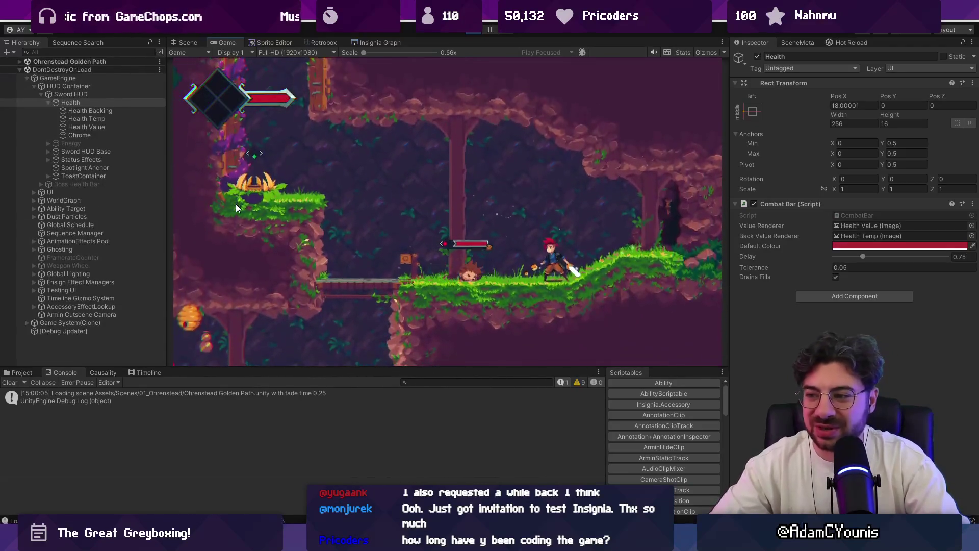
left_click(488, 29)
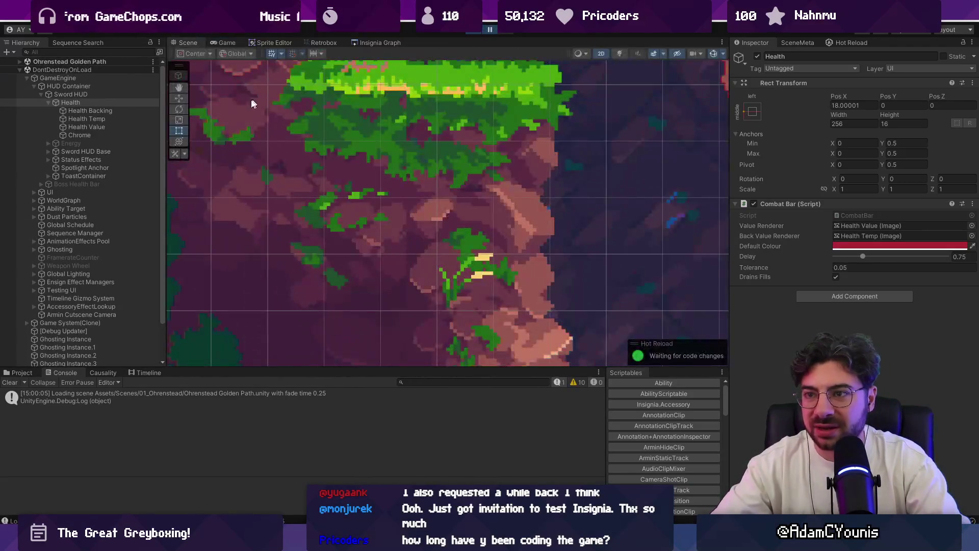
scroll(300, 195, "down", 5)
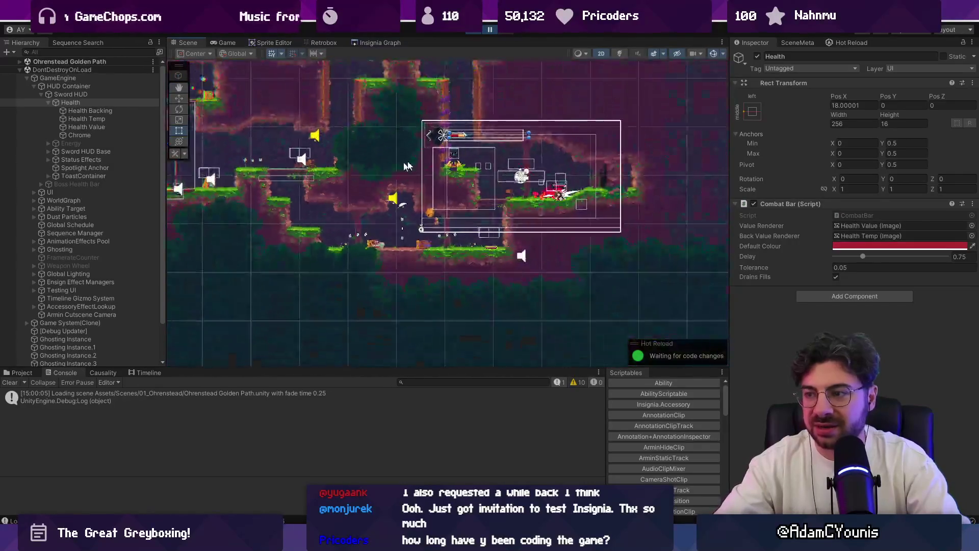
scroll(427, 143, "up", 10)
scroll(428, 142, "up", 1)
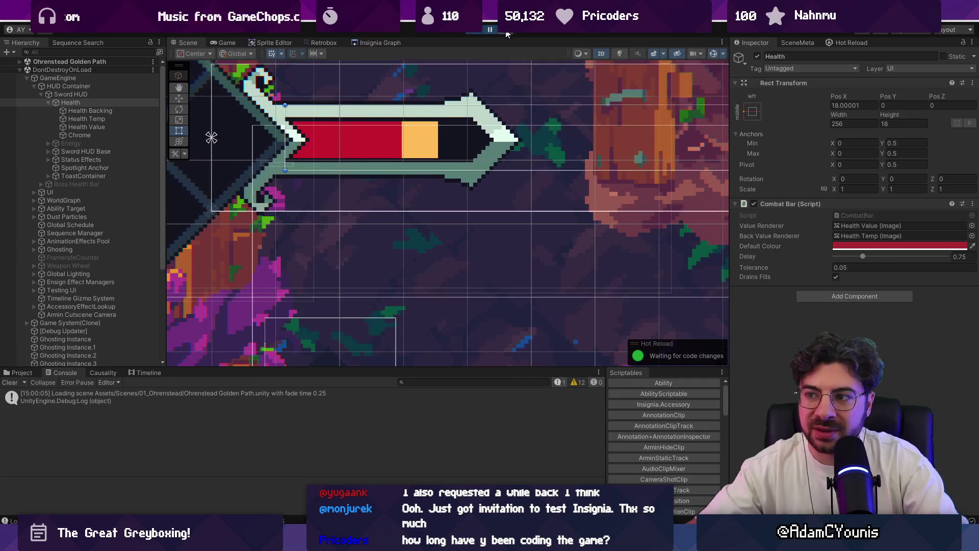
left_click(492, 32)
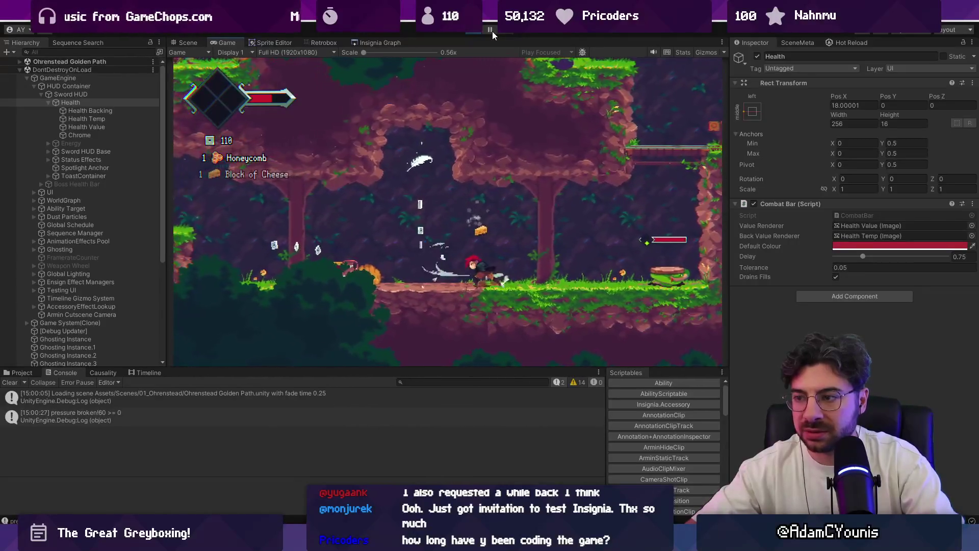
Step: Freeze the game to examine the health bar's delayed drain trail, resume, and bring up the console
left_click(490, 30)
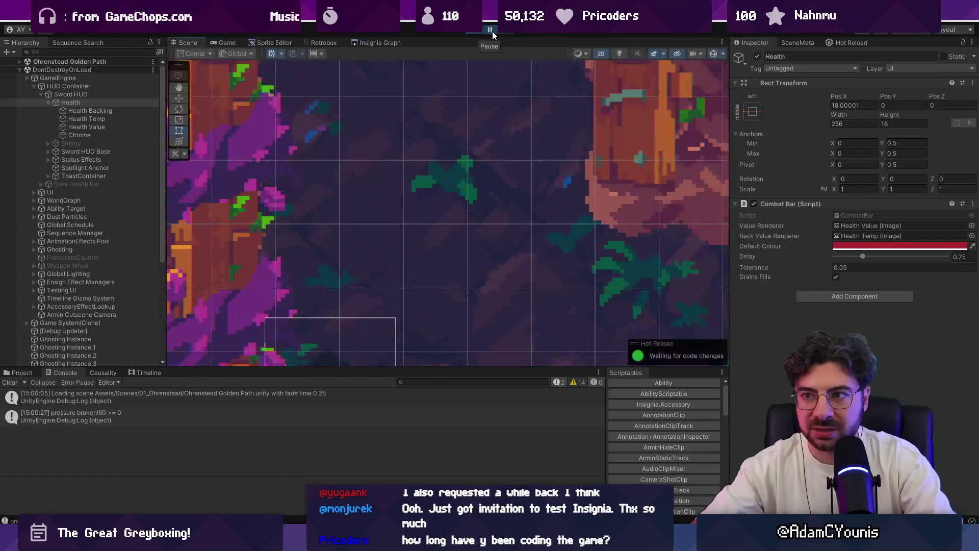
scroll(534, 248, "down", 10)
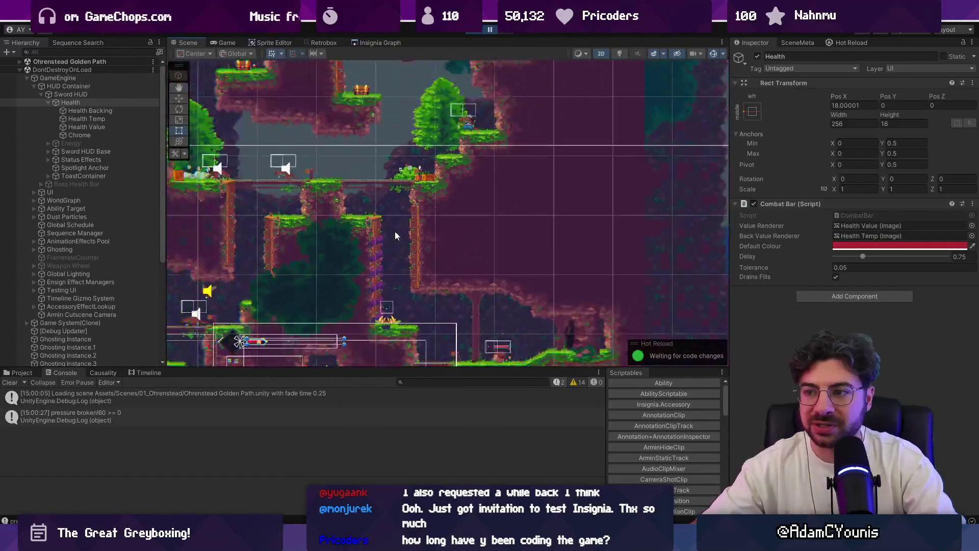
scroll(420, 285, "up", 10)
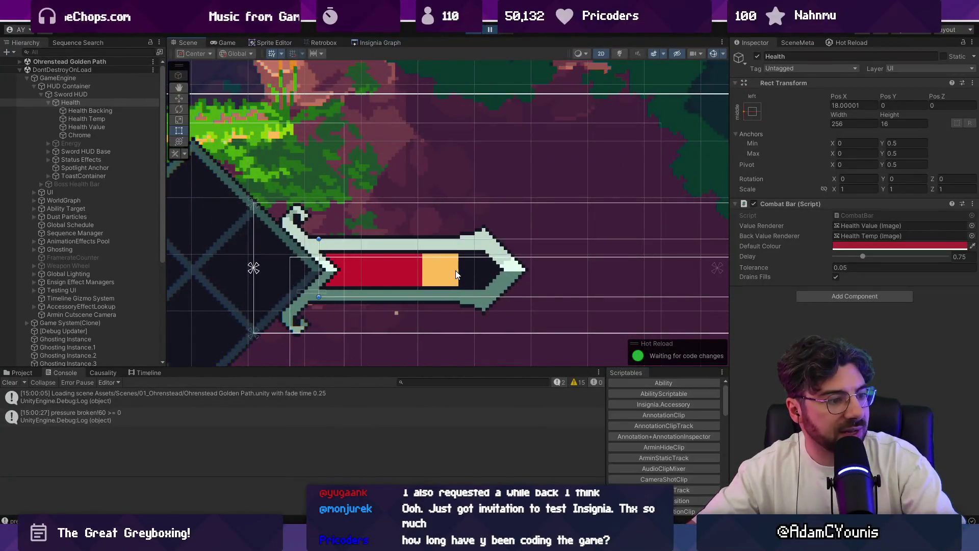
left_click(488, 32)
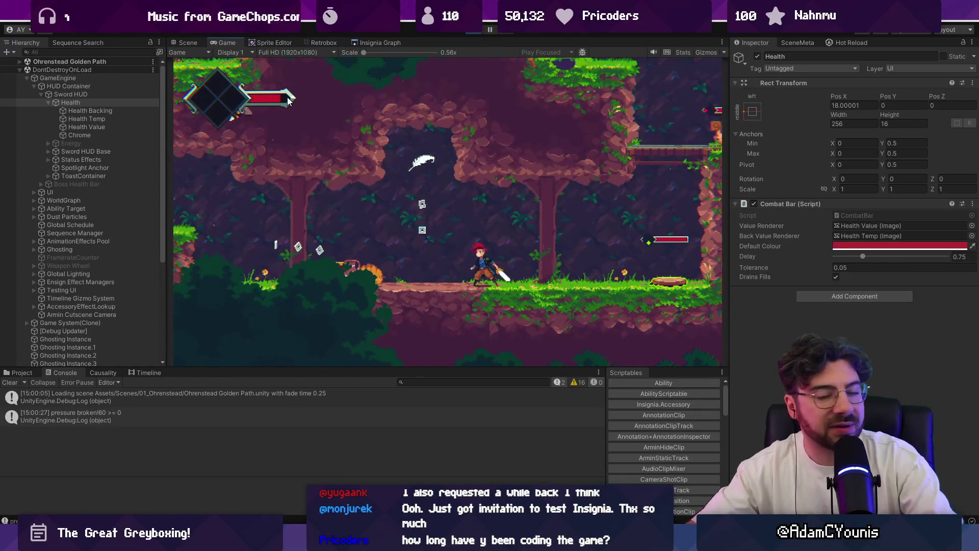
key("grave")
Step: Spawn a Health_0 orb with 'spawn item Health_0' after health_orb fails, then exit play mode
type("spawn item health_orb")
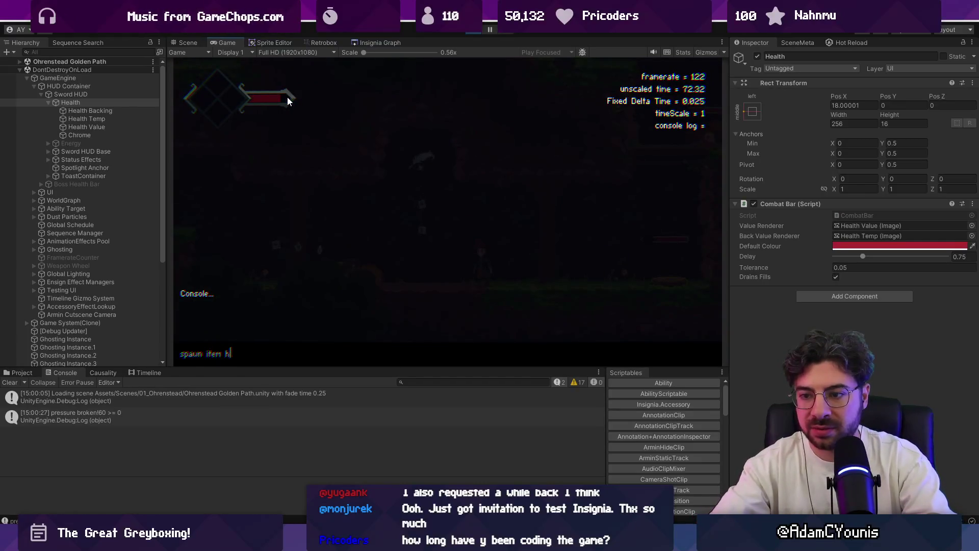
key("Return")
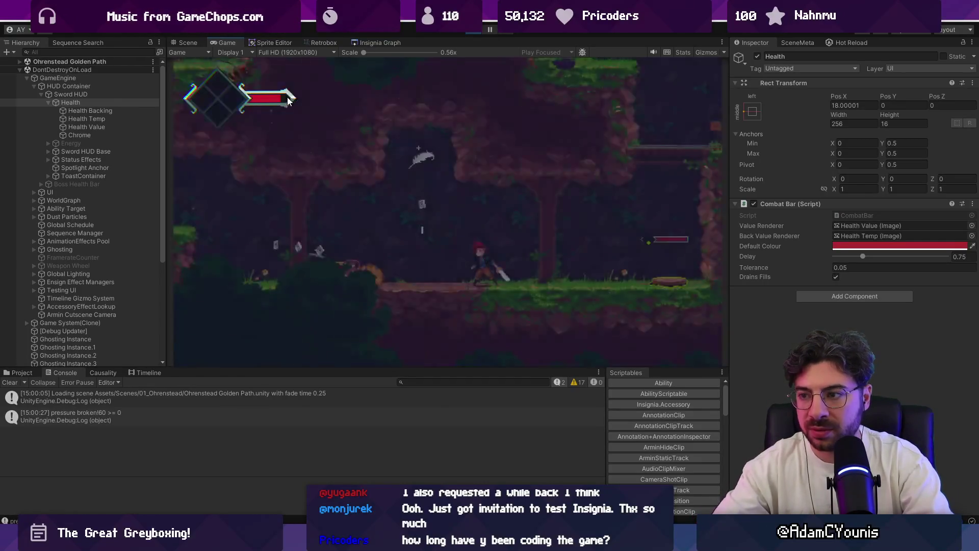
key("grave")
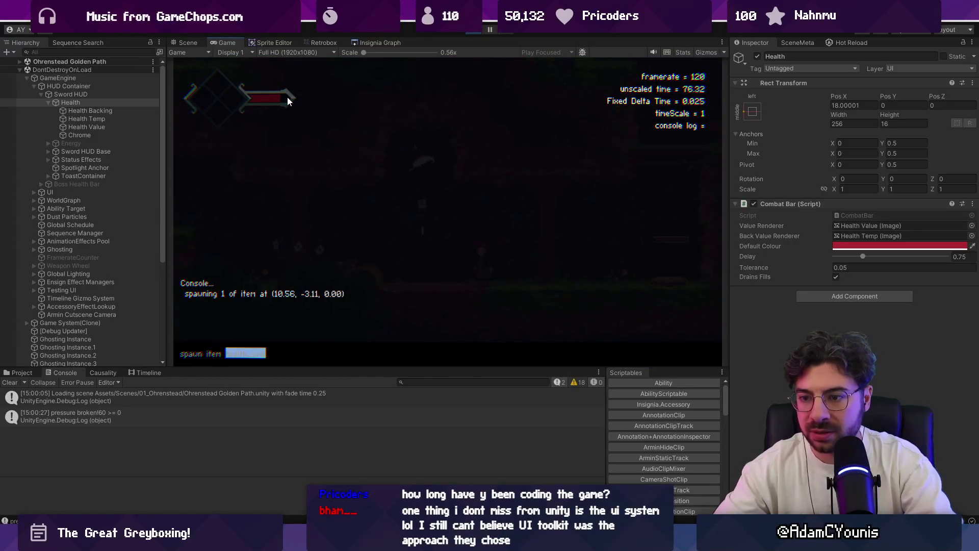
key("BackSpace")
key("BackSpace")
key("BackSpace")
type("Health_0")
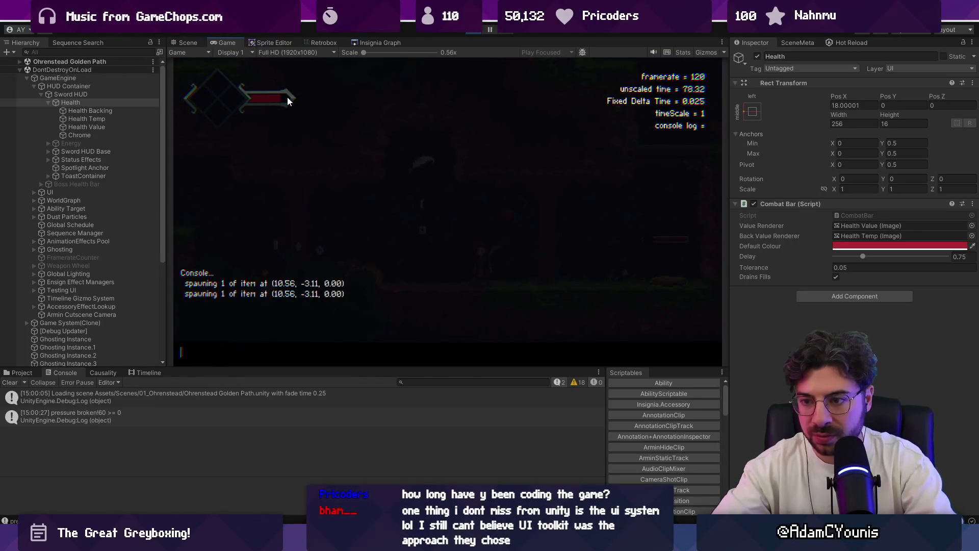
key("Return")
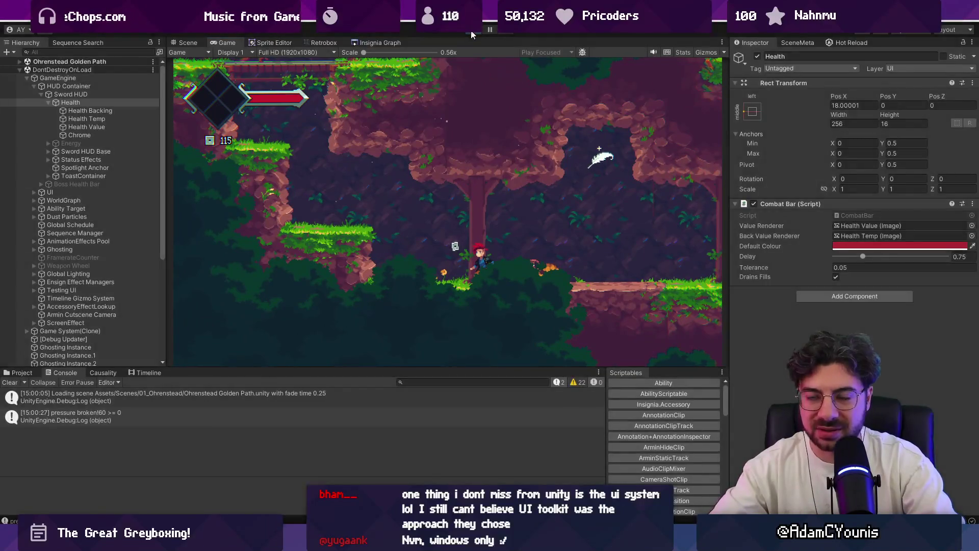
left_click(471, 34)
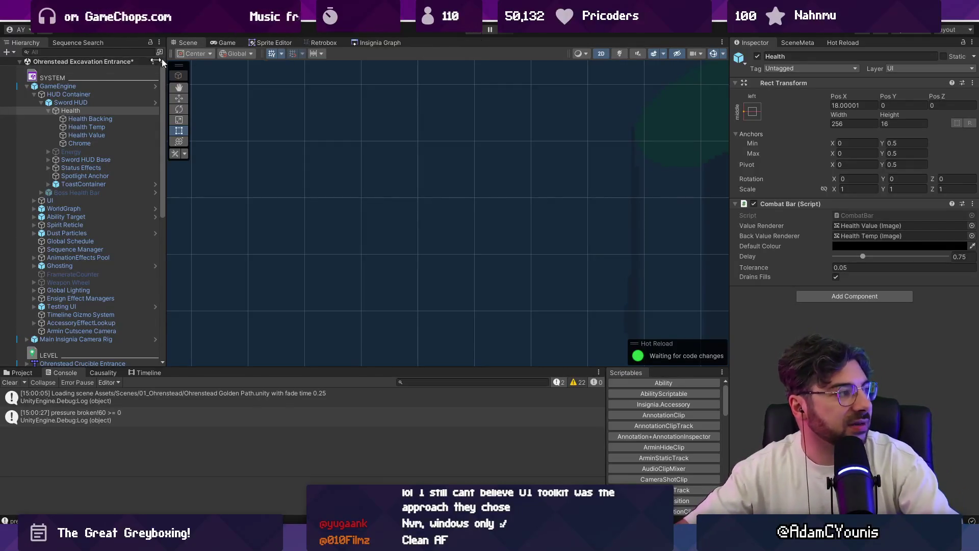
Step: Zoom around the Insignia Graph's connected level-room nodes
scroll(357, 161, "down", 5)
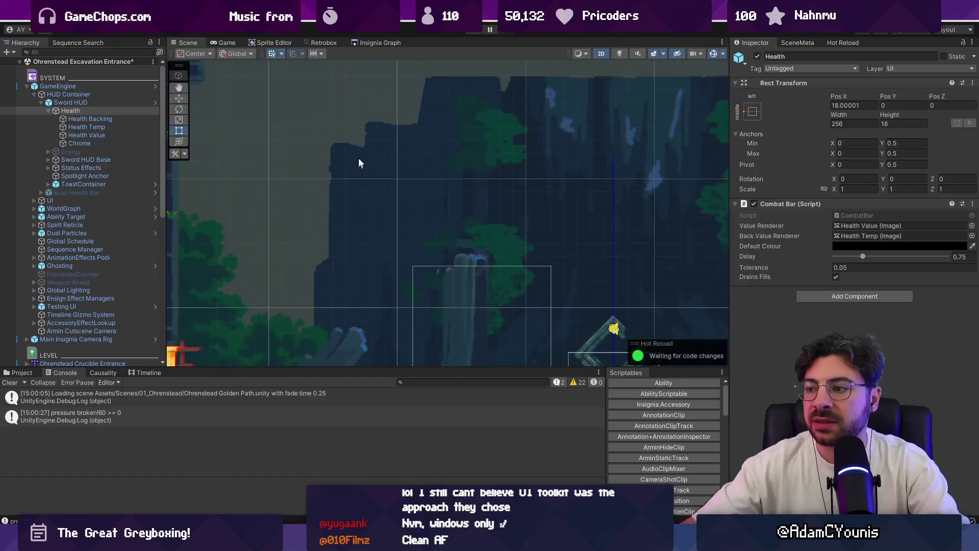
left_click(379, 42)
scroll(434, 234, "up", 6)
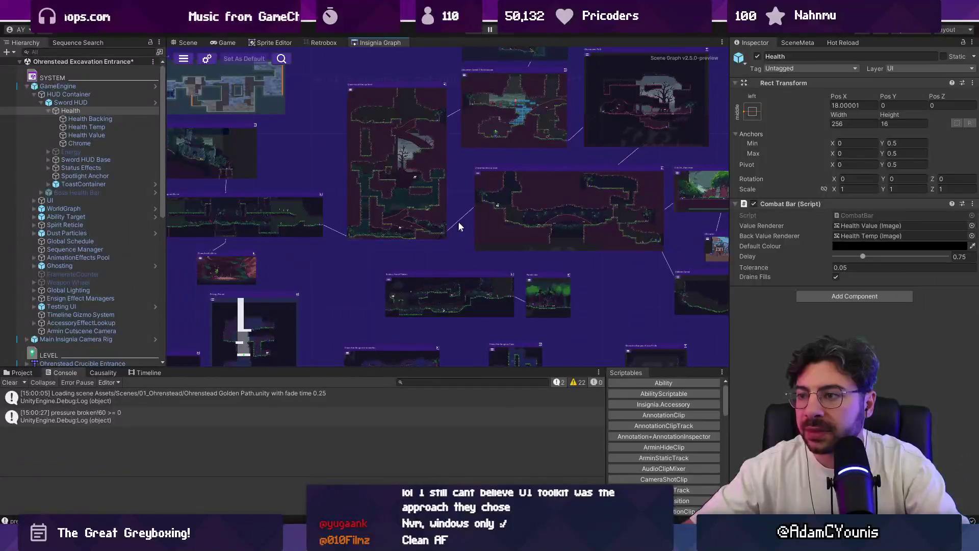
scroll(507, 161, "down", 4)
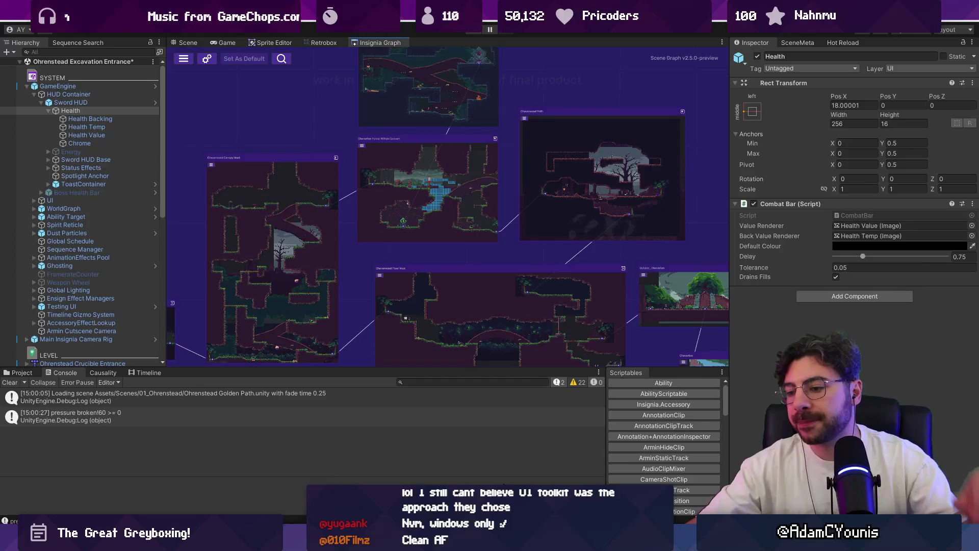
key("alt+Tab")
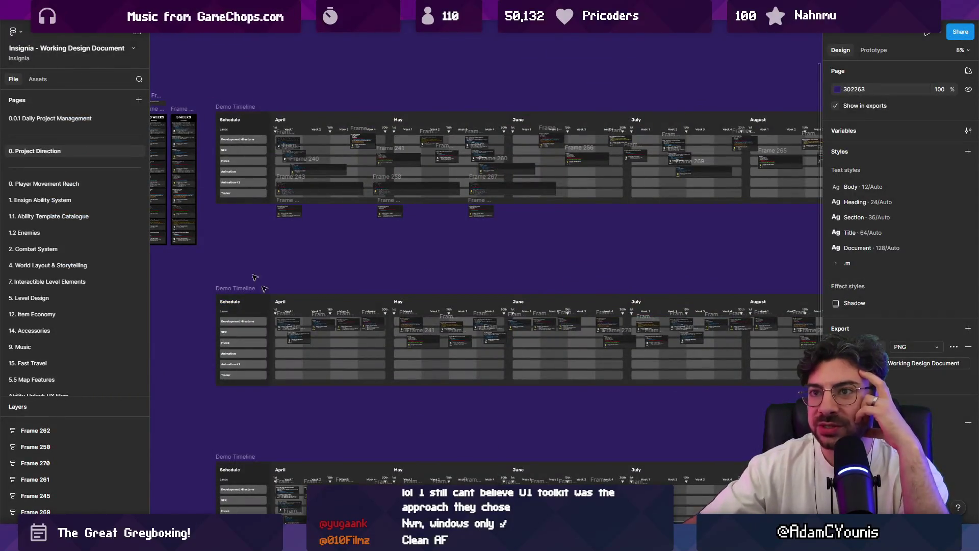
Step: Pan across the Insignia Production animation schedules, then bring up the Insignia Sequence World Layout file
mouse_move(286, 12)
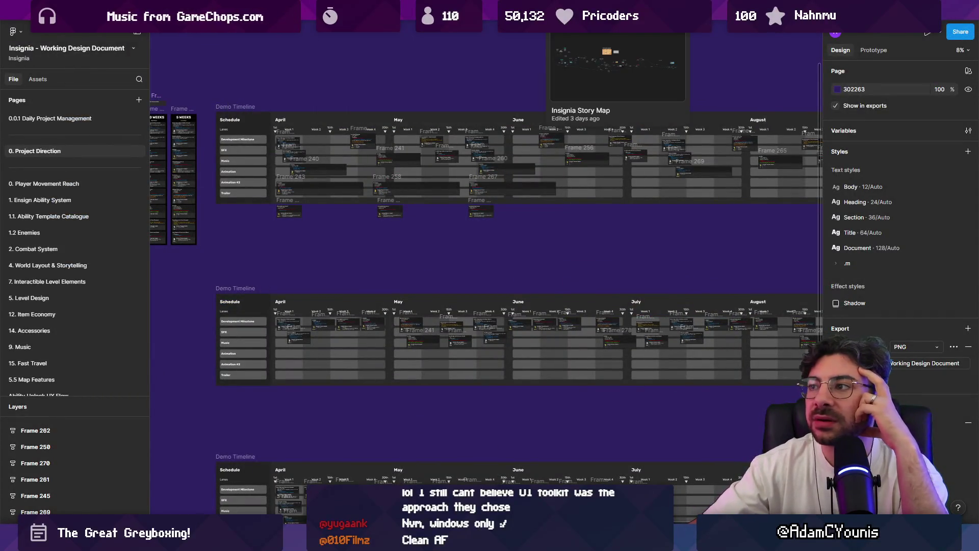
left_click(276, 12)
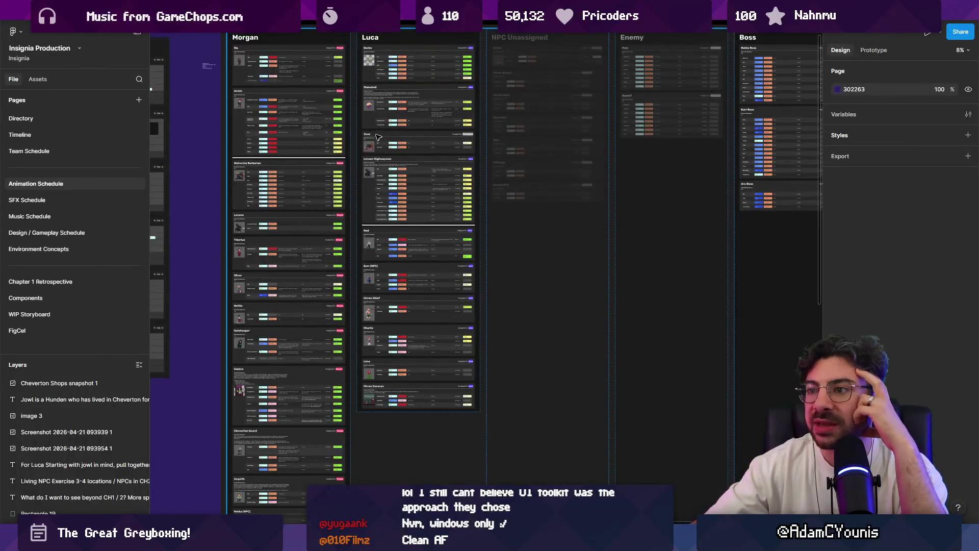
scroll(617, 170, "left", 15)
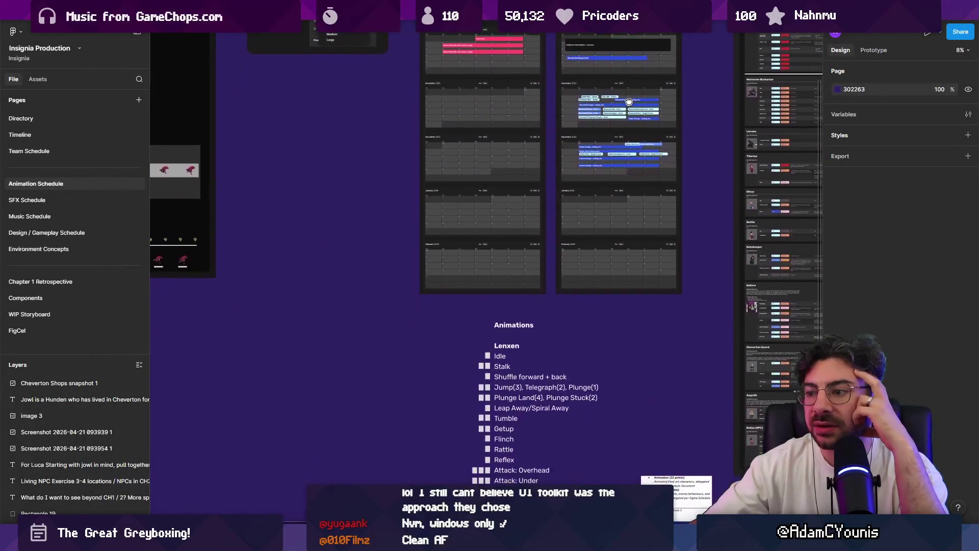
scroll(617, 170, "up", 6)
scroll(617, 170, "right", 4)
mouse_move(390, 11)
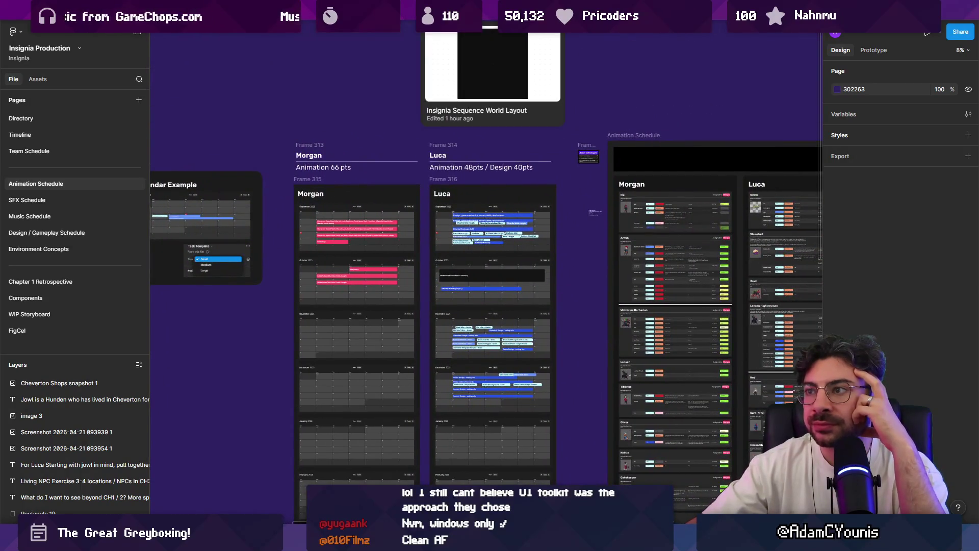
left_click(492, 11)
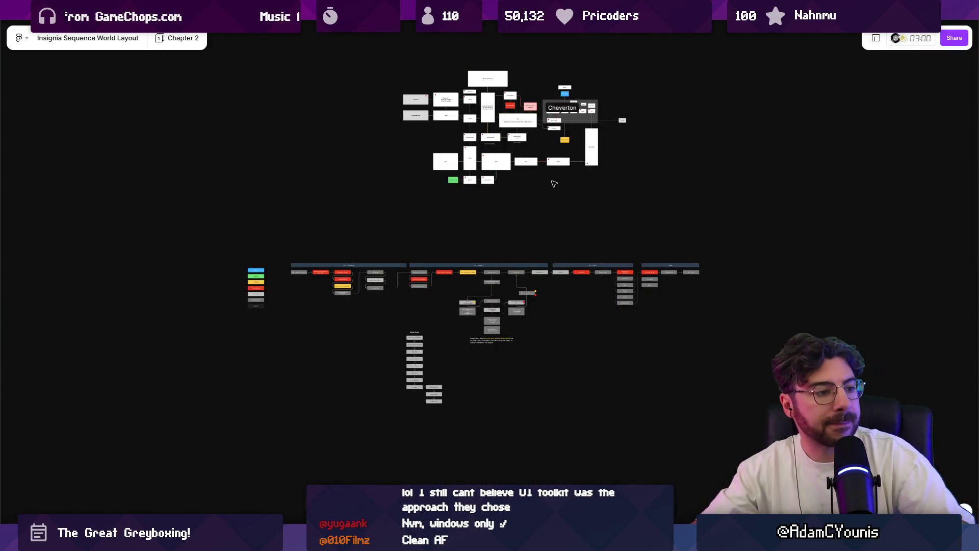
scroll(521, 148, "up", 3)
scroll(409, 224, "up", 3)
scroll(513, 251, "up", 3)
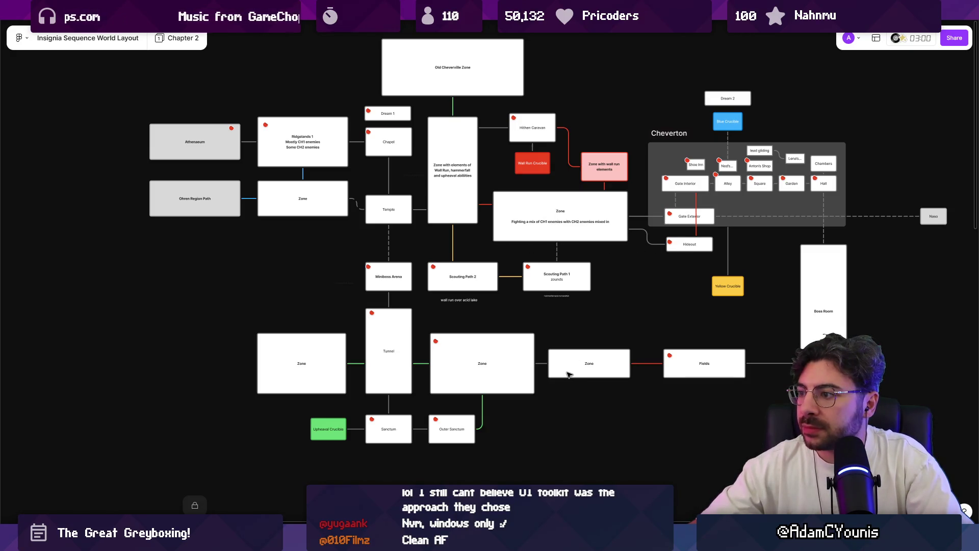
scroll(639, 172, "up", 3)
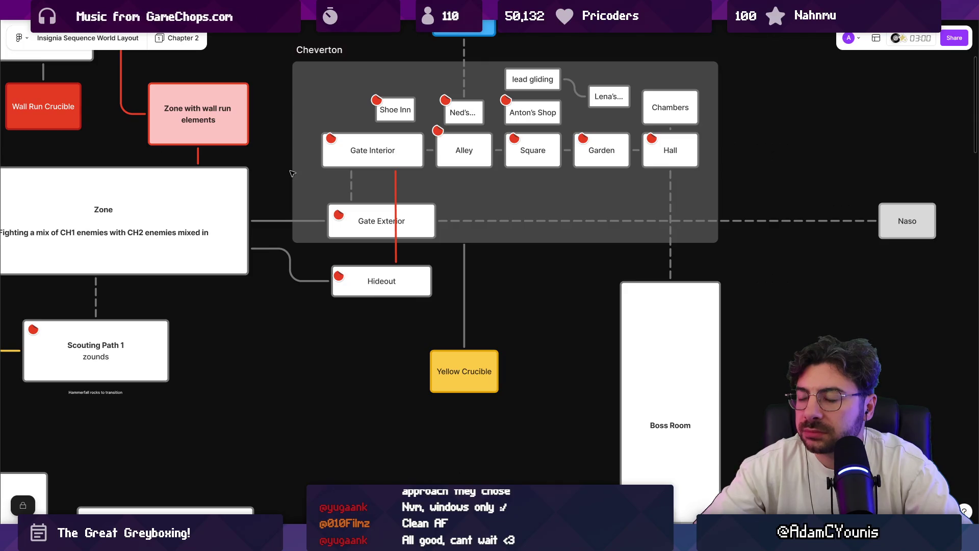
scroll(292, 173, "down", 5)
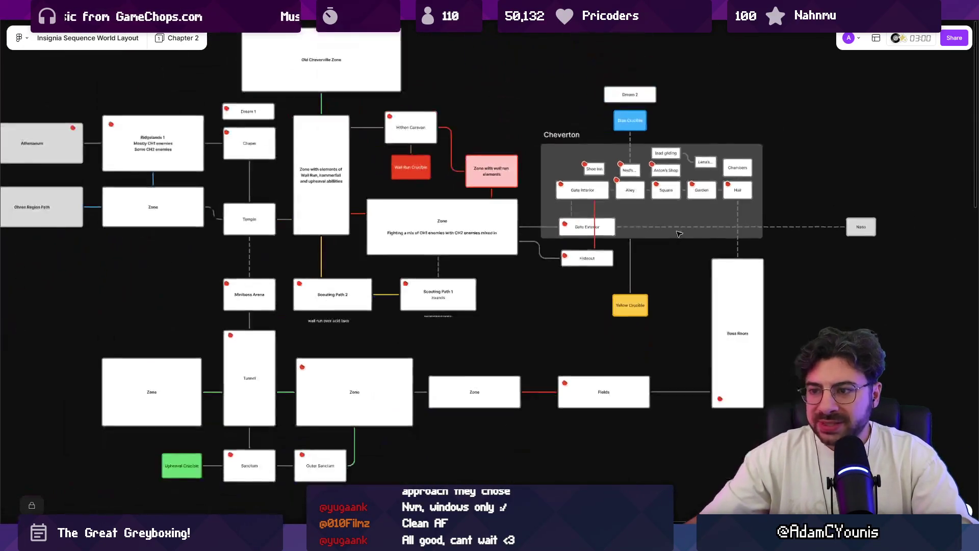
mouse_move(494, 227)
left_mouse_down()
mouse_move(591, 256)
mouse_move(592, 231)
left_mouse_up()
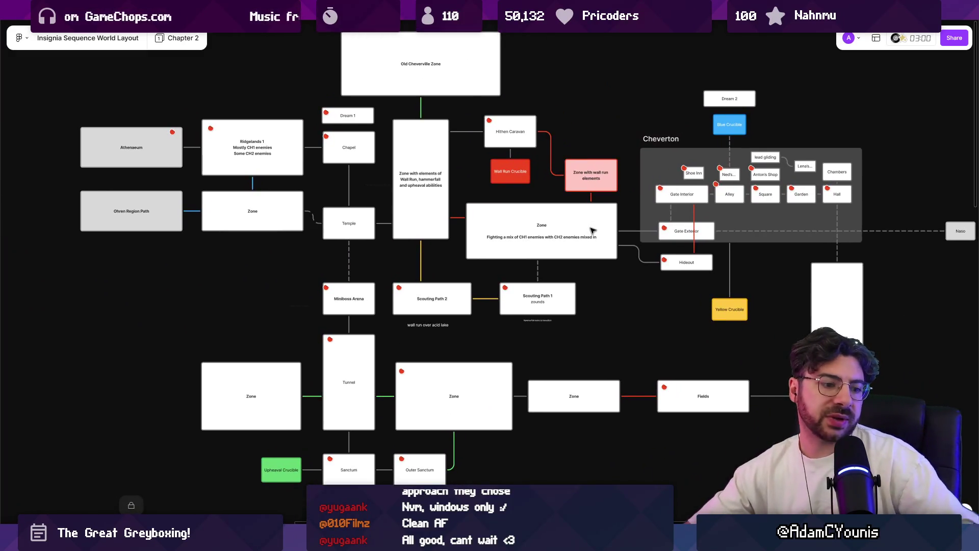
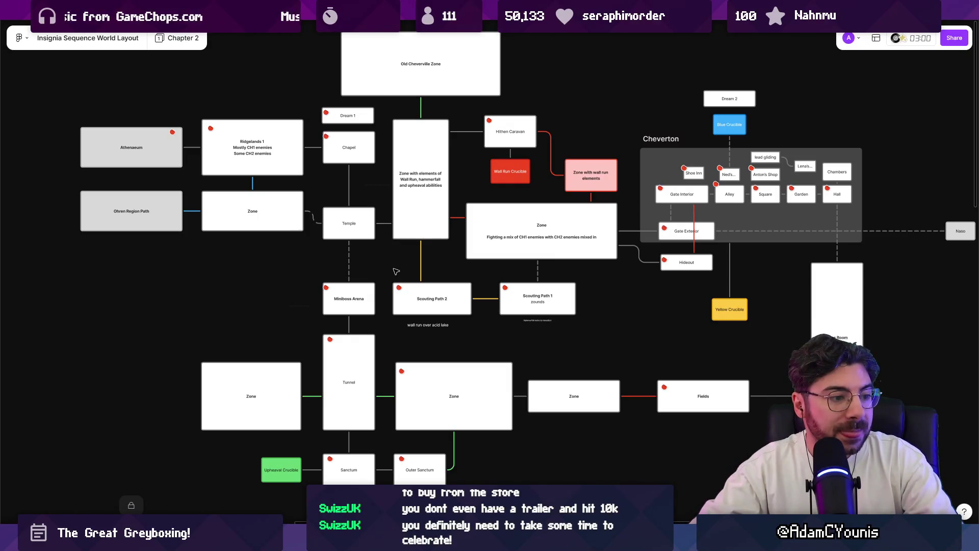
Step: Select the Temple to Miniboss Arena connector on the Figma board, then clear the selection
mouse_move(407, 253)
left_mouse_down()
mouse_move(276, 269)
mouse_move(405, 266)
left_mouse_up()
left_click(285, 262)
left_click(398, 272)
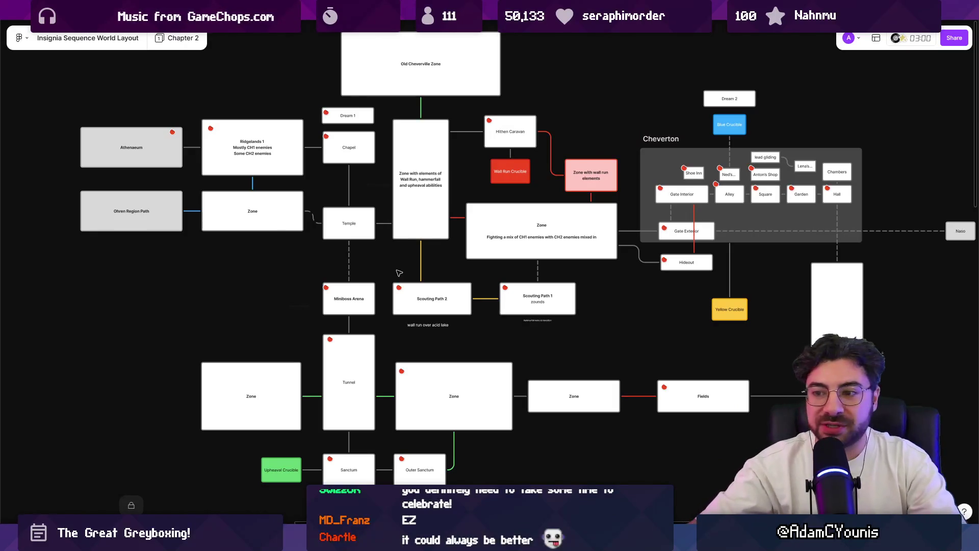
Step: Pan the world layout back to the left-side zones and switch to Unity's Insignia Graph
scroll(383, 268, "right", 5)
scroll(382, 269, "down", 1)
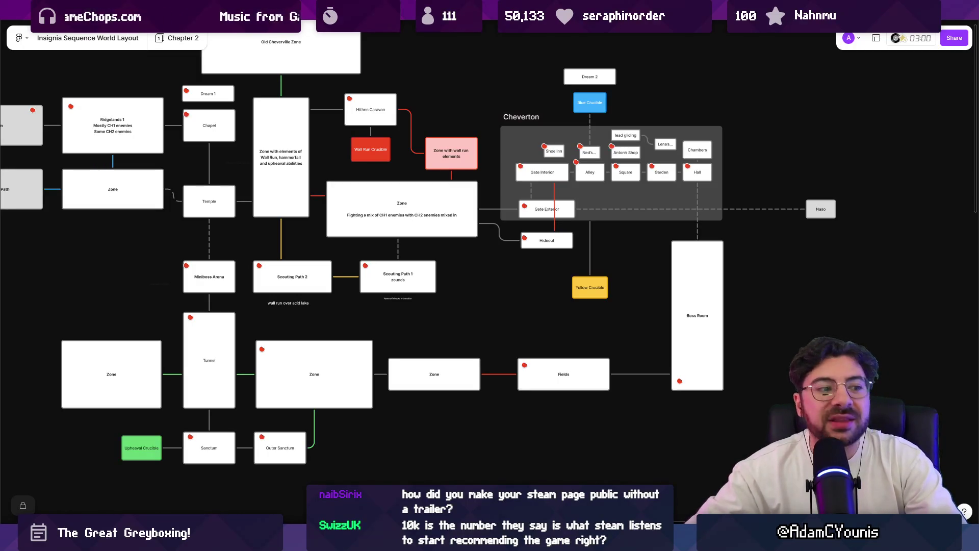
left_click_drag(516, 281, 632, 305)
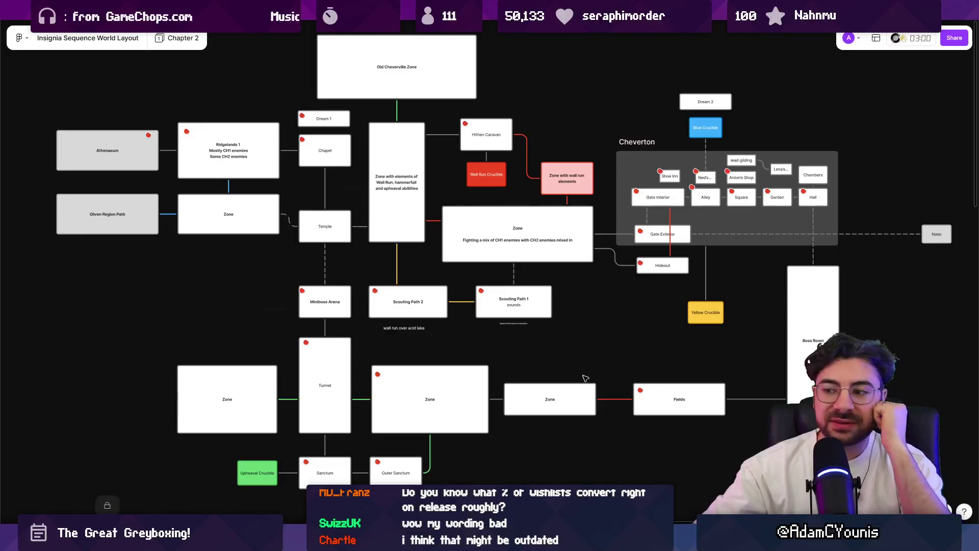
left_click_drag(619, 319, 651, 301)
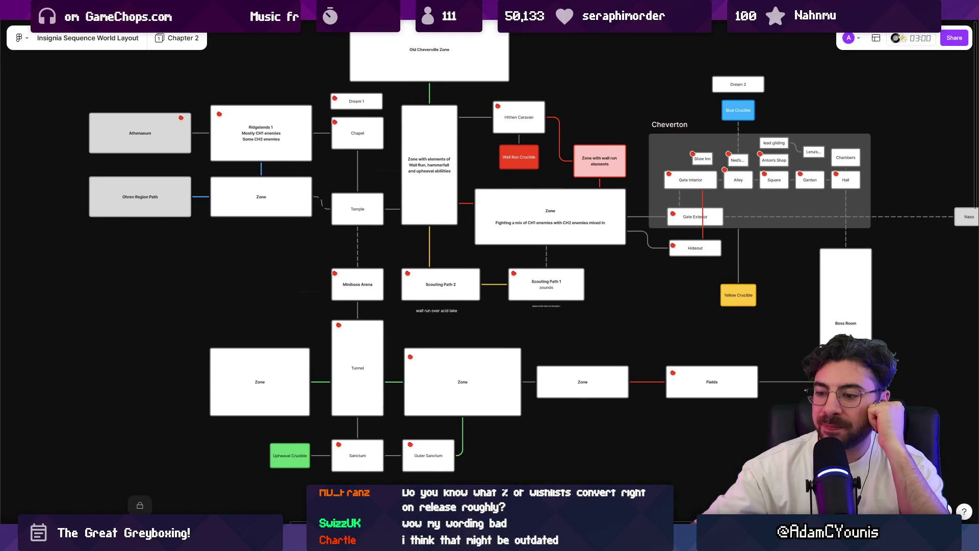
key("alt+Tab")
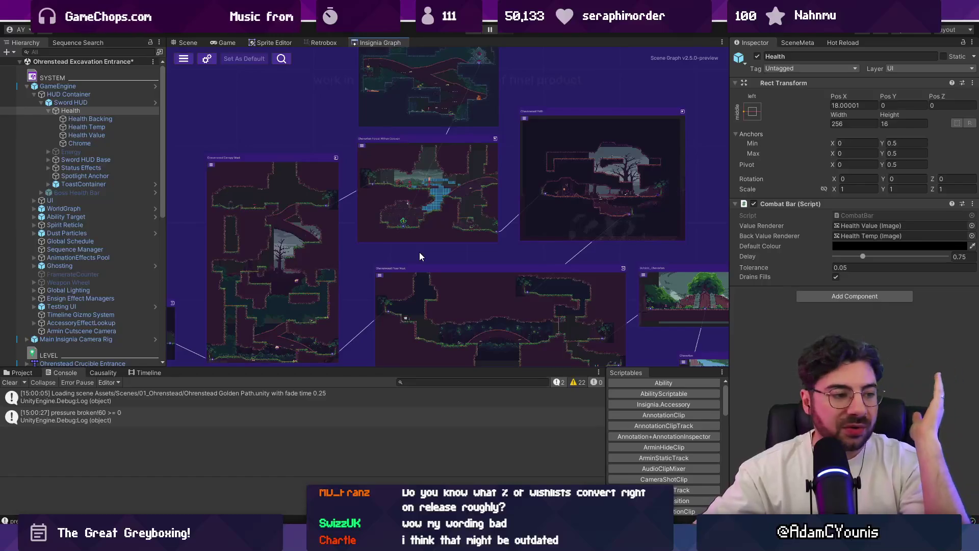
Step: Pan and zoom the Insignia Graph, making its panel taller and wider against the Inspector
mouse_move(508, 259)
left_mouse_down()
mouse_move(463, 261)
mouse_move(452, 245)
left_mouse_up()
left_click_drag(479, 367, 479, 396)
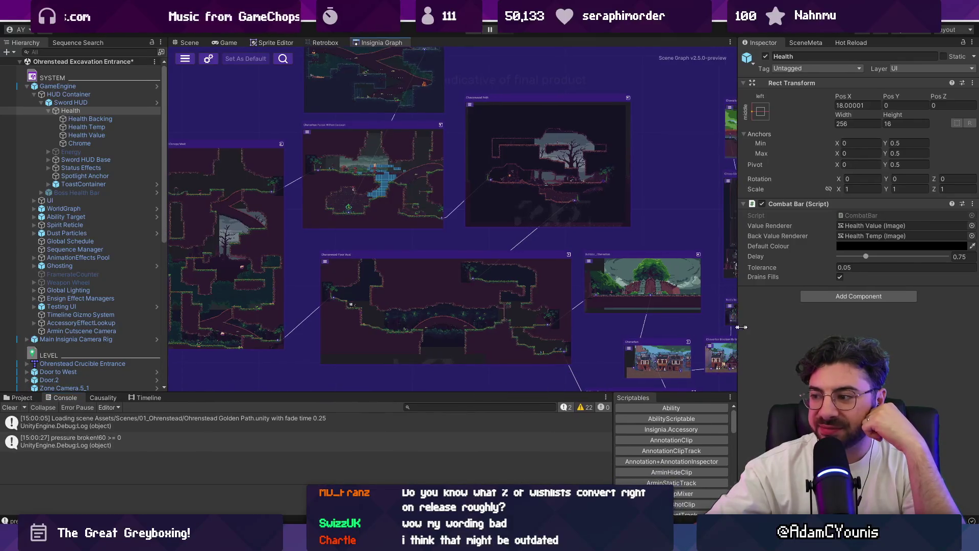
scroll(372, 273, "down", 5)
scroll(336, 249, "up", 2)
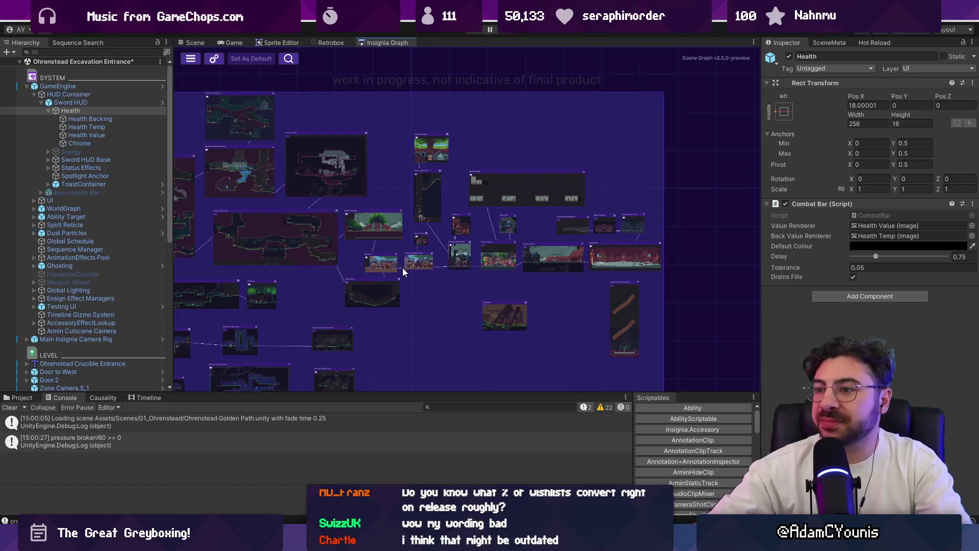
scroll(403, 267, "down", 5)
scroll(446, 237, "up", 3)
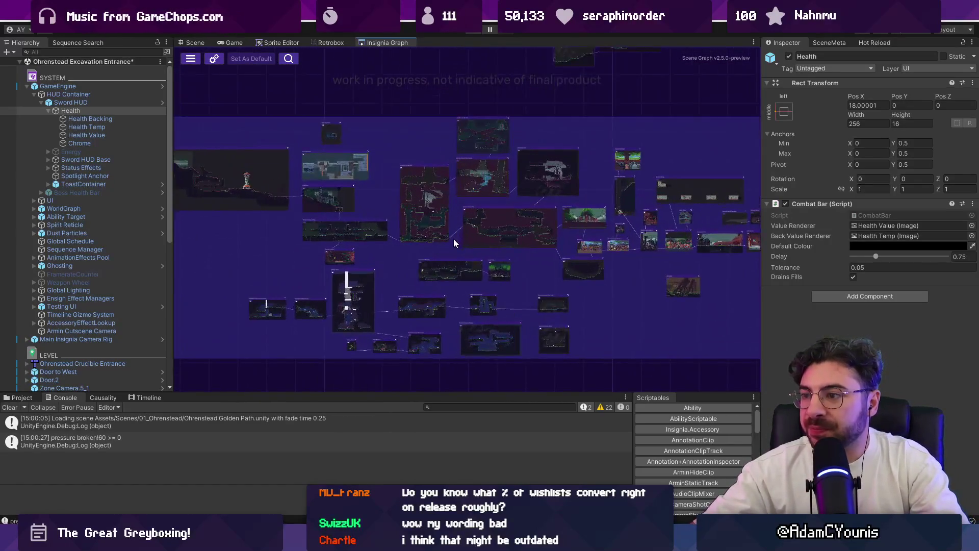
left_click_drag(763, 295, 799, 295)
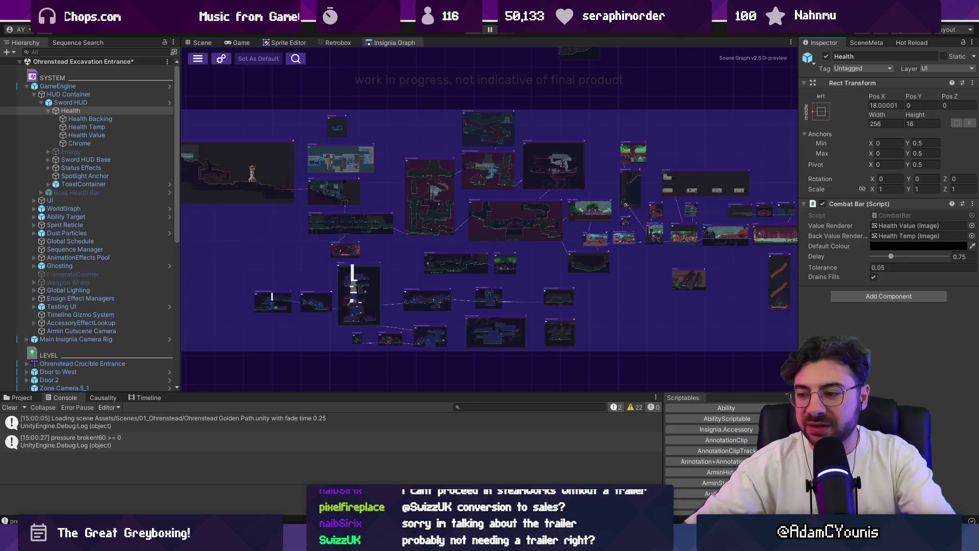
Step: Zoom and recentre the room graph, then raise the Console panel splitter slightly
mouse_move(512, 540)
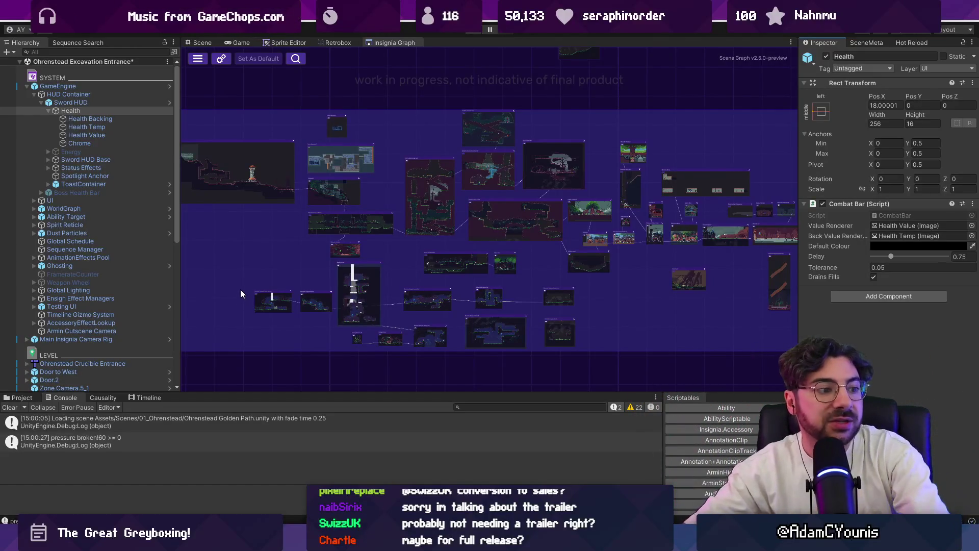
scroll(432, 238, "down", 1)
scroll(432, 237, "down", 2)
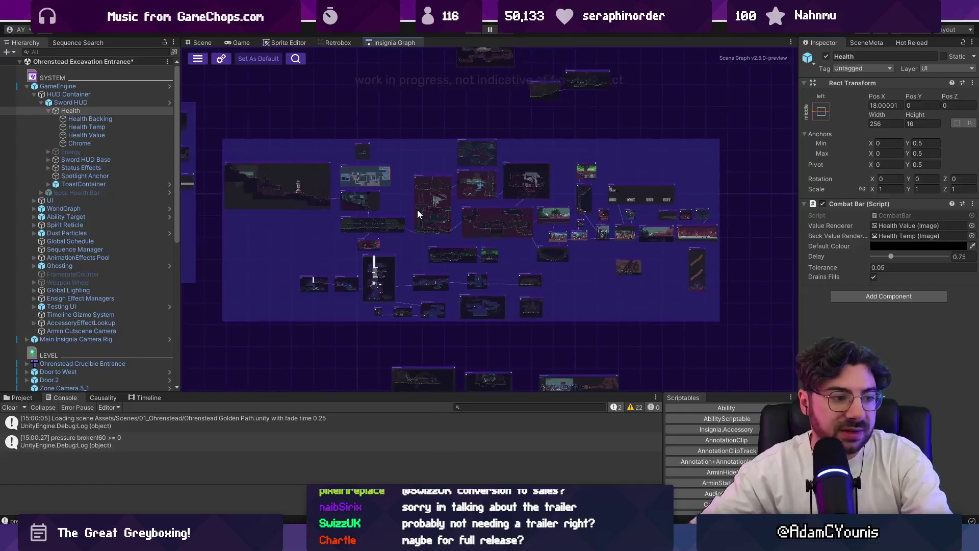
scroll(432, 223, "up", 3)
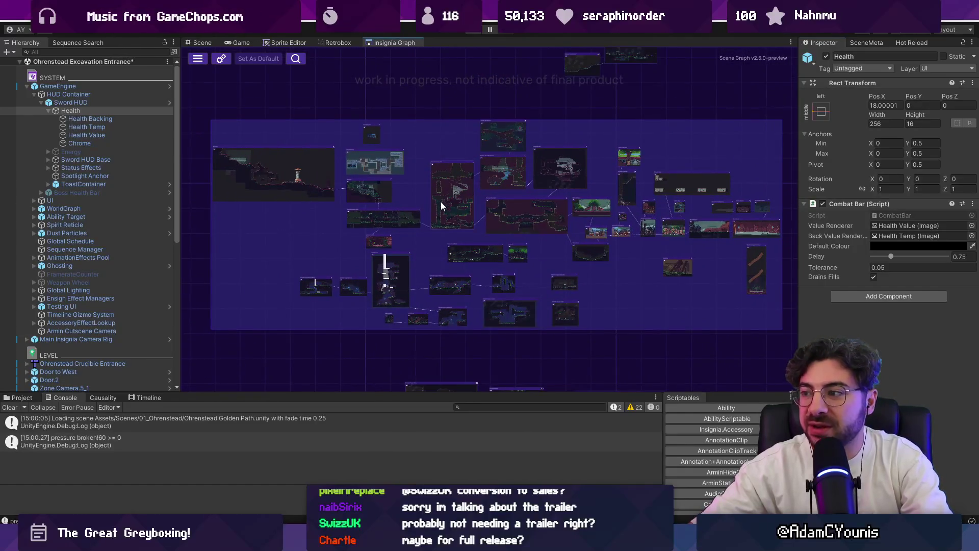
left_click_drag(431, 205, 423, 207)
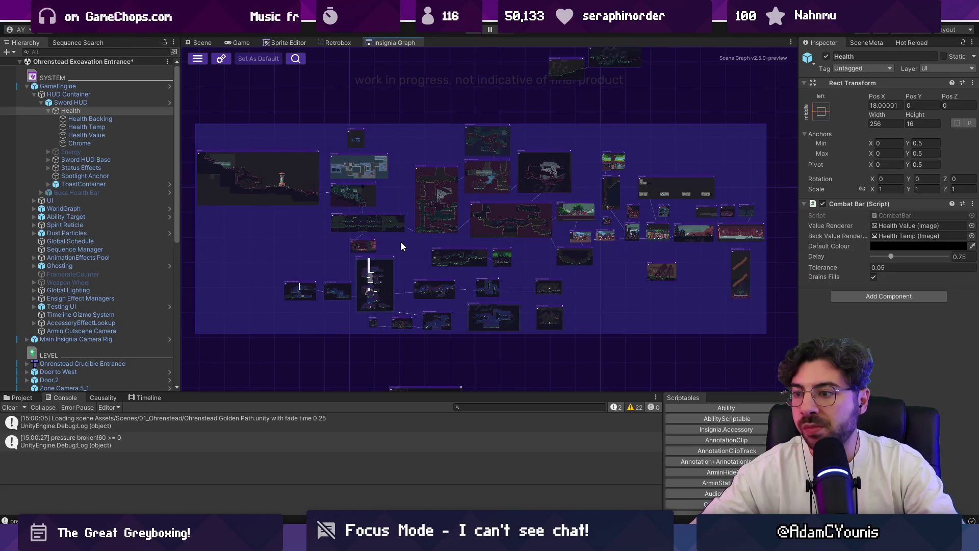
left_click_drag(502, 390, 502, 376)
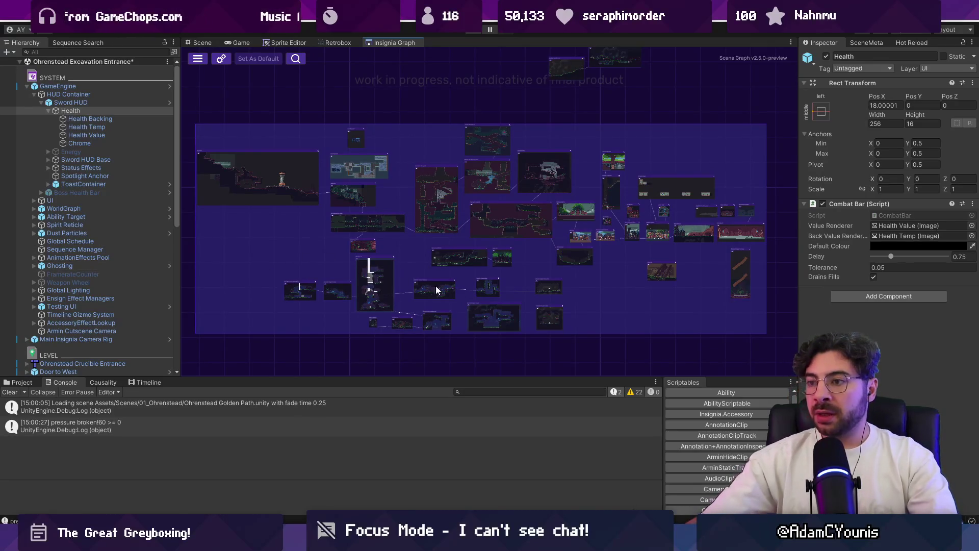
left_click_drag(449, 375, 450, 377)
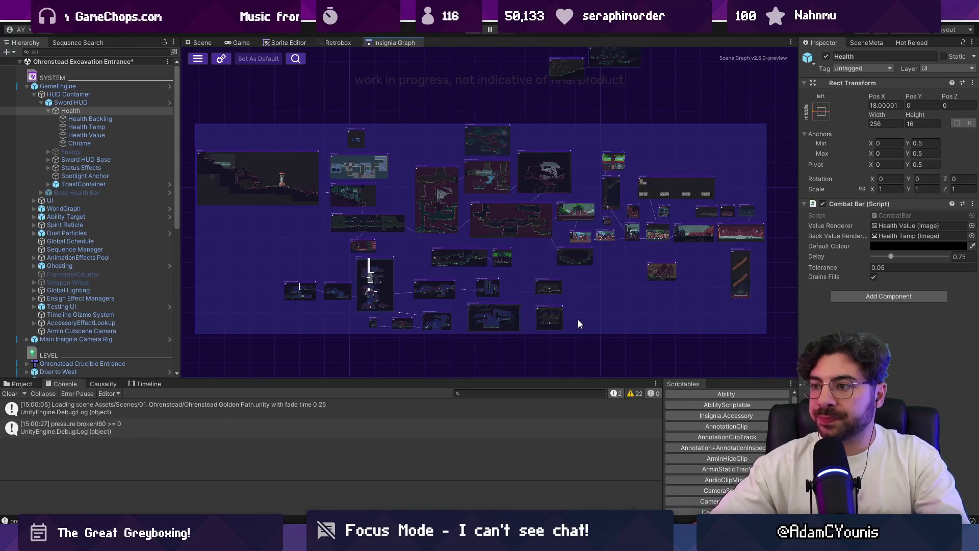
Step: Pan across the neighbouring map regions, then frame the graph and zoom in on Cheverton's rooms
left_click_drag(576, 319, 463, 336)
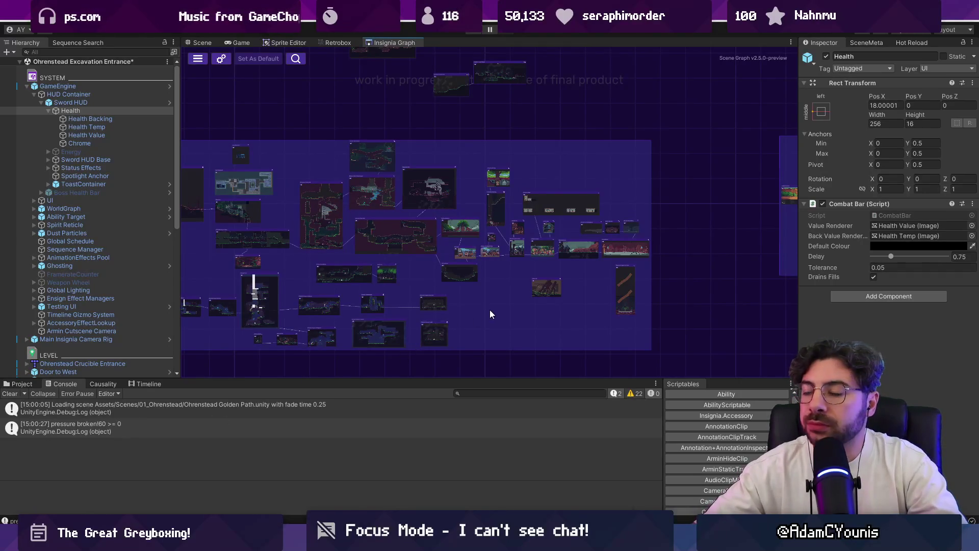
left_click_drag(490, 310, 578, 270)
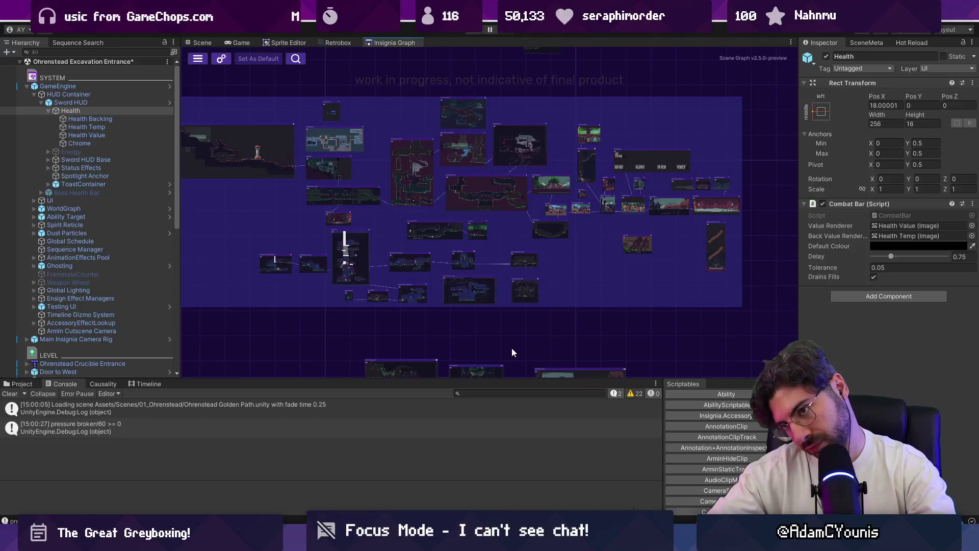
mouse_move(412, 188)
left_mouse_down()
mouse_move(677, 206)
mouse_move(732, 224)
left_mouse_up()
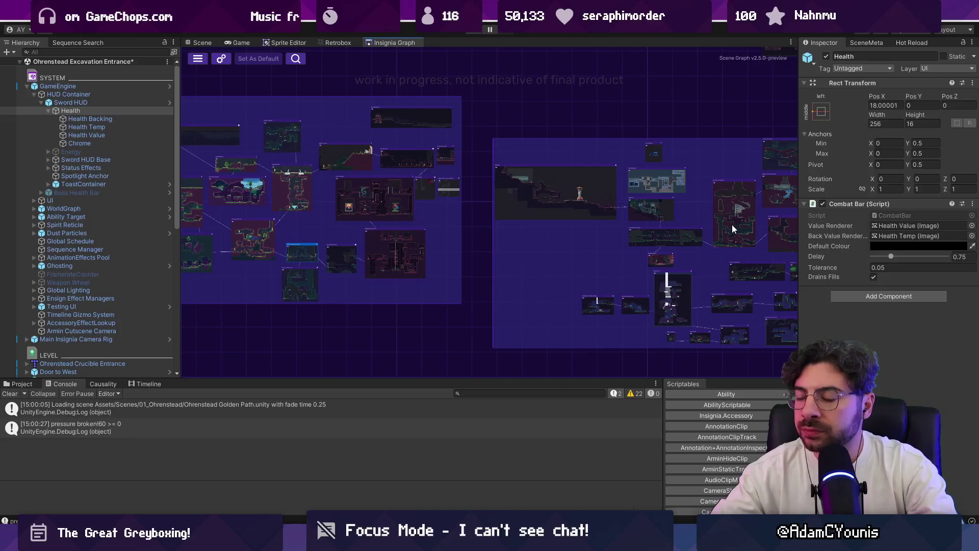
mouse_move(500, 207)
left_mouse_down()
mouse_move(573, 203)
mouse_move(787, 231)
left_mouse_up()
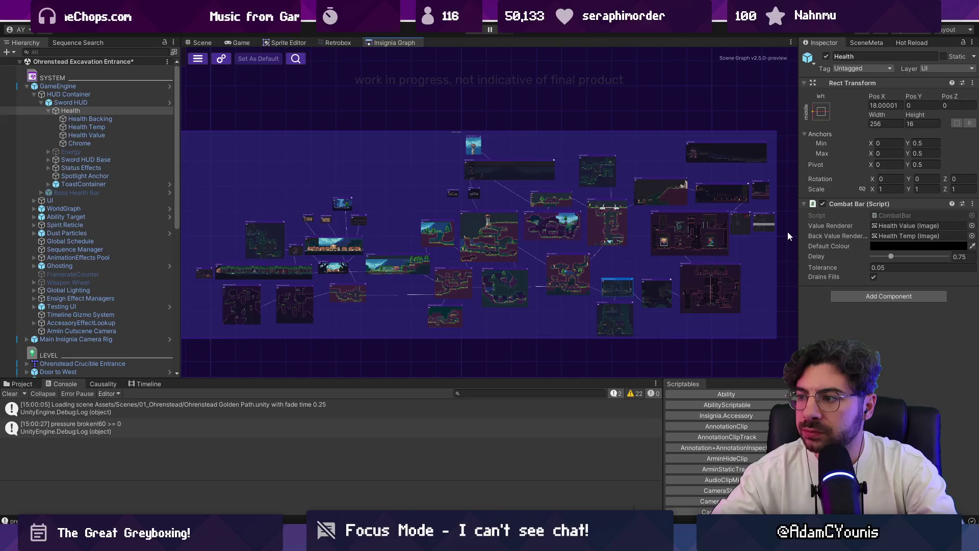
left_click_drag(787, 231, 238, 208)
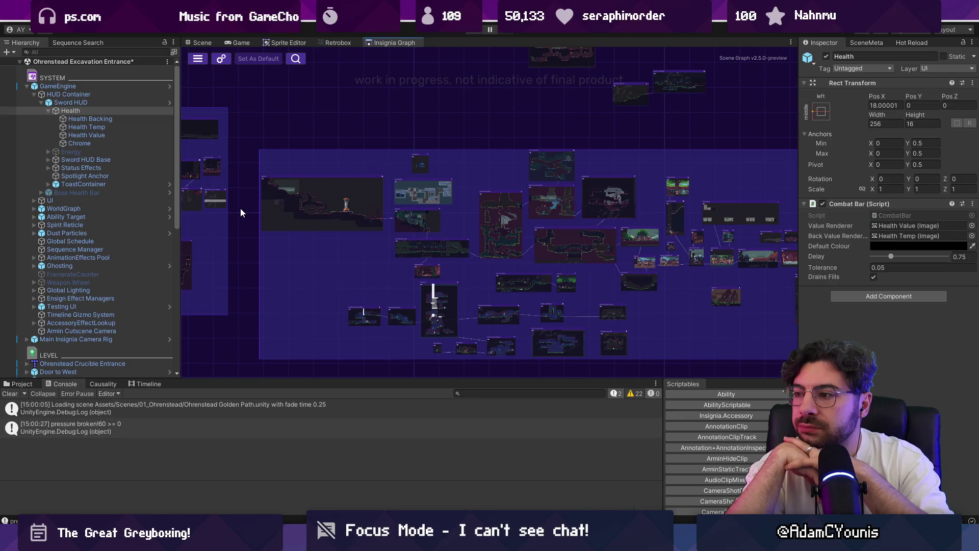
key("f")
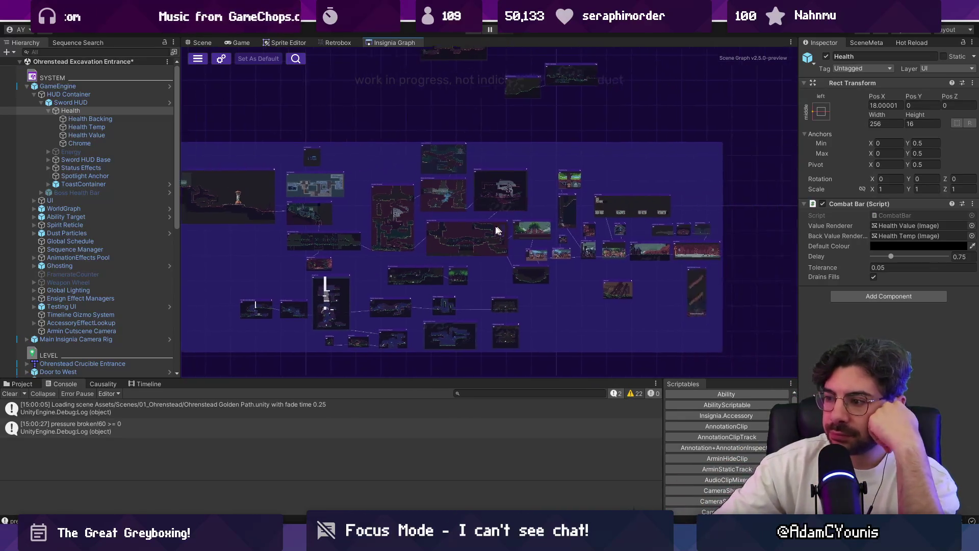
scroll(520, 231, "up", 5)
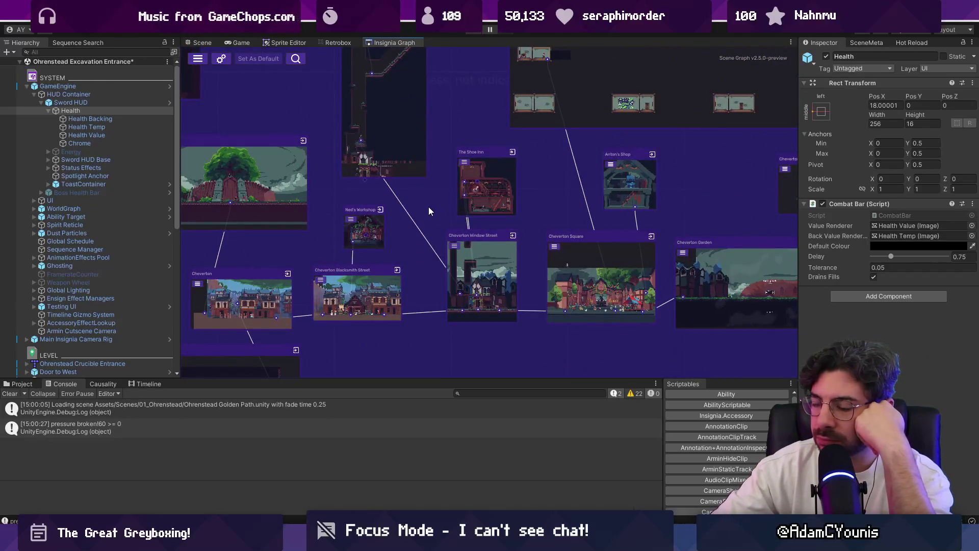
Step: Load Ned's Workshop from its graph node, answering the save prompt, and view its SceneMeta
scroll(430, 207, "up", 3)
double_click(505, 250)
left_click(518, 287)
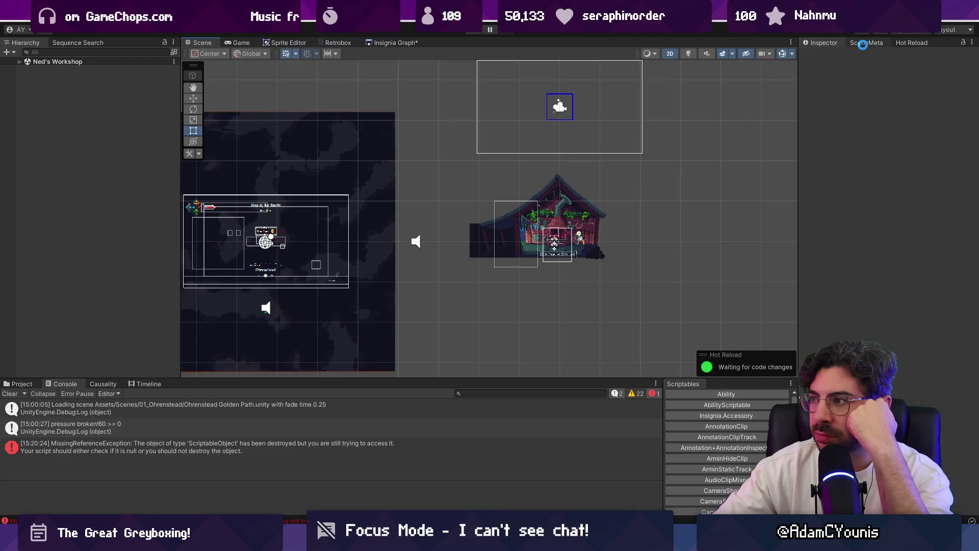
left_click(866, 43)
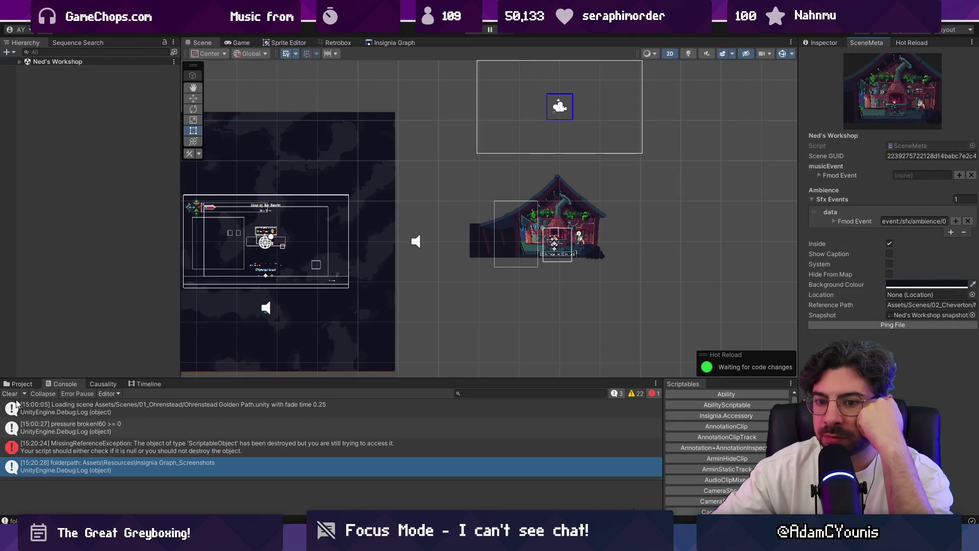
Step: Clear the console, return to the Insignia Graph, and bring up the Project browser
left_click(14, 394)
scroll(624, 214, "up", 3)
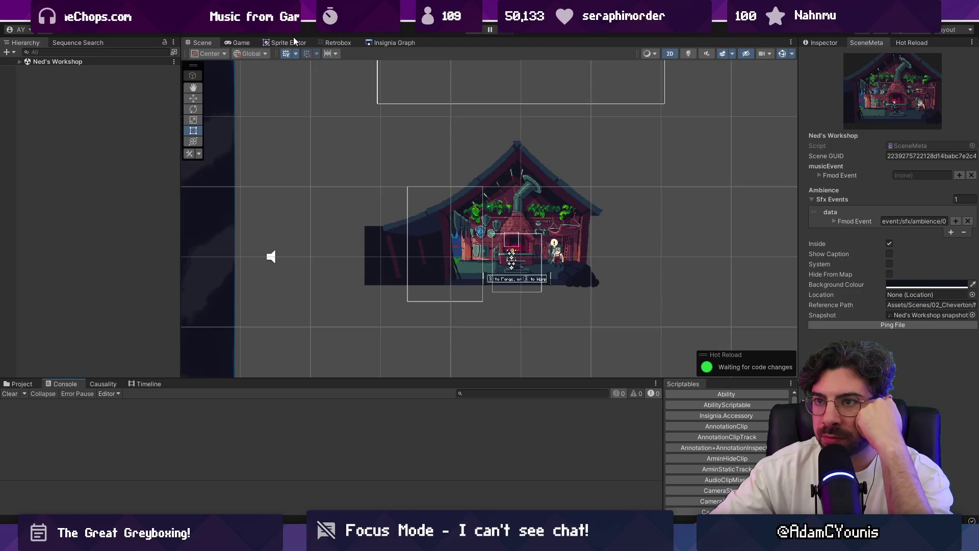
left_click(394, 42)
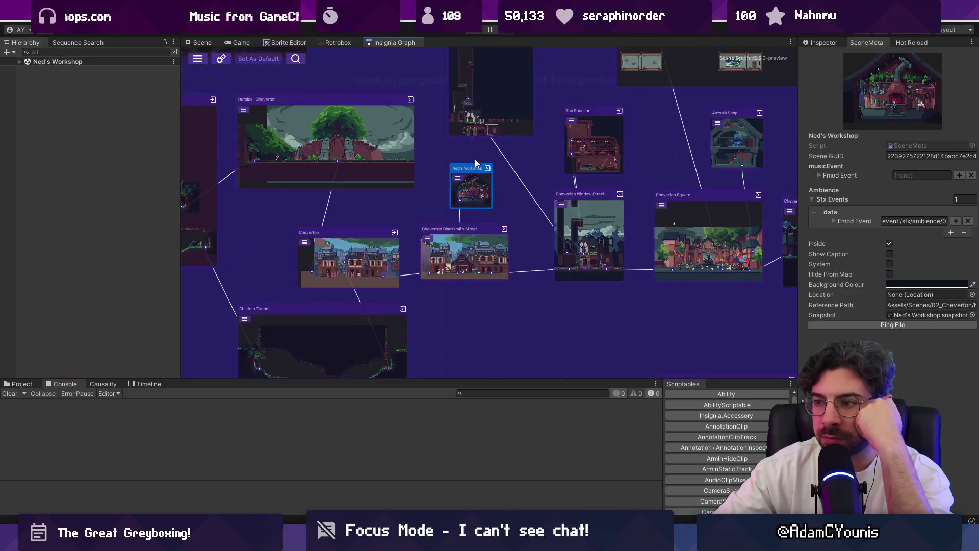
scroll(475, 171, "up", 3)
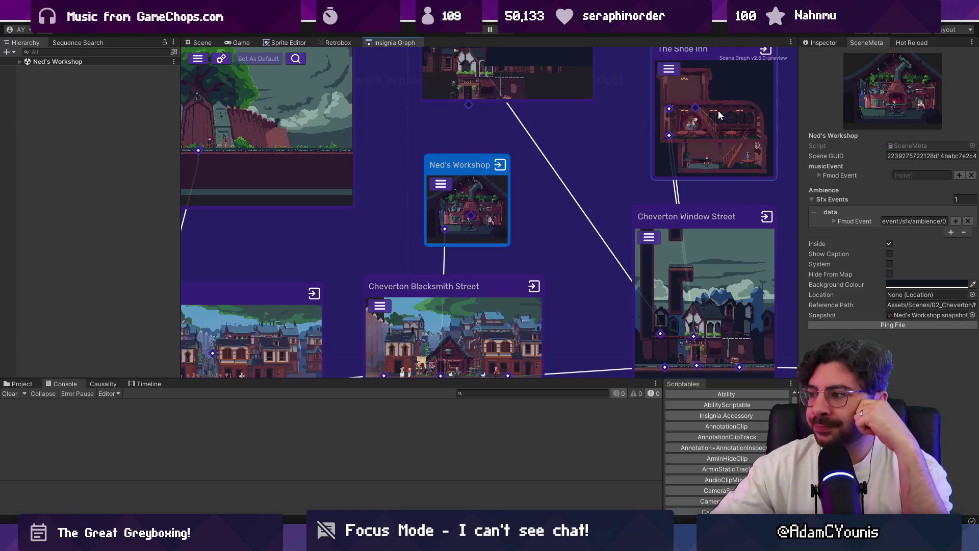
left_click(20, 383)
left_click(453, 393)
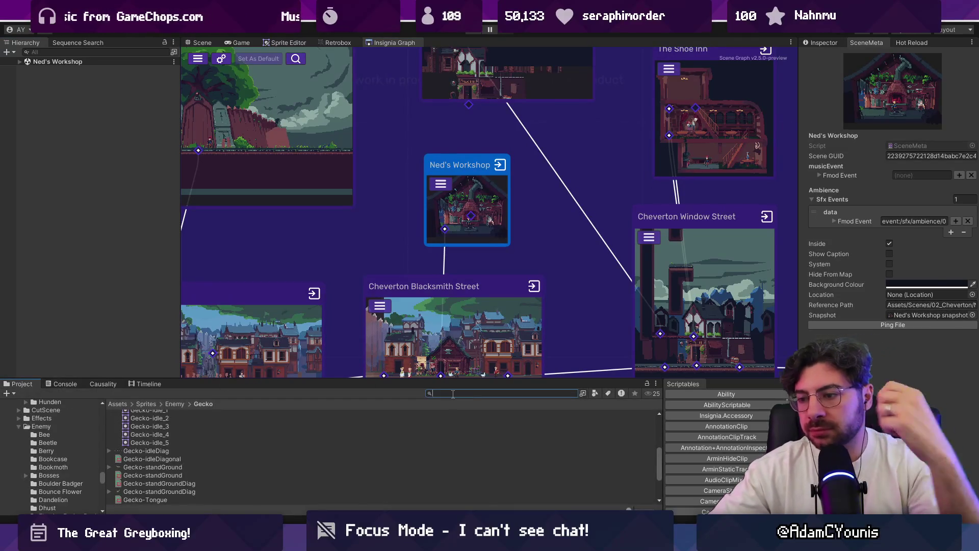
Step: Search the Project for 'sceneinstance' and select the SceneInstanceCollection asset, widening the Inspector
type("sceneinstancecollection")
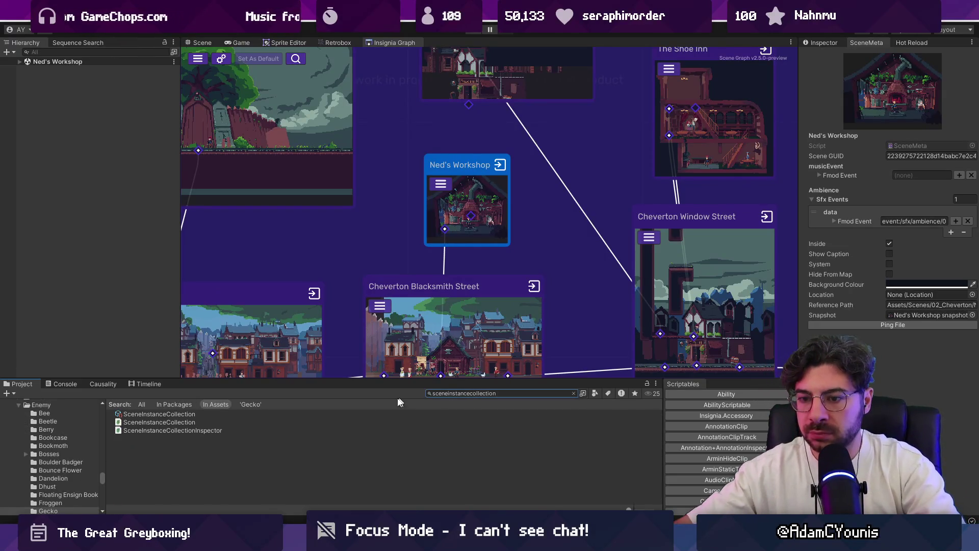
left_click(193, 422)
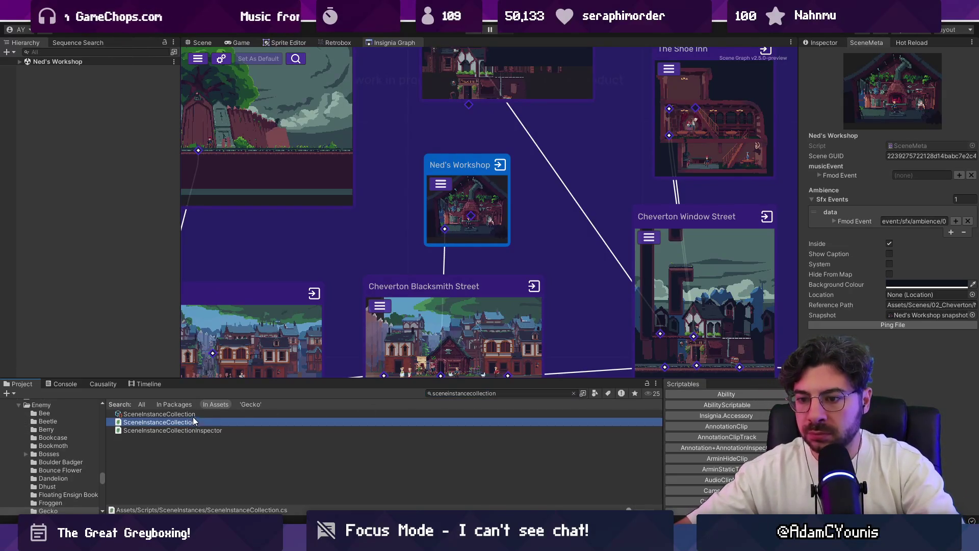
left_click(197, 413)
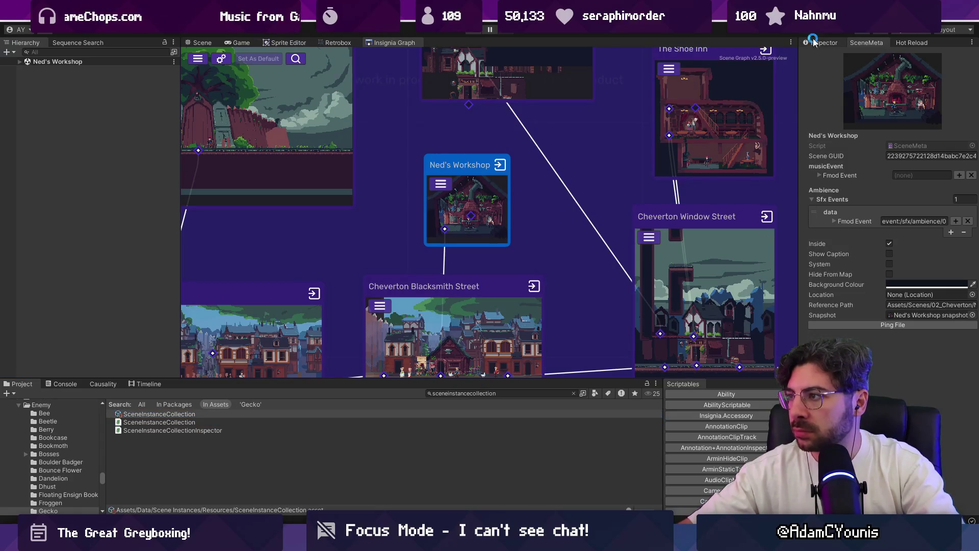
left_click_drag(798, 77, 744, 78)
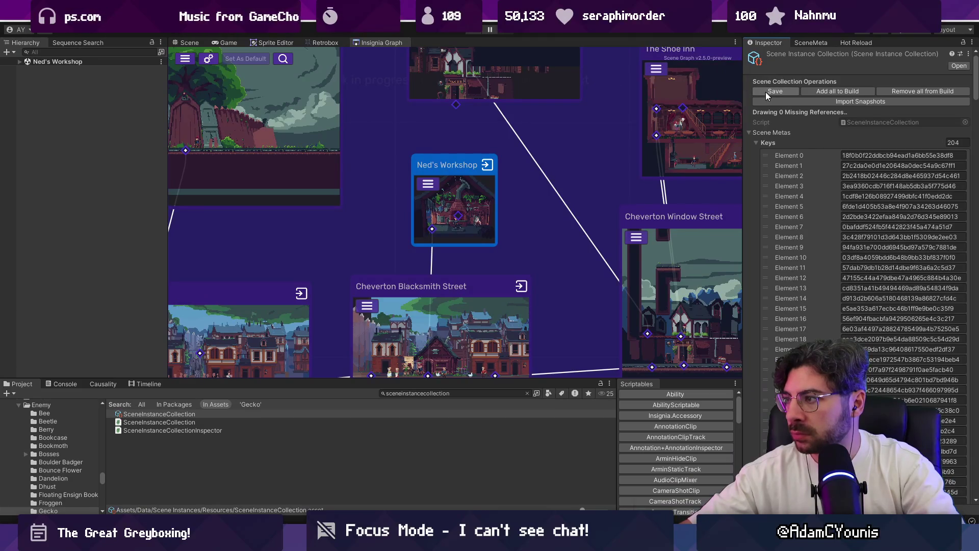
Step: Save the SceneInstanceCollection, collapse Scene Metas and Item Scene References, then check Fork
left_click(766, 91)
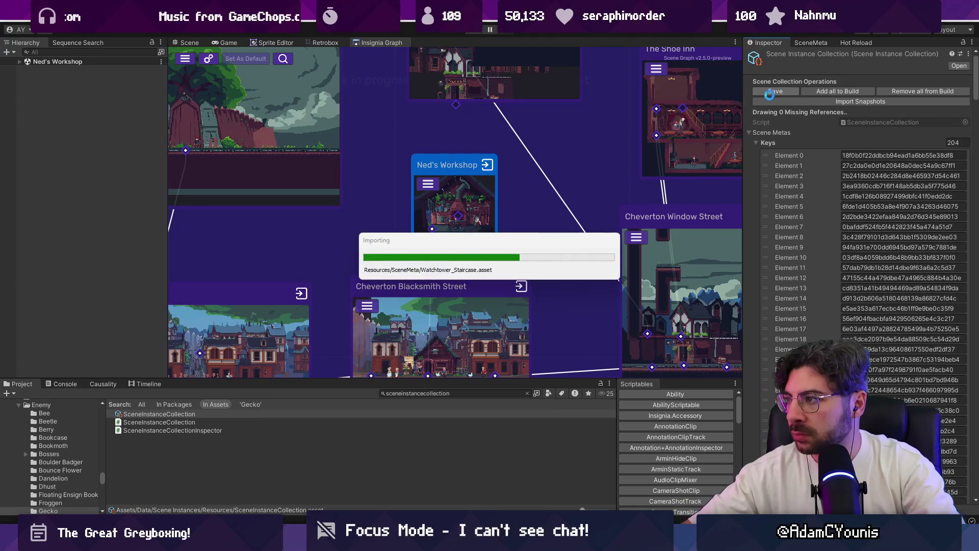
left_click(753, 134)
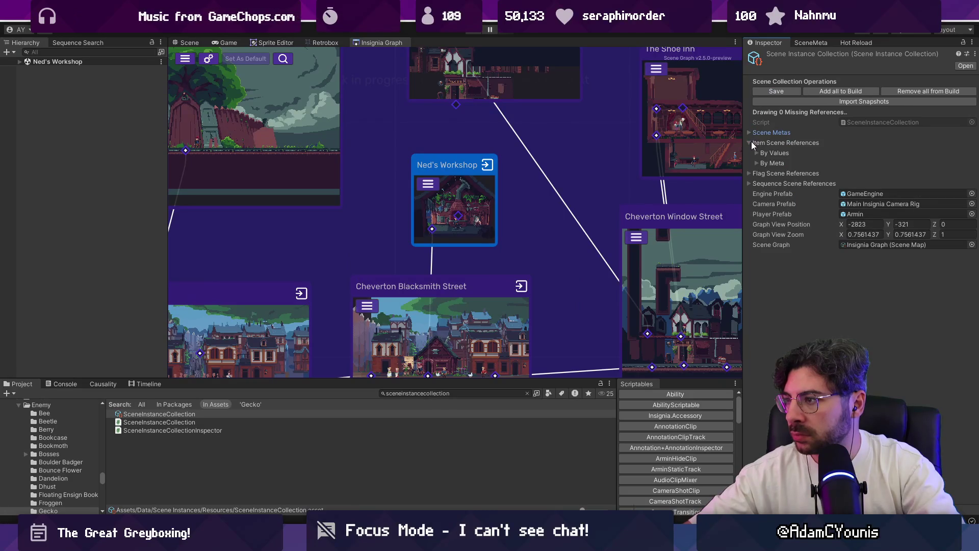
left_click(750, 143)
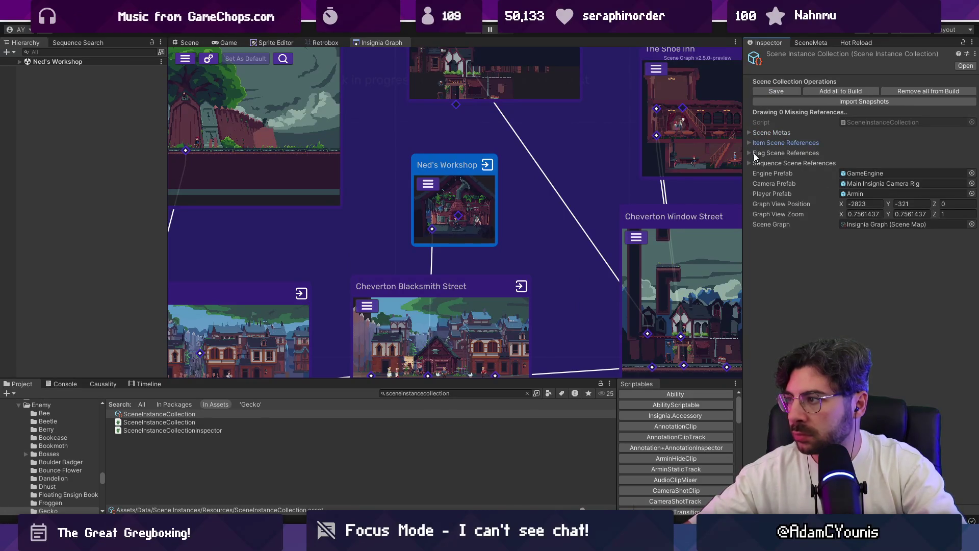
key("alt+Tab")
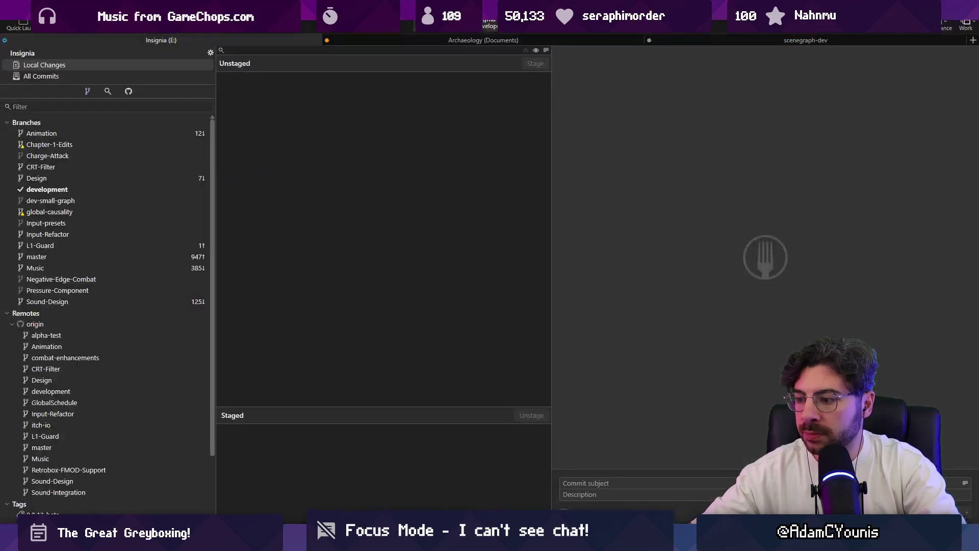
key("alt+Tab")
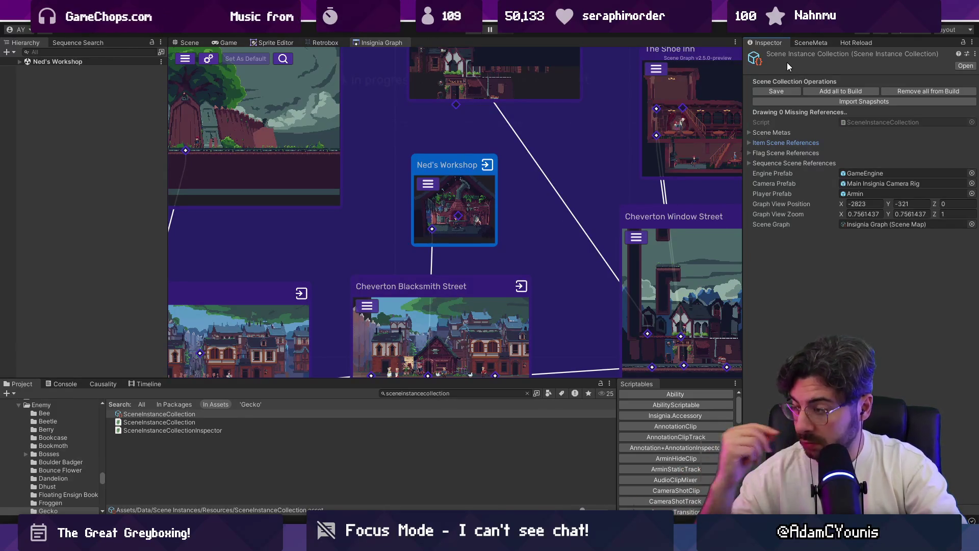
Step: Ping the Insignia Graph asset in Resources and browse the graph and screenshot assets there
left_click(861, 225)
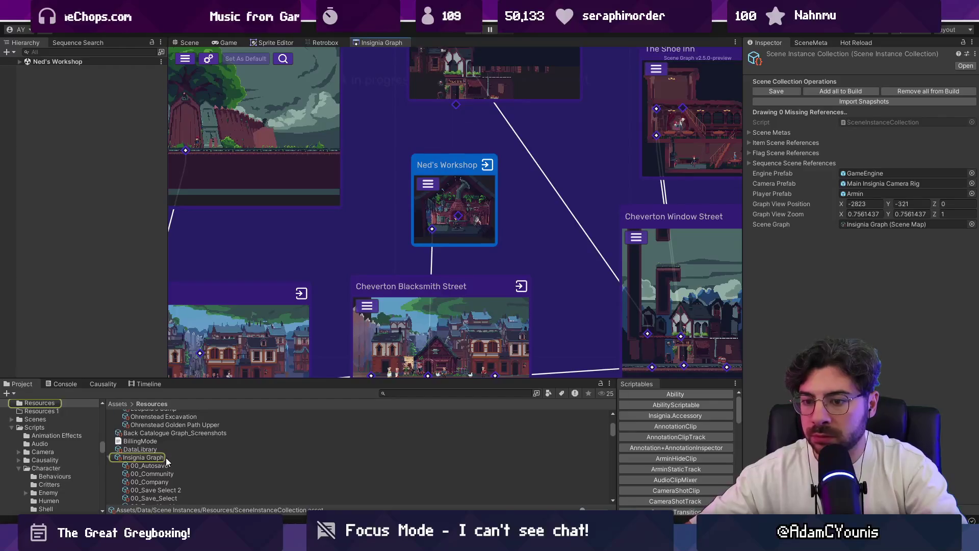
left_click_drag(214, 379, 213, 170)
scroll(268, 305, "down", 15)
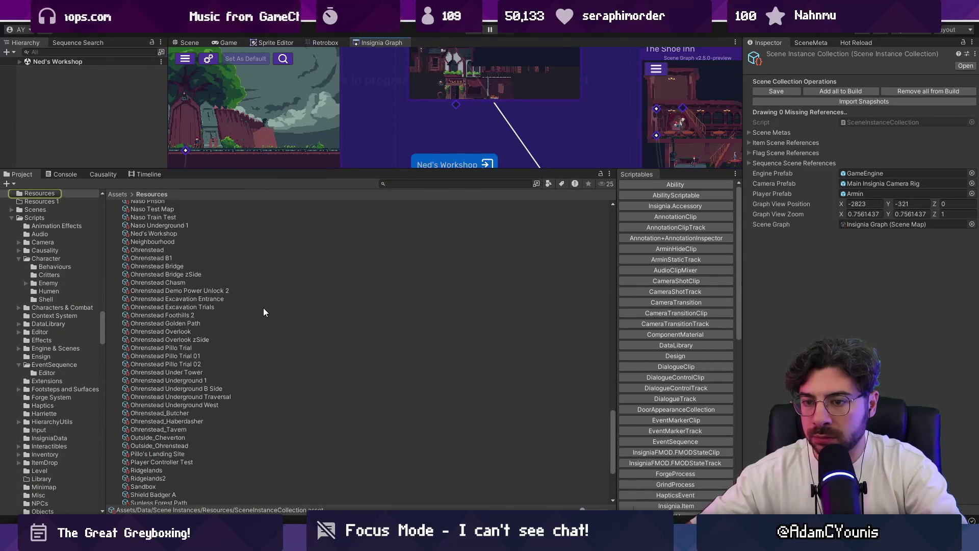
scroll(261, 310, "up", 20)
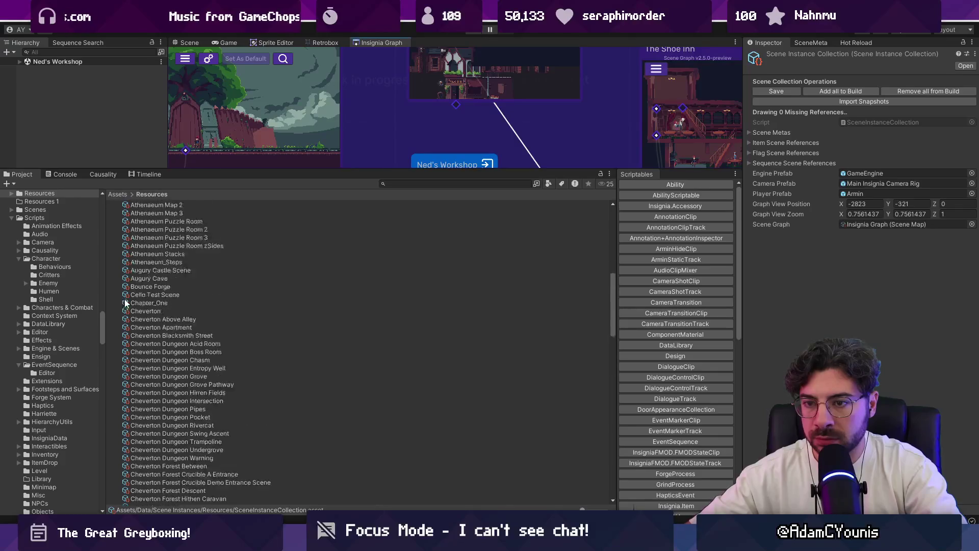
scroll(120, 299, "up", 3)
left_click(109, 359)
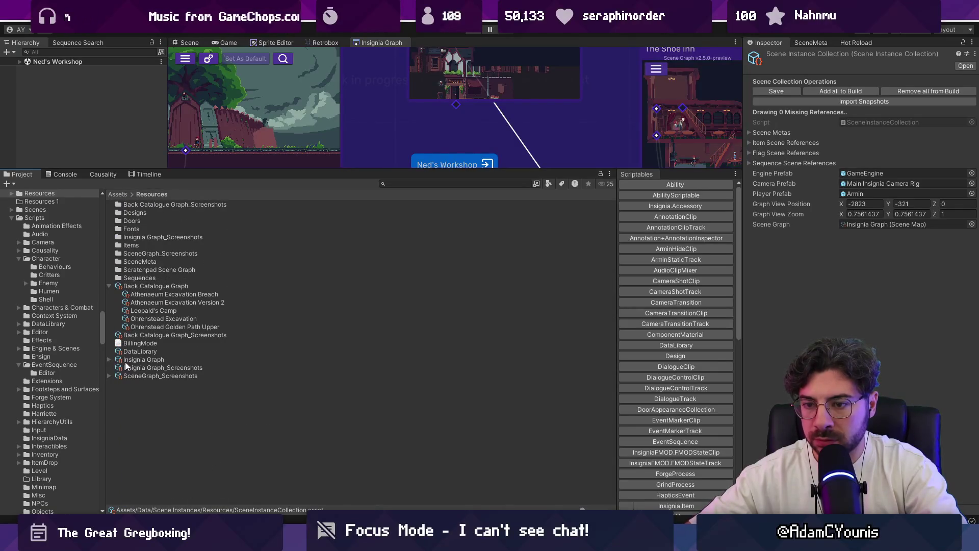
left_click(128, 368)
left_click(110, 375)
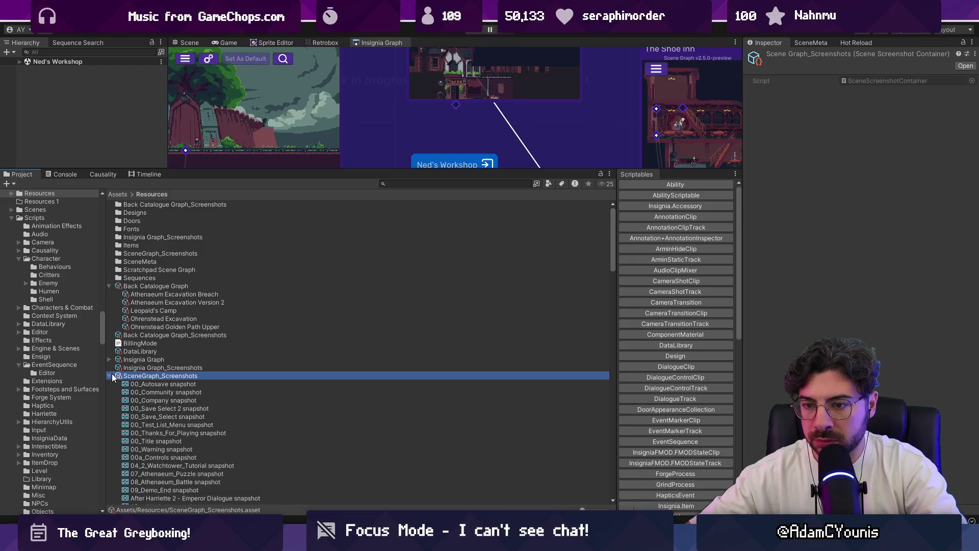
left_click(110, 375)
key("Up")
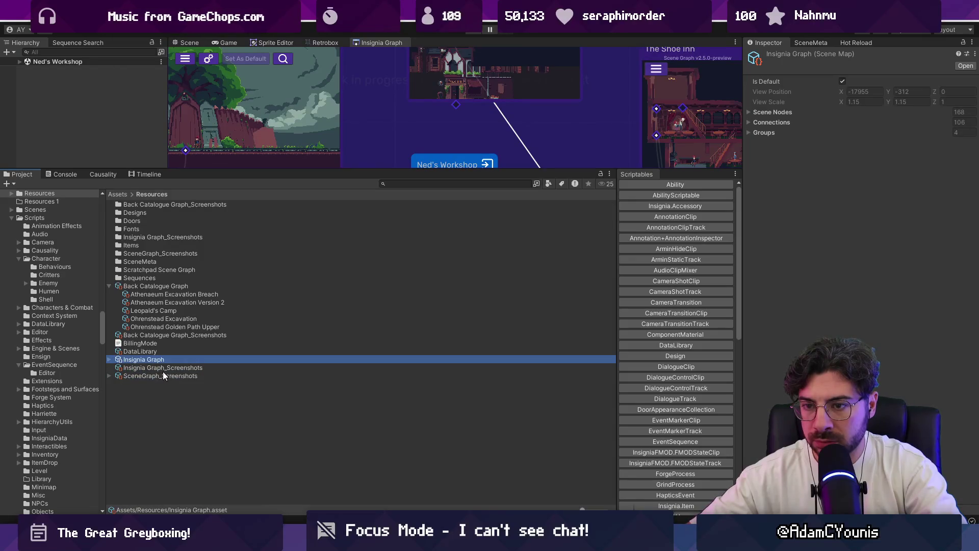
Step: Enlarge the scene graph view and open its Indie Tales Scene Graph project settings
left_click_drag(324, 170, 323, 278)
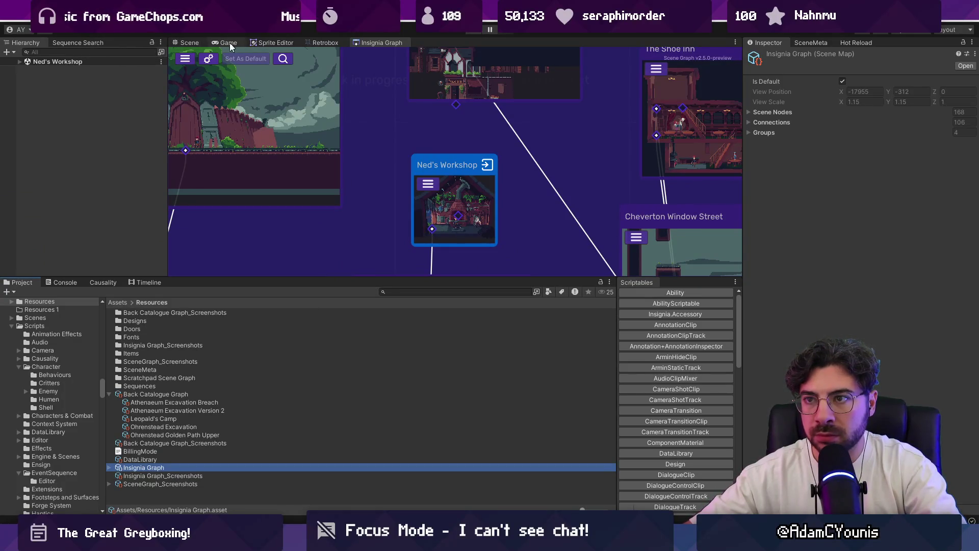
left_click_drag(334, 278, 334, 312)
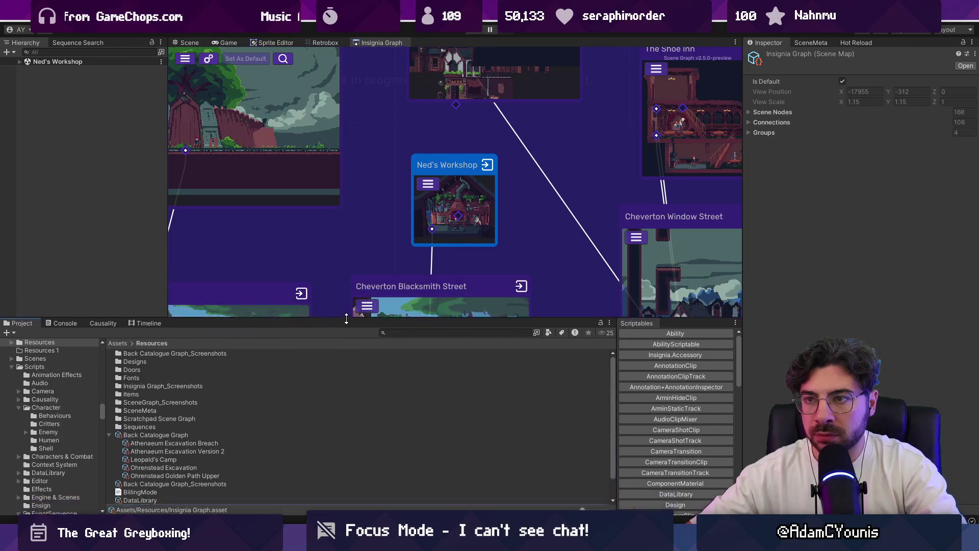
scroll(313, 114, "down", 3)
left_click(189, 42)
left_click(381, 43)
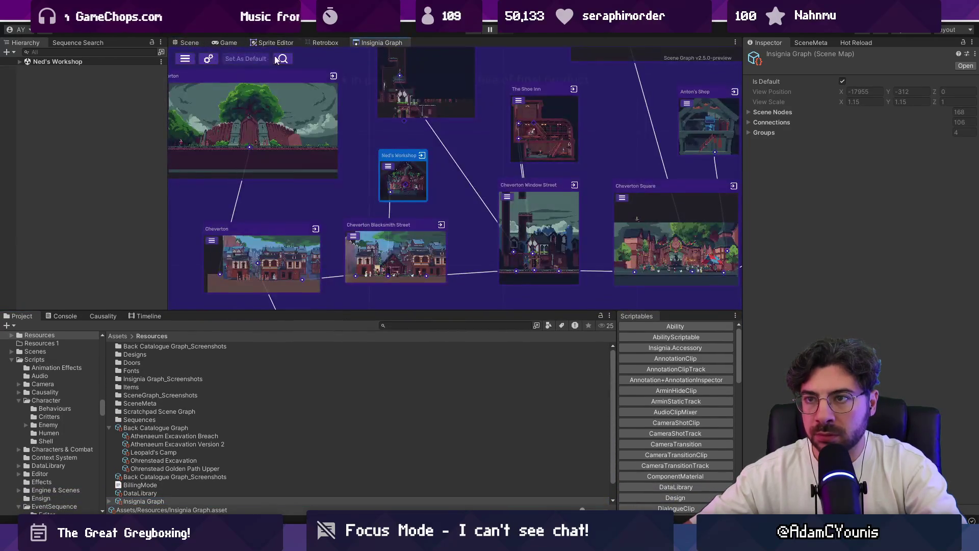
left_click(210, 58)
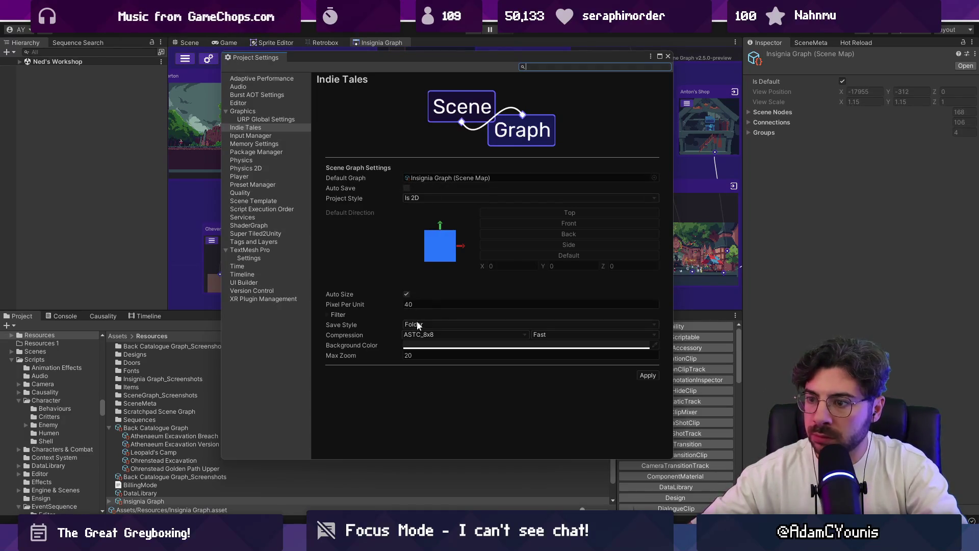
Step: Keep the Save Style set to Folder and close Project Settings
left_click(433, 326)
left_click(388, 323)
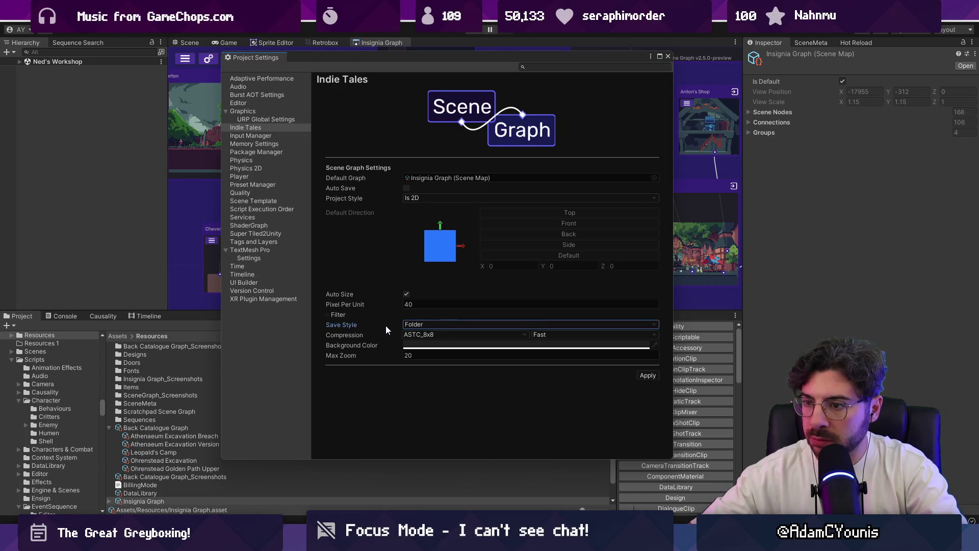
left_click(667, 56)
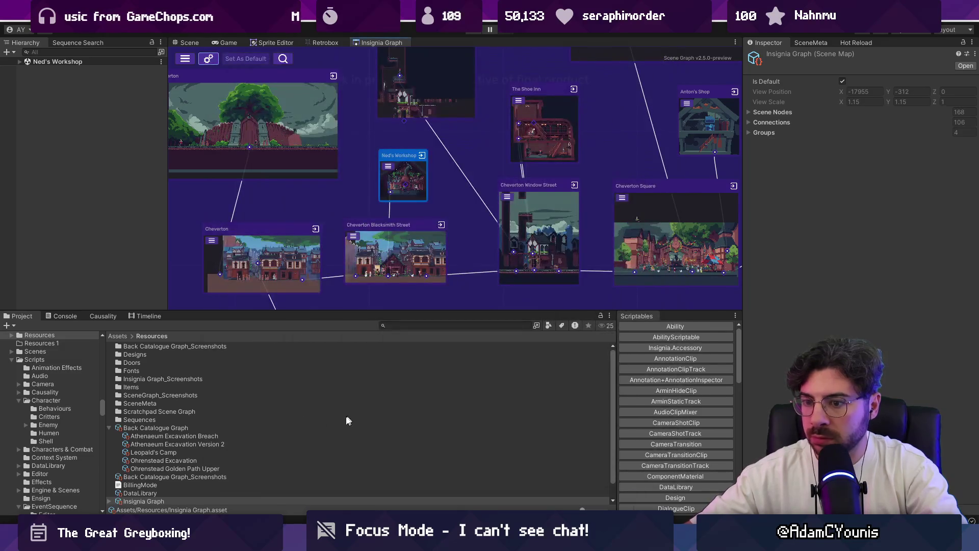
Step: Multi-select the Back Catalogue, Insignia Graph and SceneGraph _Screenshots assets and delete them
left_click_drag(293, 310, 310, 232)
left_click(200, 432)
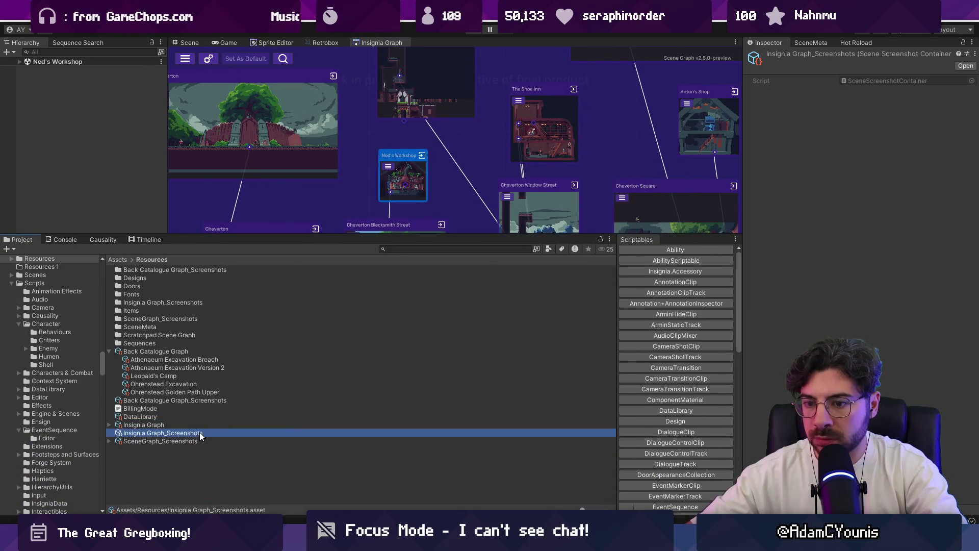
left_click(126, 441)
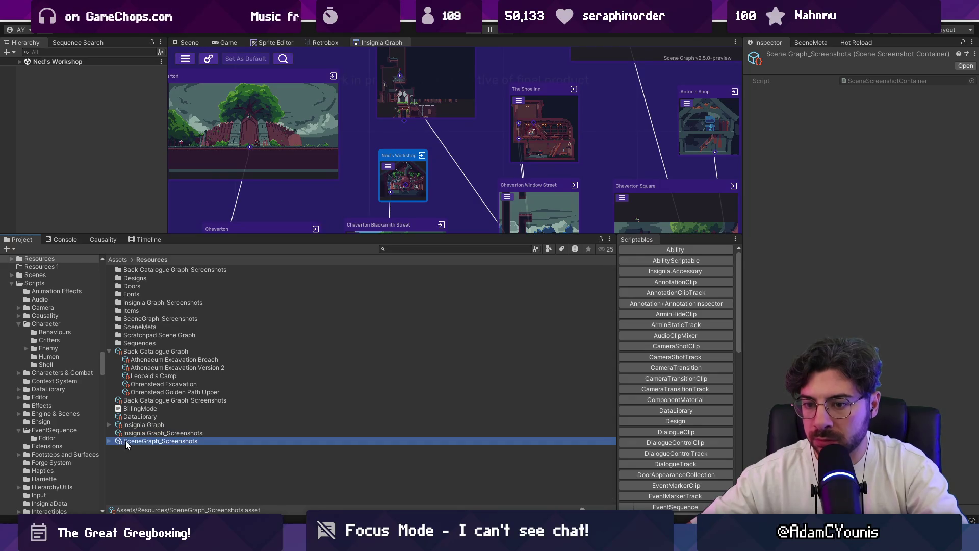
left_click(156, 399, "ctrl")
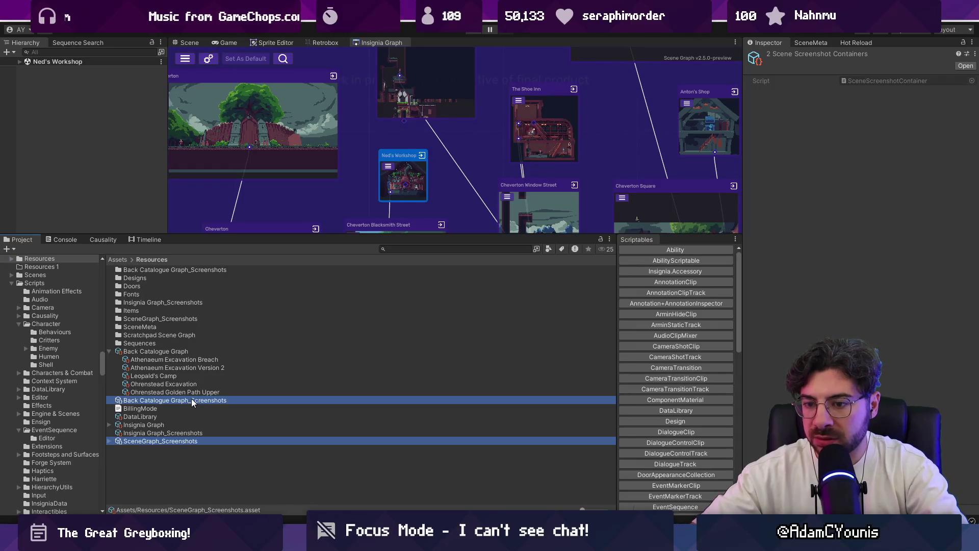
left_click(178, 433, "ctrl")
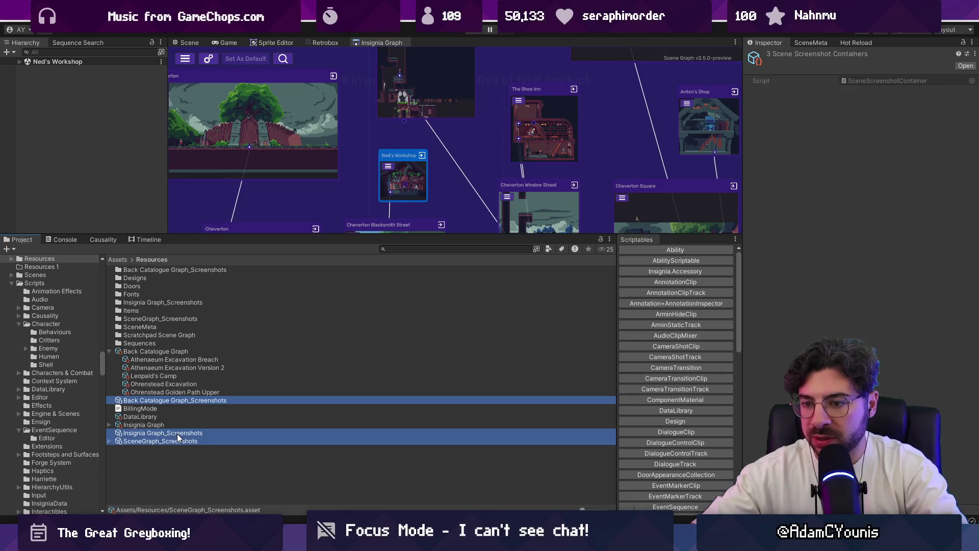
key("Delete")
key("Return")
Step: Close the Insignia Graph panel and reopen the Insignia graph docked in the main area
left_click_drag(358, 234, 359, 324)
scroll(354, 165, "down", 1)
right_click(368, 42)
left_click(390, 67)
left_click(363, 10)
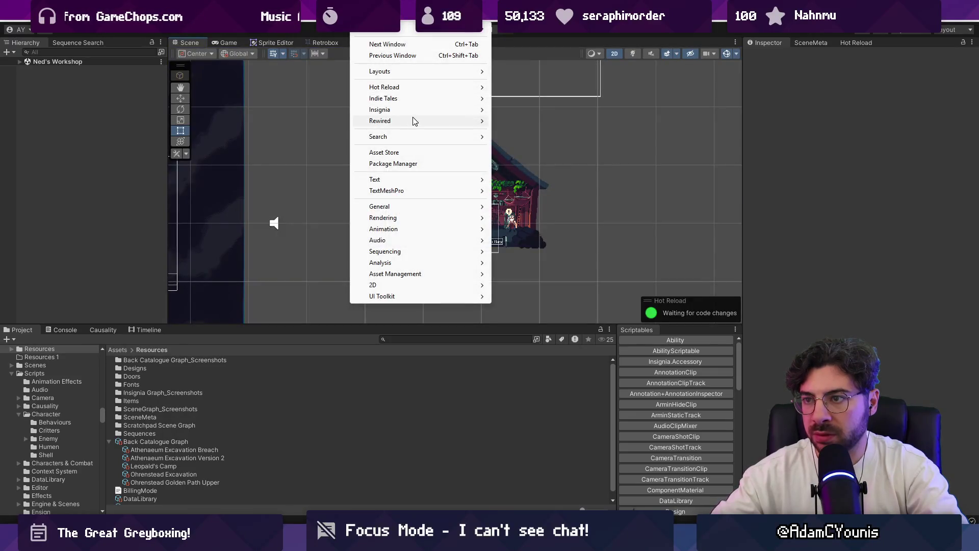
mouse_move(423, 109)
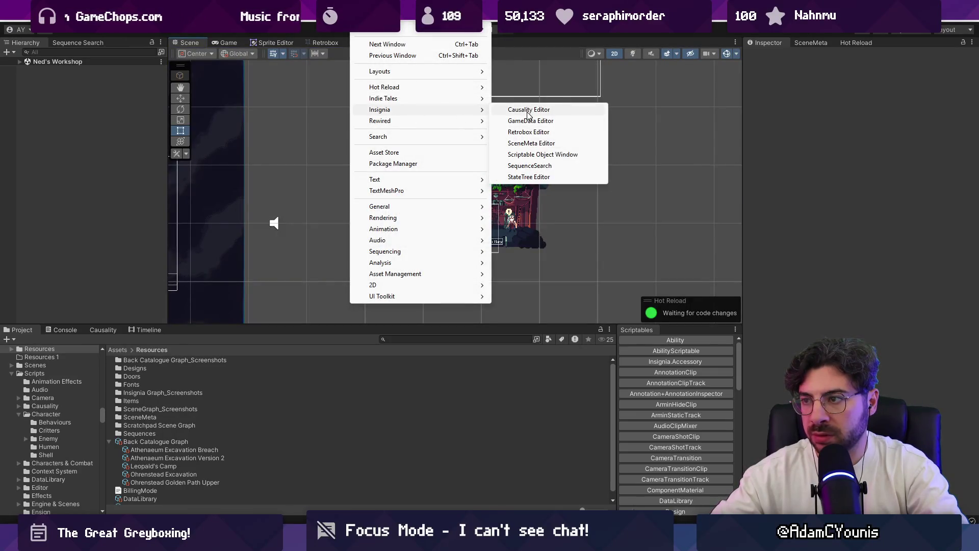
mouse_move(449, 99)
left_click(509, 101)
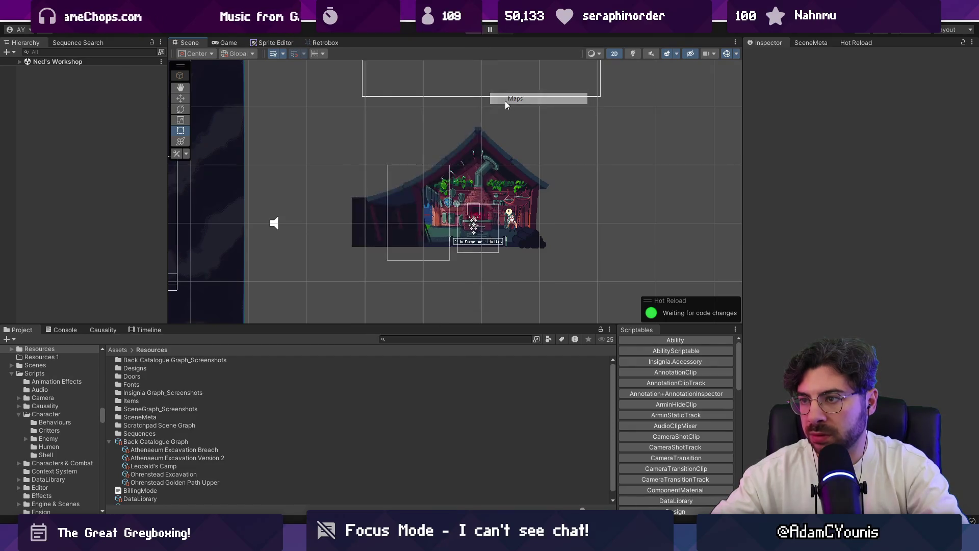
left_click(356, 77)
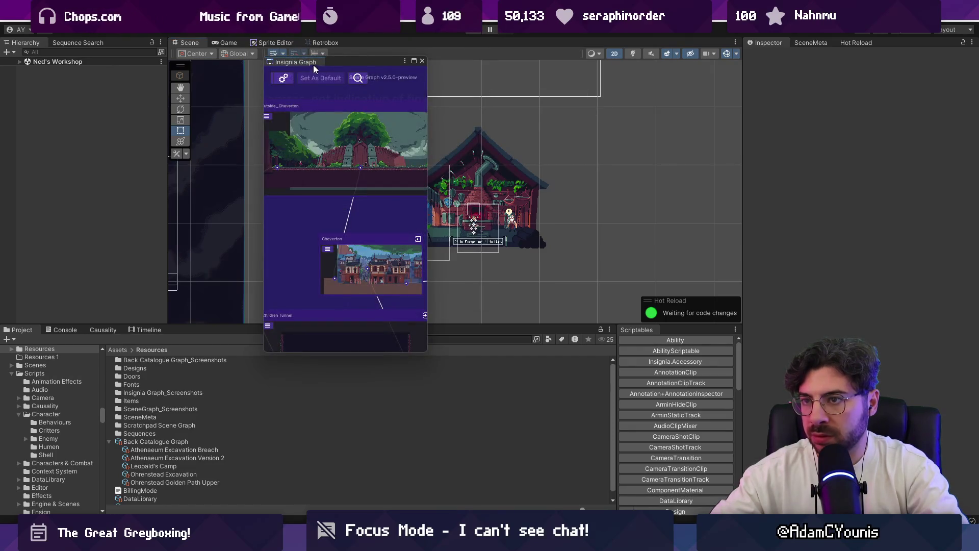
left_click_drag(332, 62, 349, 51)
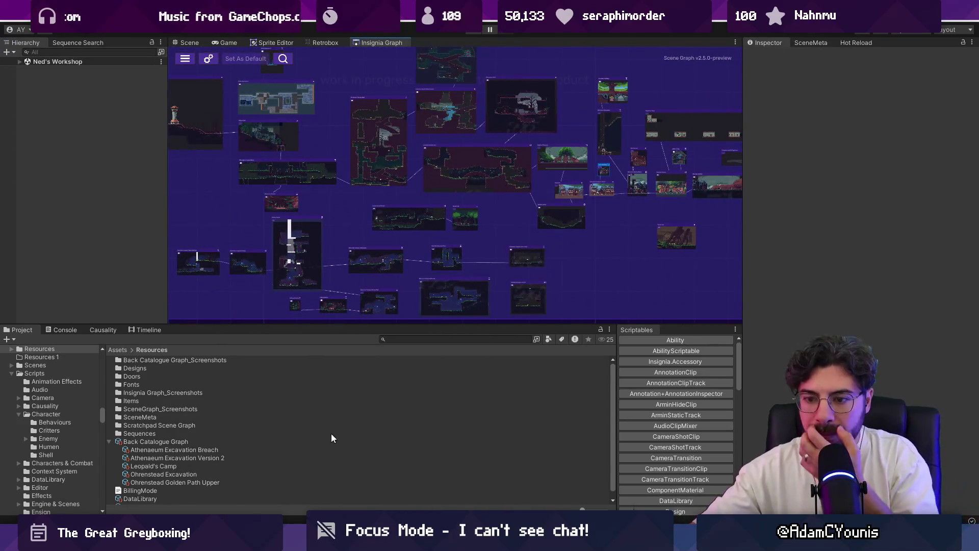
Step: Inspect the Insignia Graph scene nodes and locate the 00_Autosave node's screenshot asset
scroll(225, 437, "down", 1)
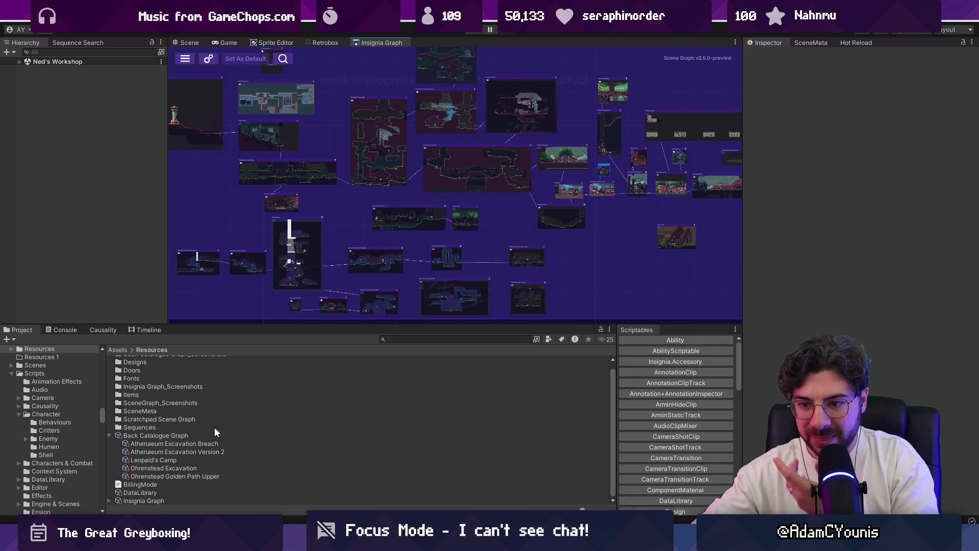
left_click(109, 434)
left_click(148, 465)
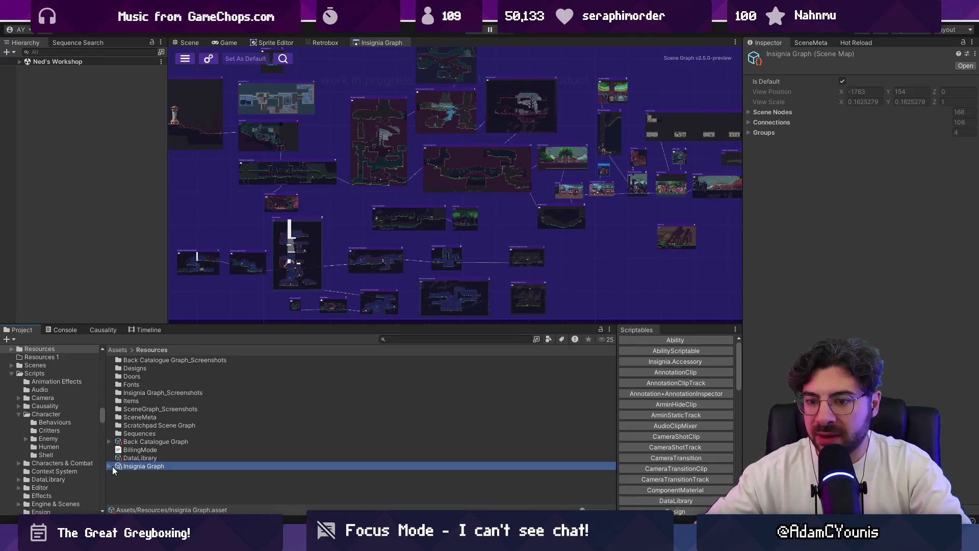
left_click(111, 466)
left_click(140, 475)
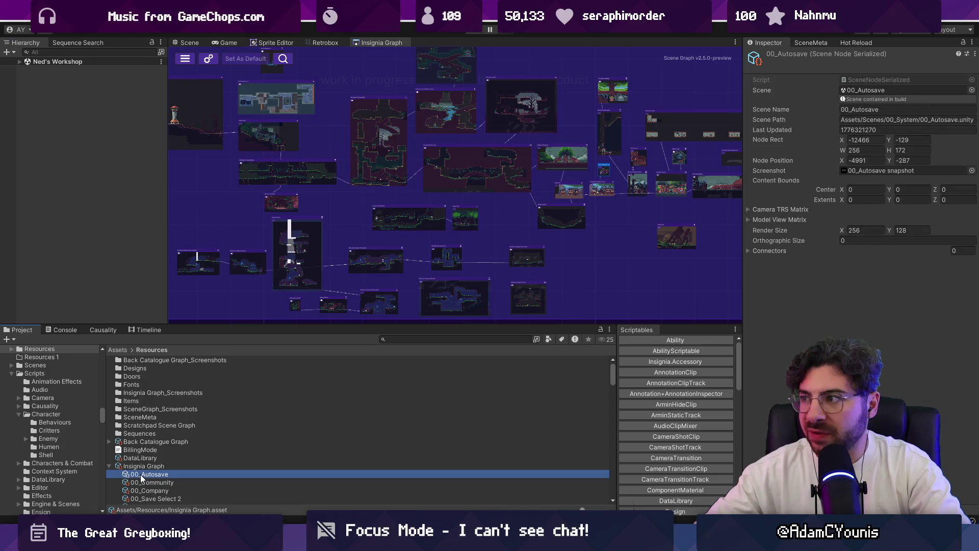
left_click(858, 170)
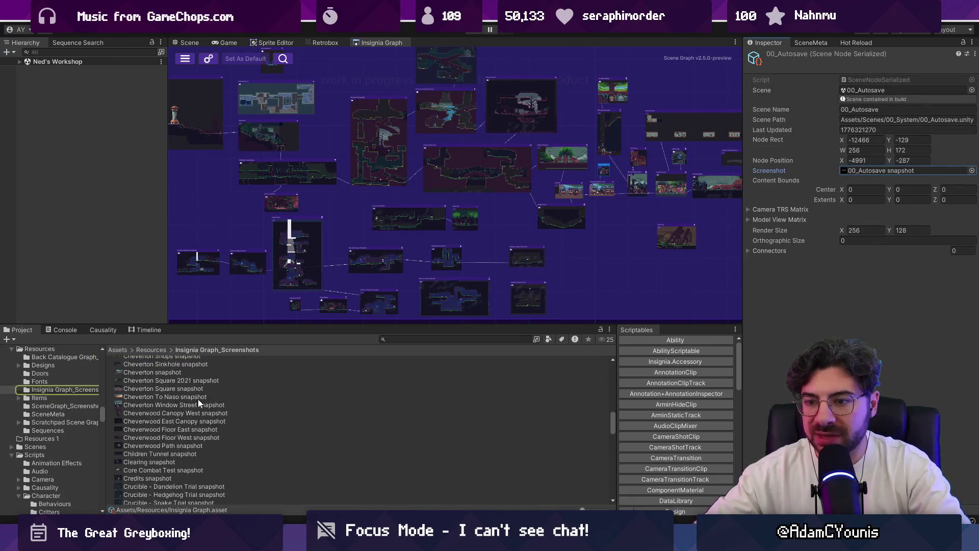
Step: Select the SceneGraph_Screenshots folder in Resources, delete it and confirm
left_click(150, 350)
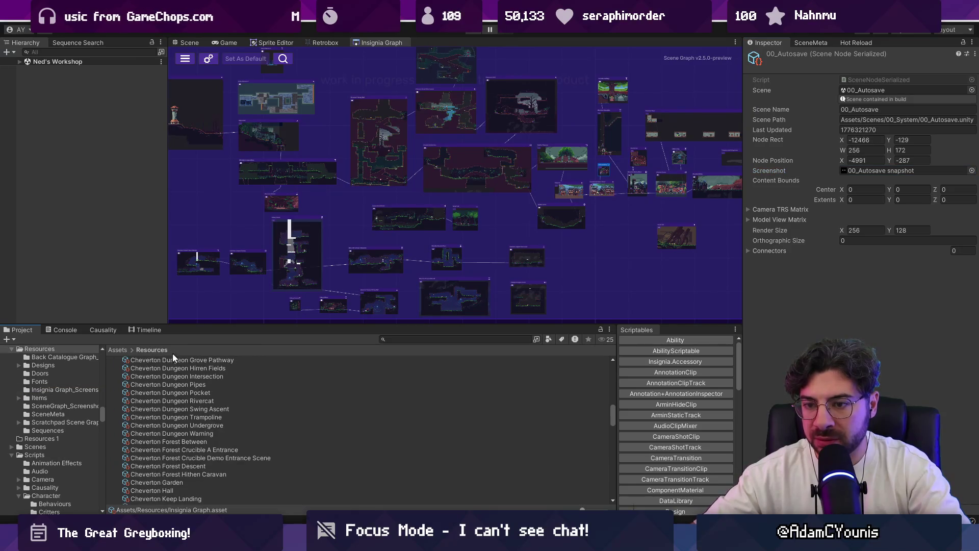
scroll(196, 396, "down", 10)
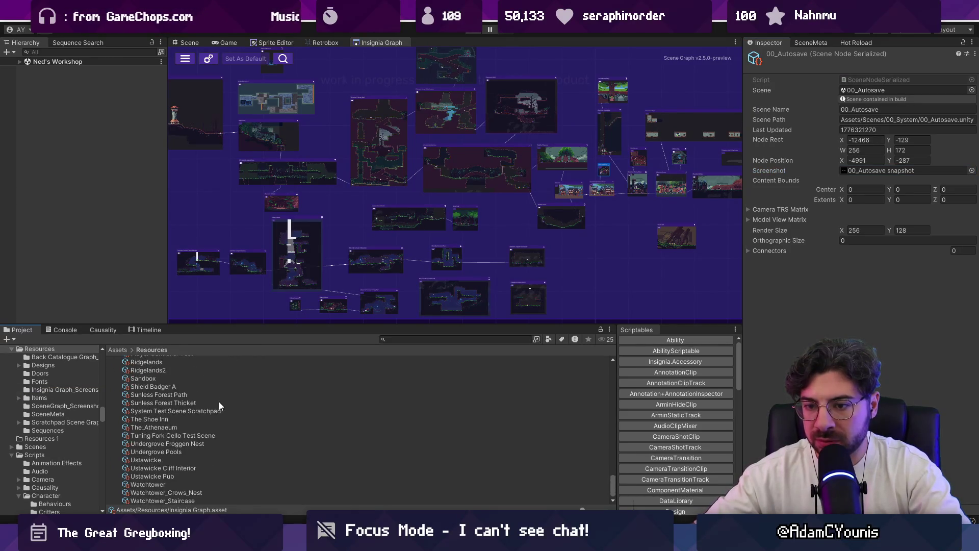
scroll(222, 402, "up", 10)
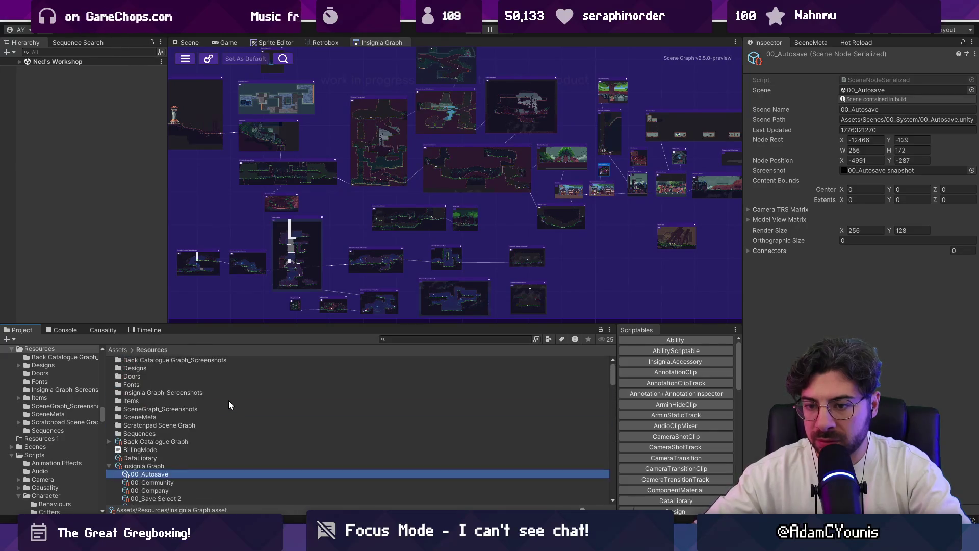
left_click(156, 409)
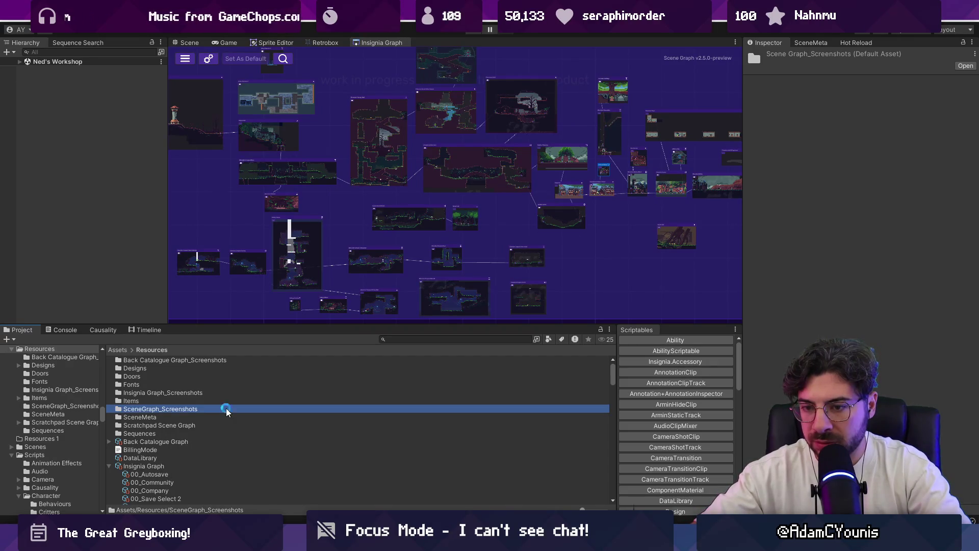
key("Delete")
key("Return")
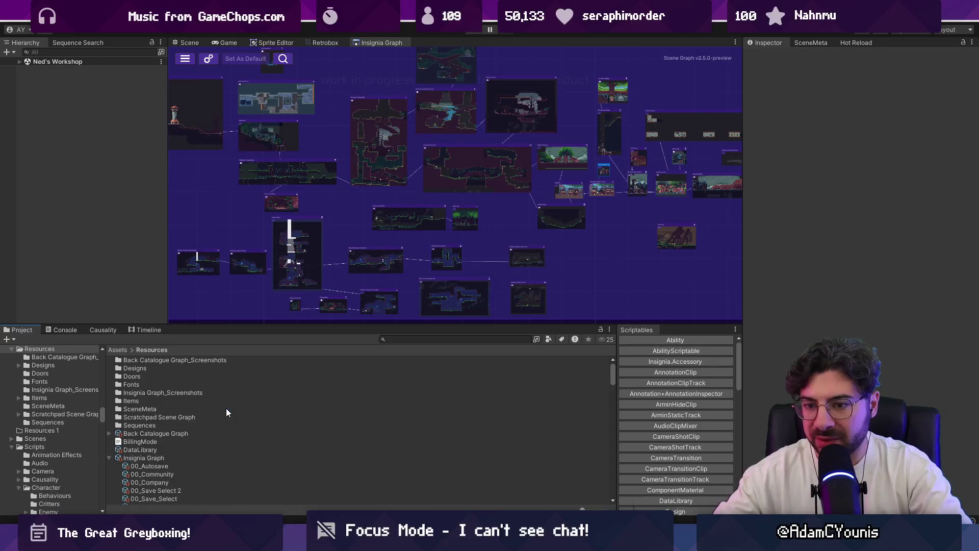
Step: Collapse the Insignia Graph nodes and inspect the Back Catalogue Graph scene map
left_click(112, 457)
left_click(130, 460)
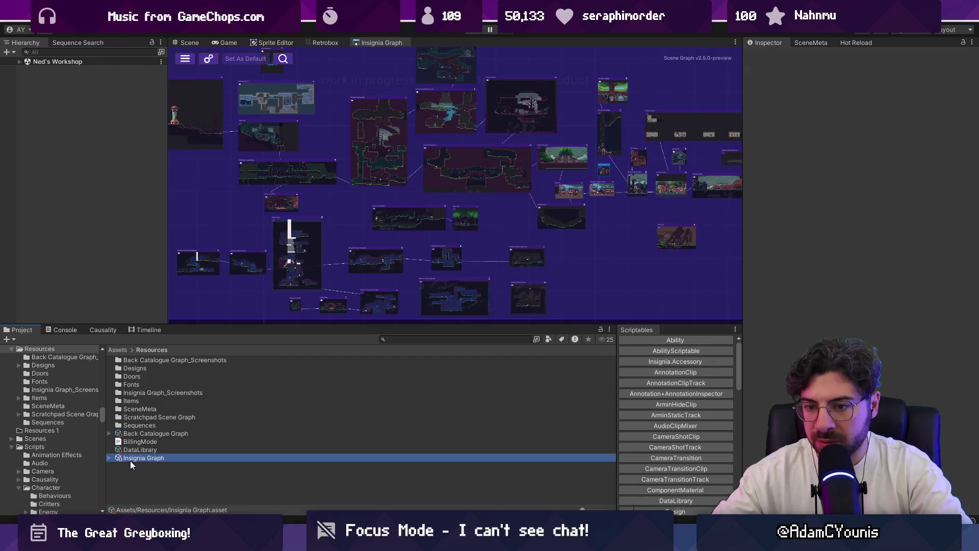
left_click(142, 435)
mouse_move(337, 192)
left_mouse_down()
mouse_move(354, 196)
mouse_move(362, 222)
left_mouse_up()
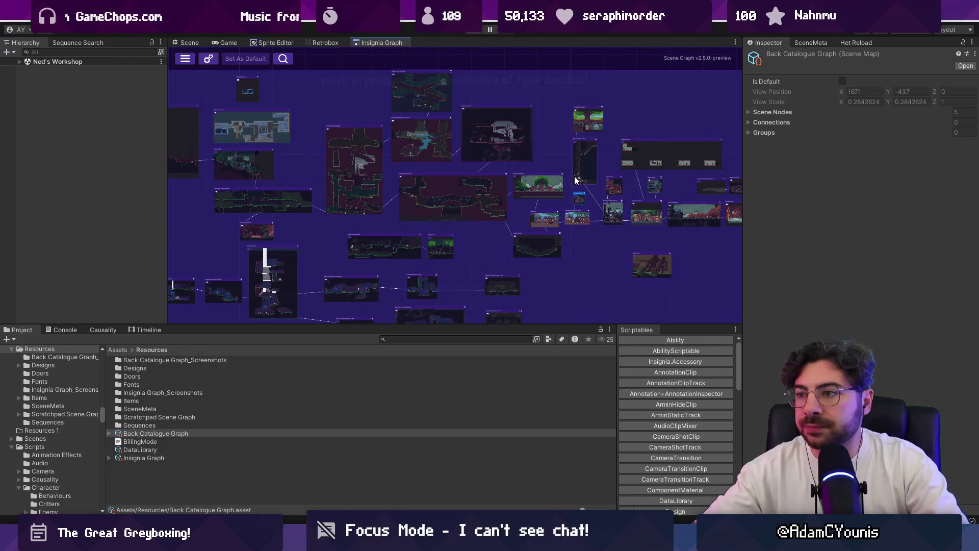
Step: Switch to the Ned's Workshop scene and expand its objects in the Hierarchy
mouse_move(530, 326)
left_mouse_down()
mouse_move(524, 403)
mouse_move(535, 391)
mouse_move(535, 363)
left_mouse_up()
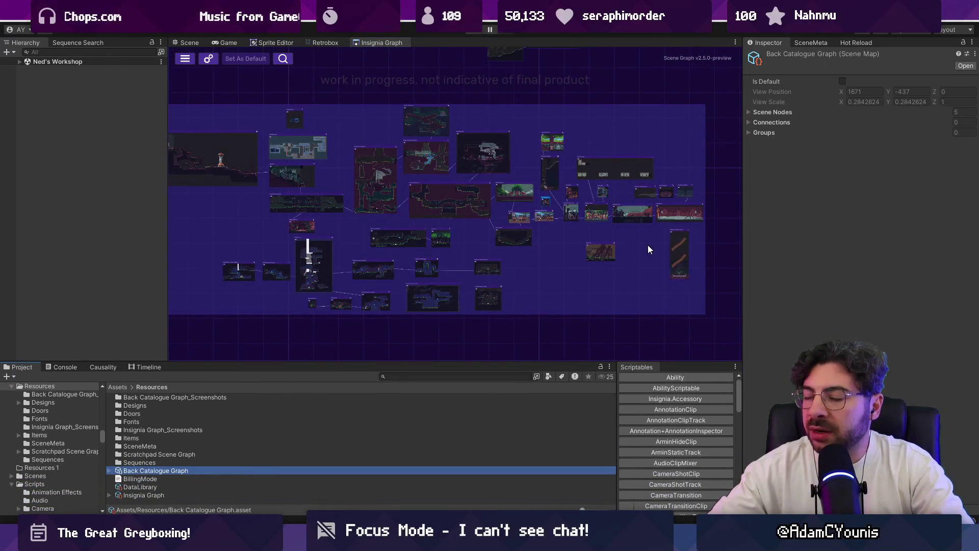
scroll(563, 238, "up", 5)
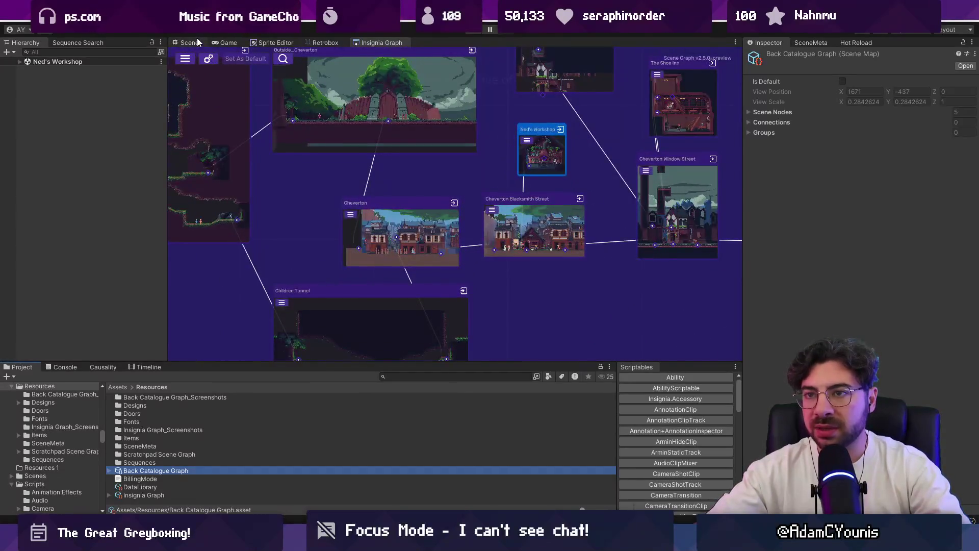
left_click(189, 42)
left_click(20, 62)
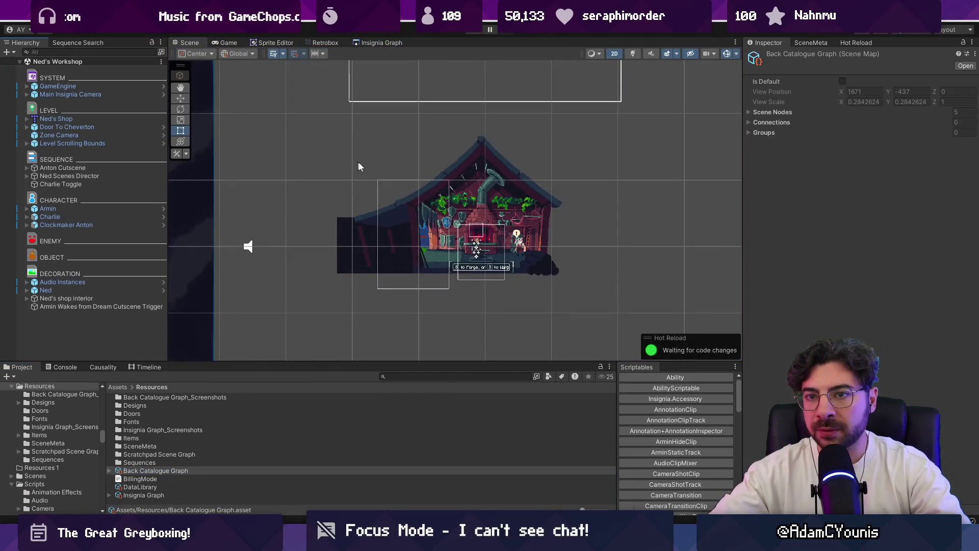
Step: Zoom in on the forge, enter play mode, and walk the player right toward the blacksmith
scroll(500, 232, "up", 4)
scroll(500, 232, "up", 2)
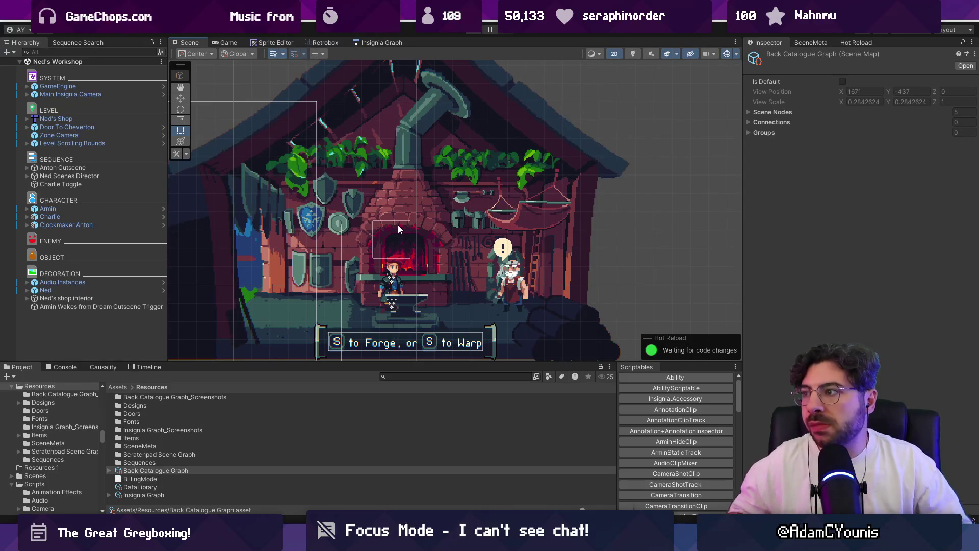
left_click(468, 31)
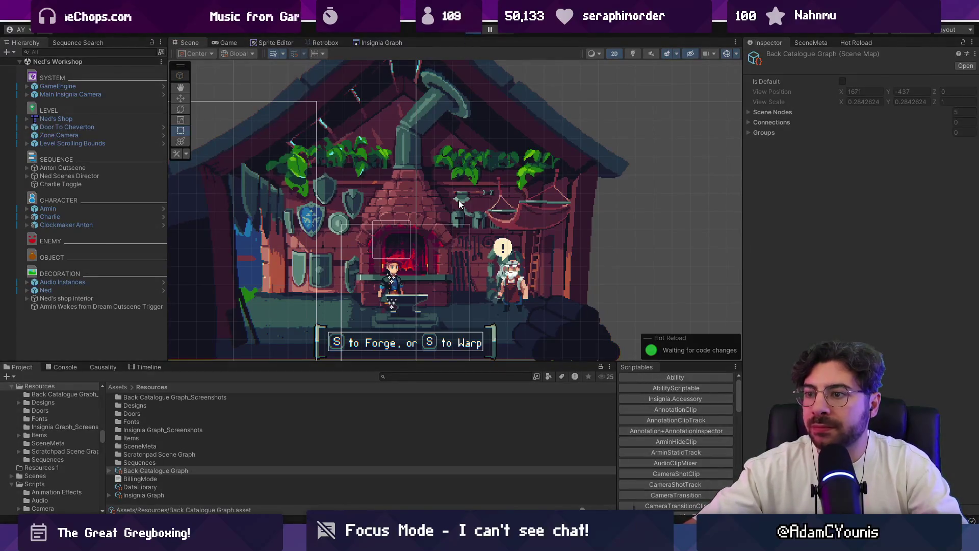
key("Right")
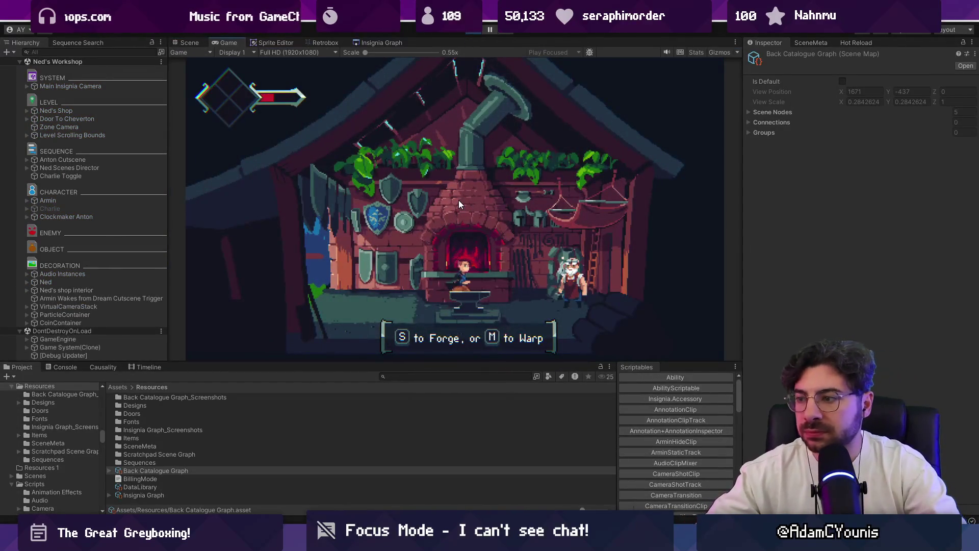
Step: Walk back to the anvil, start forging with S, then open and close the world map with M
key("Left")
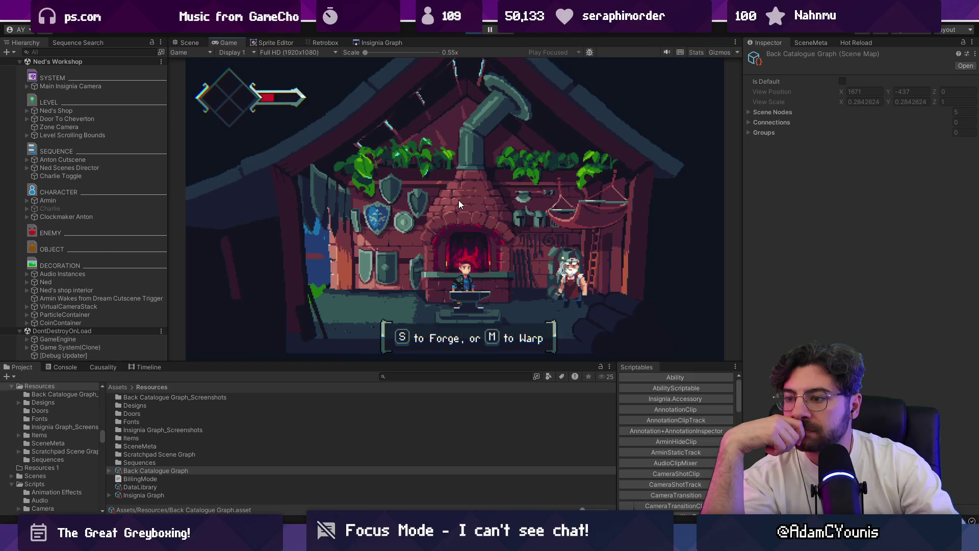
key("s")
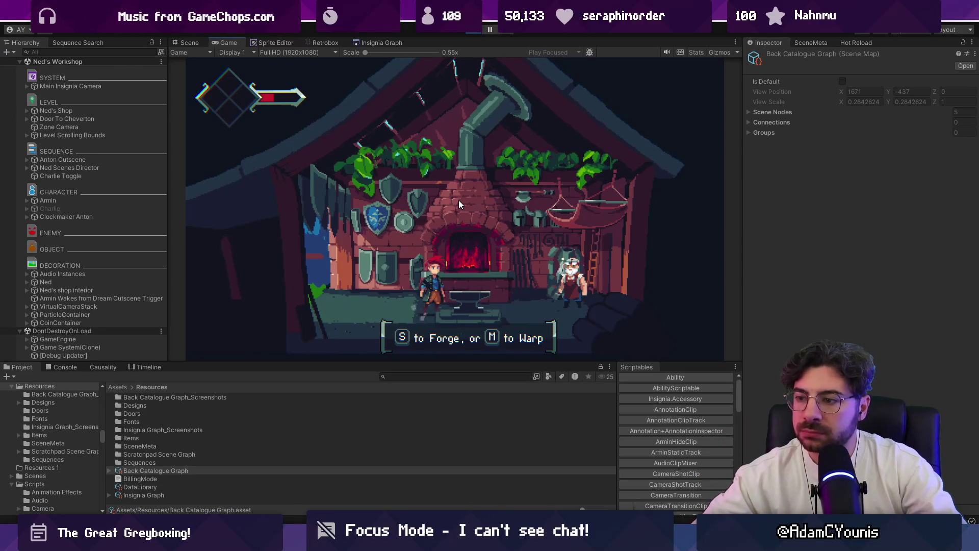
key("m")
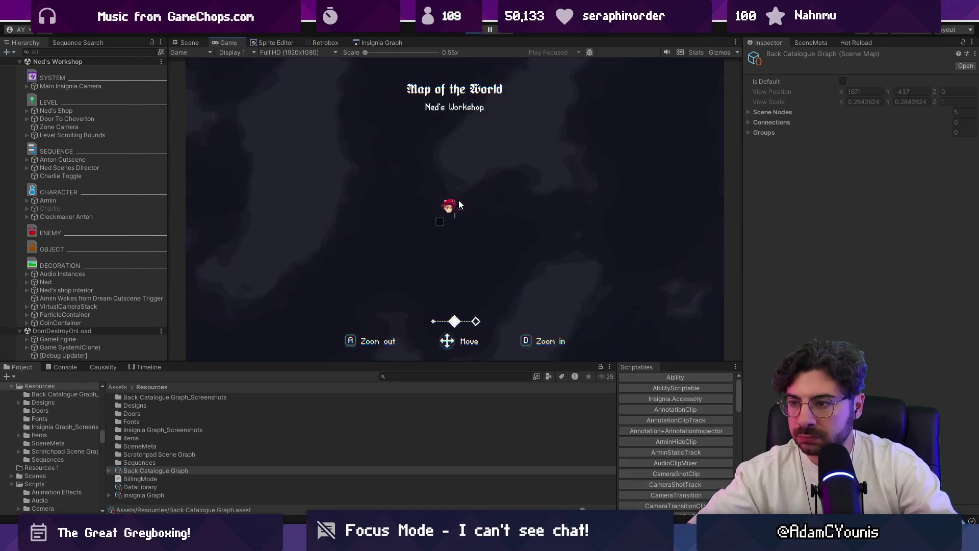
key("m")
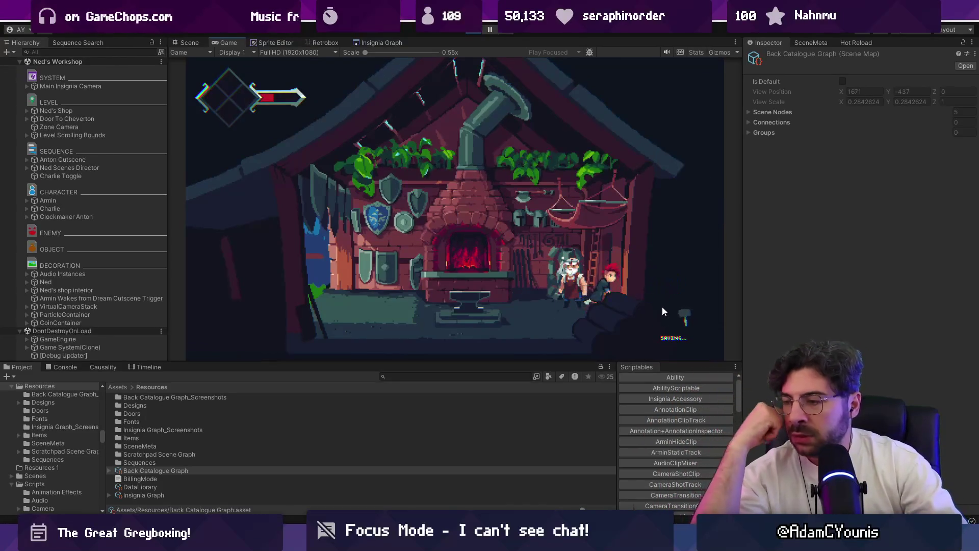
Step: Walk Armin left out of the shop and along Cheverton Blacksmith Street
key("Left")
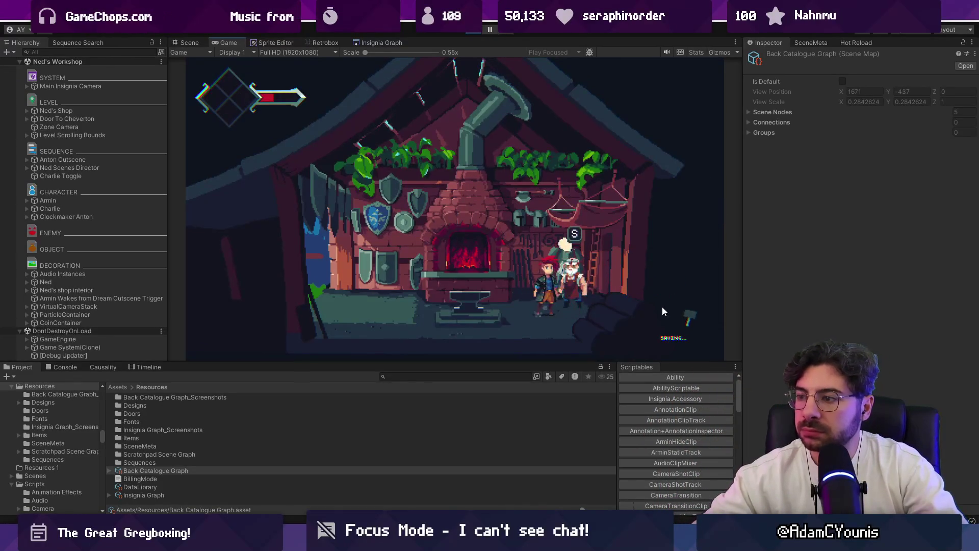
key("Left")
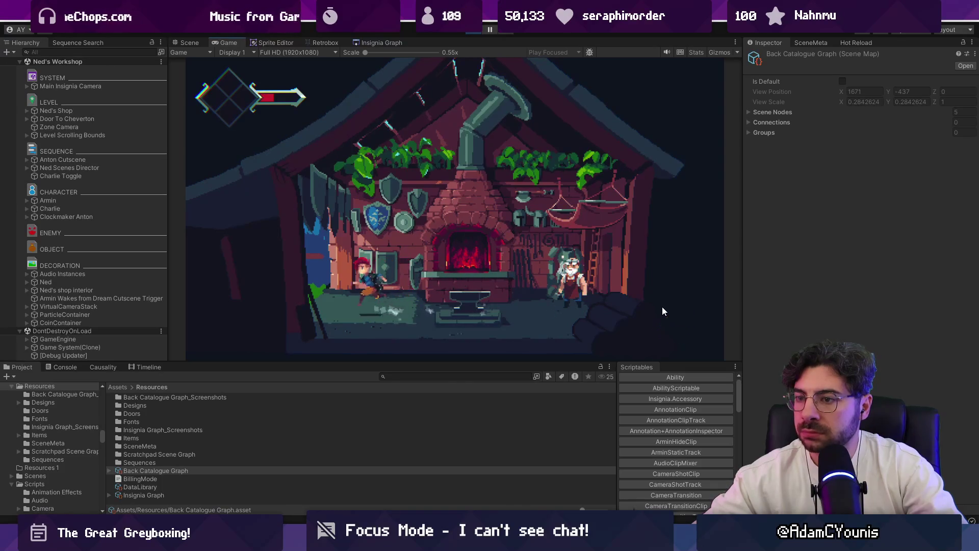
key("Left")
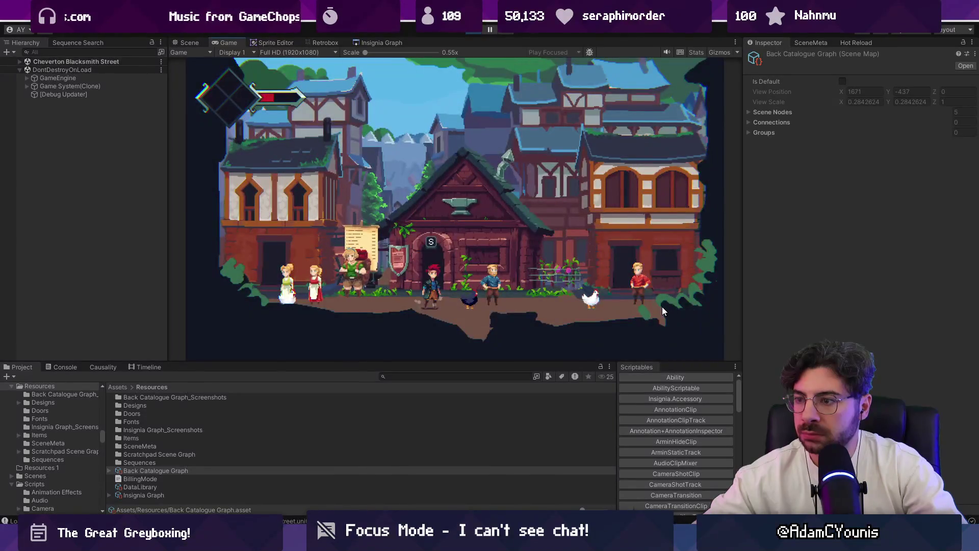
key("Left")
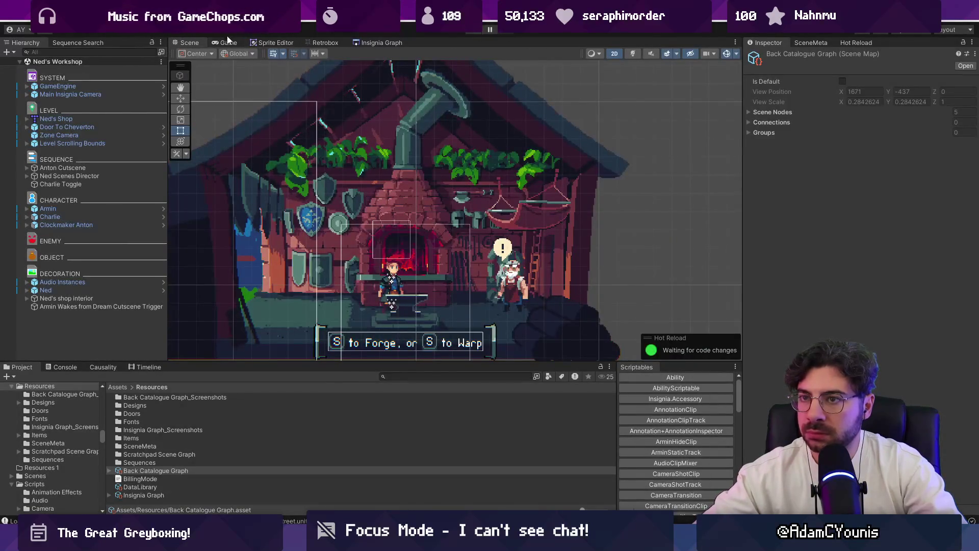
Step: Open the Cheverton Blacksmith Street scene from the scene graph
left_click(375, 43)
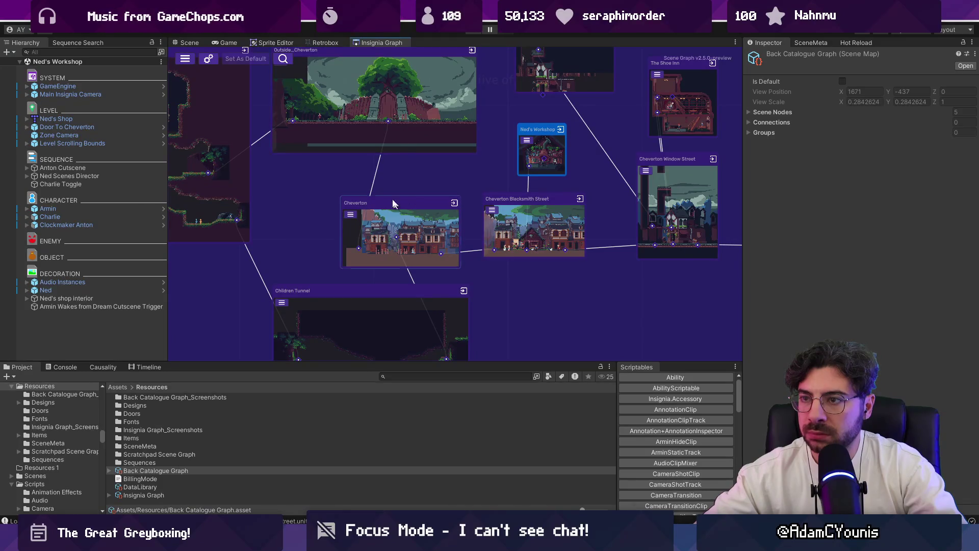
left_click(190, 43)
left_click(355, 44)
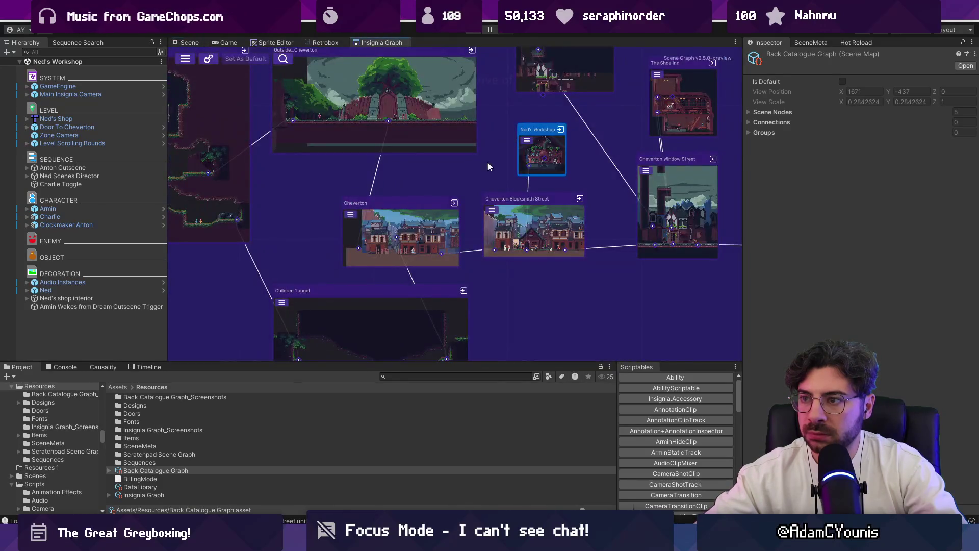
double_click(544, 224)
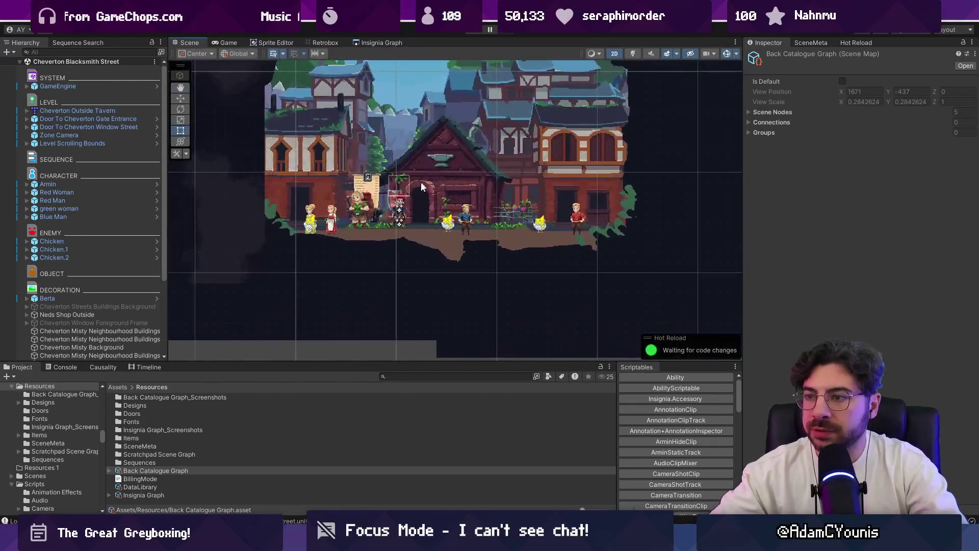
Step: Expand Neds Shop Outside and select its Door To Ned's Shop child to view its Box Collider 2D
left_click(426, 179)
scroll(76, 311, "down", 2)
scroll(76, 311, "down", 5)
left_click_drag(164, 217, 283, 218)
left_click(27, 209)
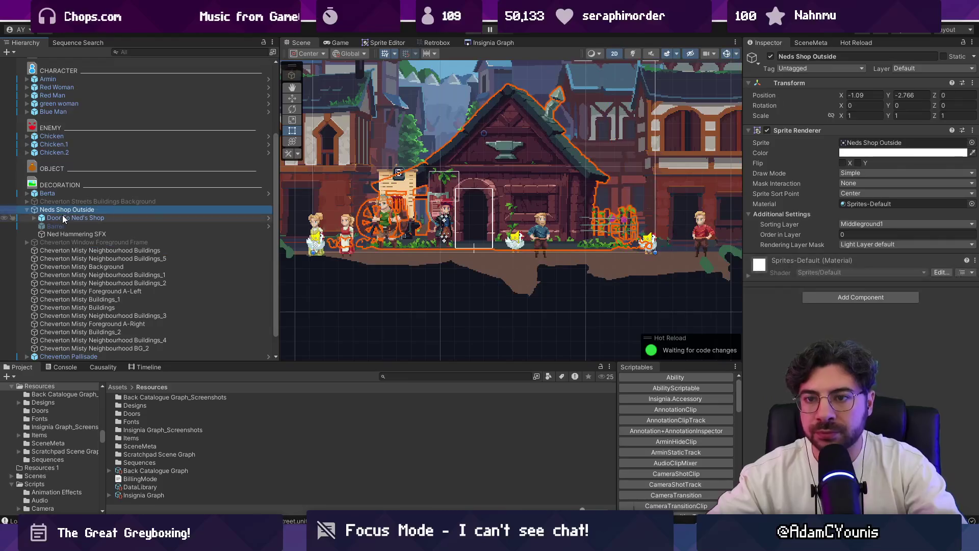
left_click(62, 217)
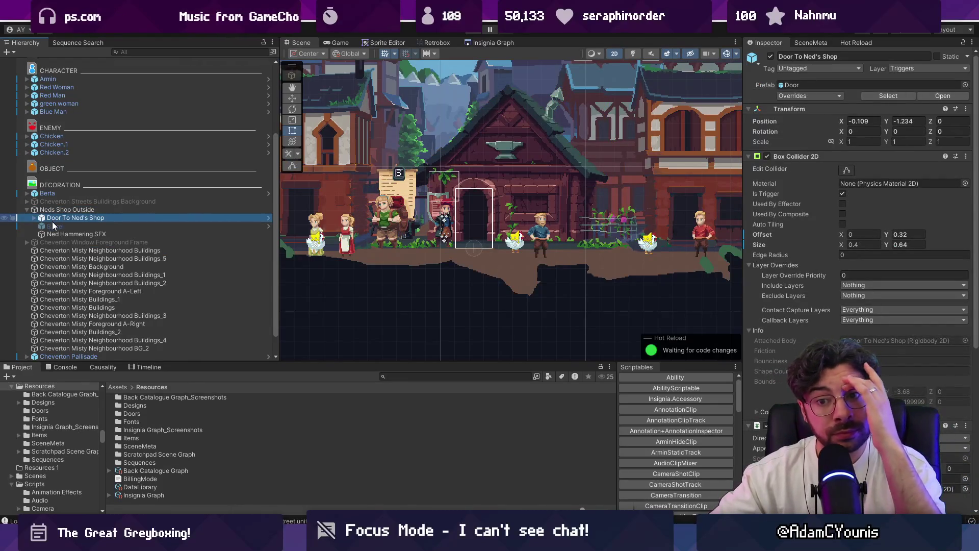
Step: Expand Door To Ned's Shop and inspect its Appearance and Affordance children
left_click(35, 217)
left_click(56, 242)
left_click(69, 217)
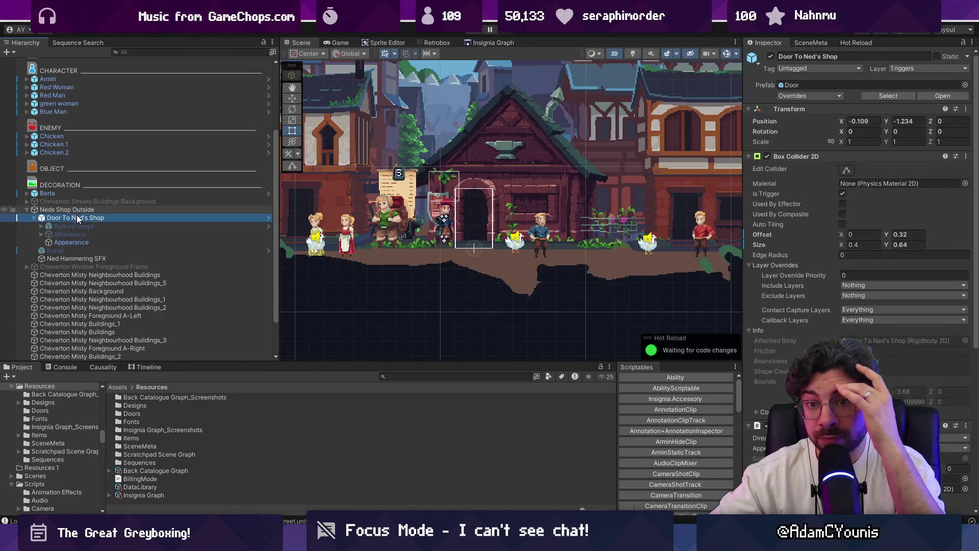
left_click(67, 234)
left_click(40, 234)
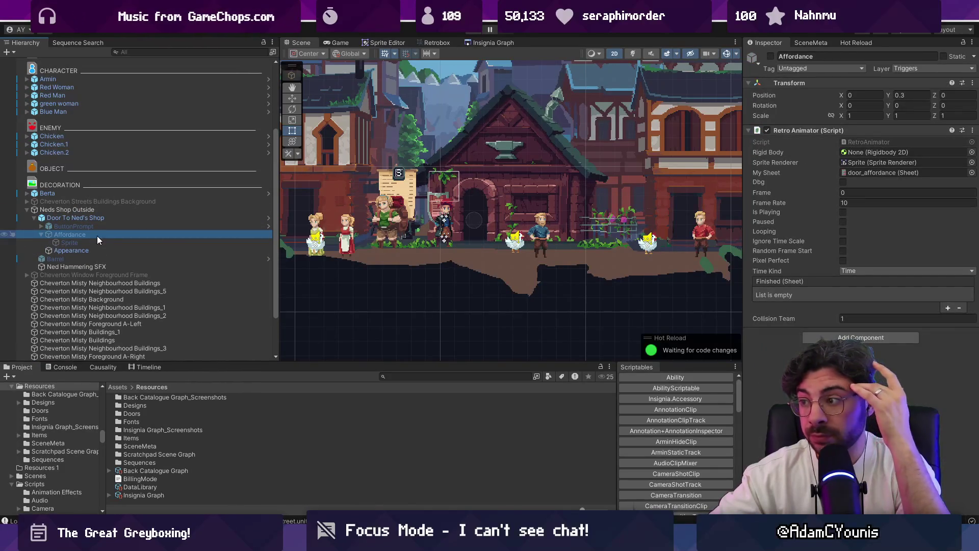
left_click(110, 218)
Step: Scroll the door's Inspector down to Door (Script) and select its Closed sprite field
scroll(835, 310, "down", 5)
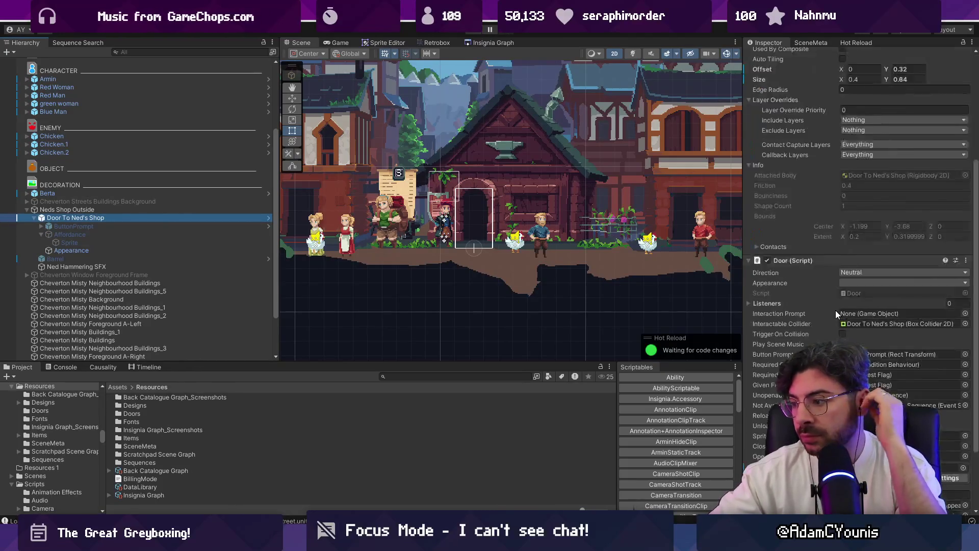
scroll(835, 310, "down", 1)
scroll(834, 316, "down", 2)
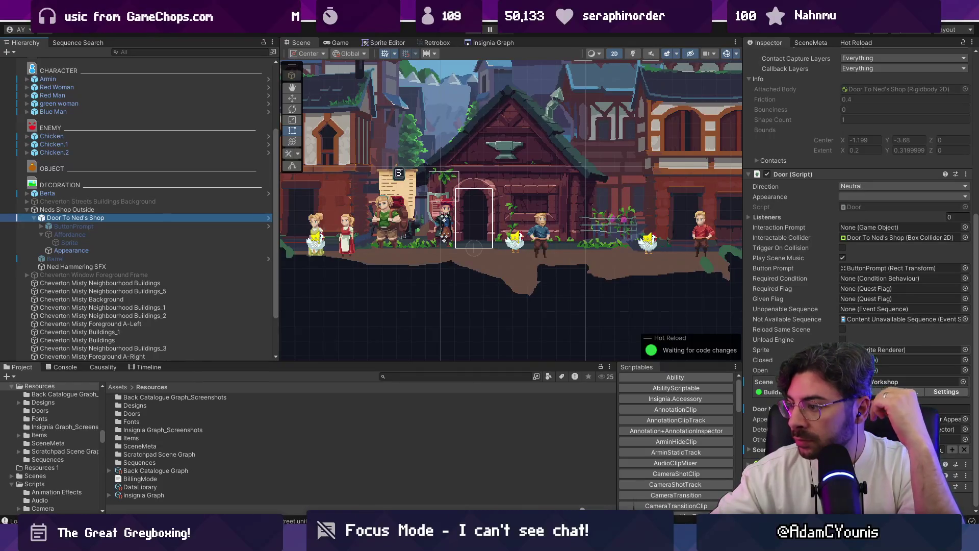
left_click(913, 359)
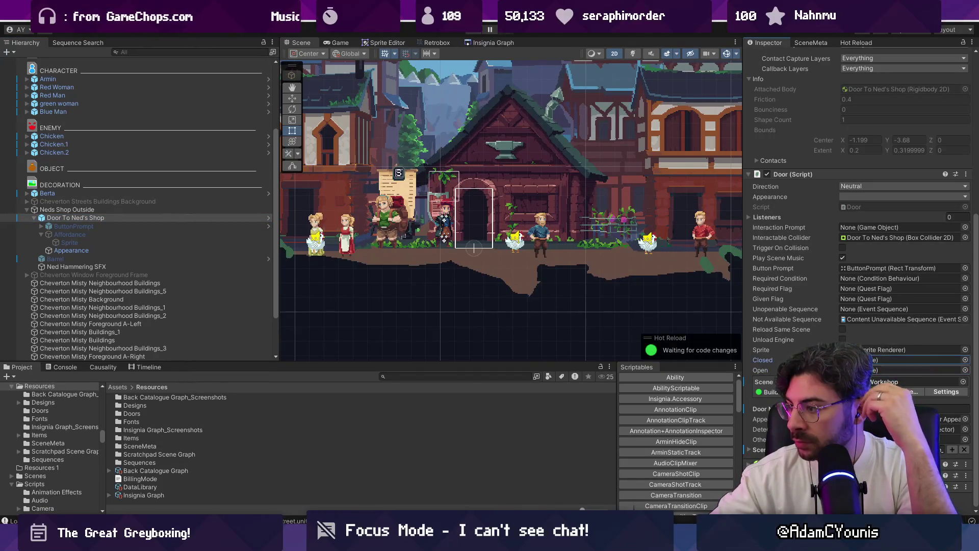
scroll(494, 211, "up", 3)
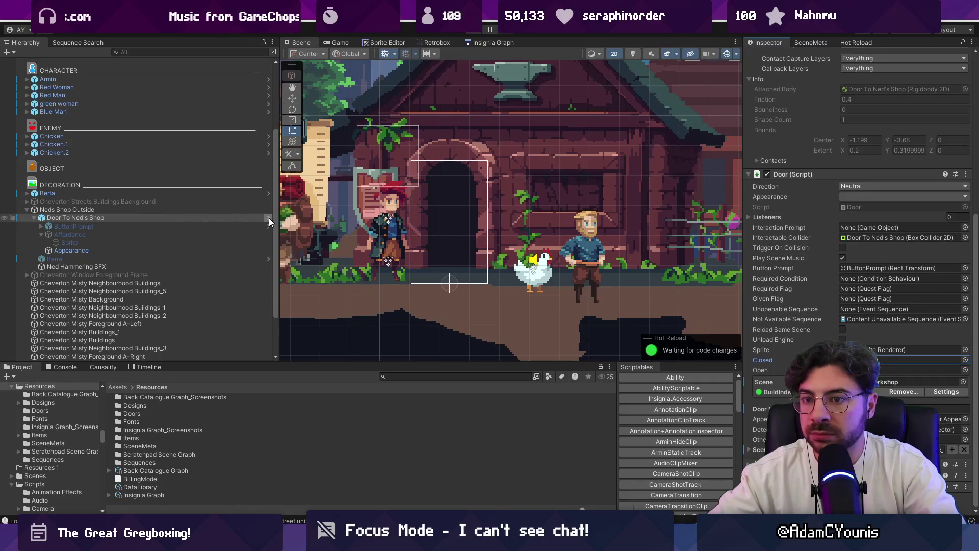
Step: Collapse Affordance, select Neds Shop Outside, locate its sprite asset and open it in Aseprite
left_click(44, 232)
left_click(41, 233)
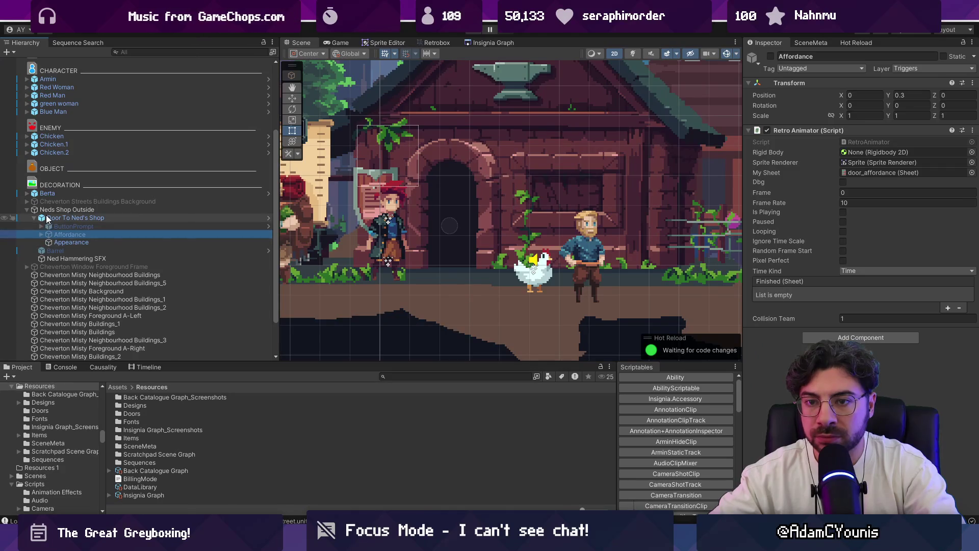
left_click(47, 211)
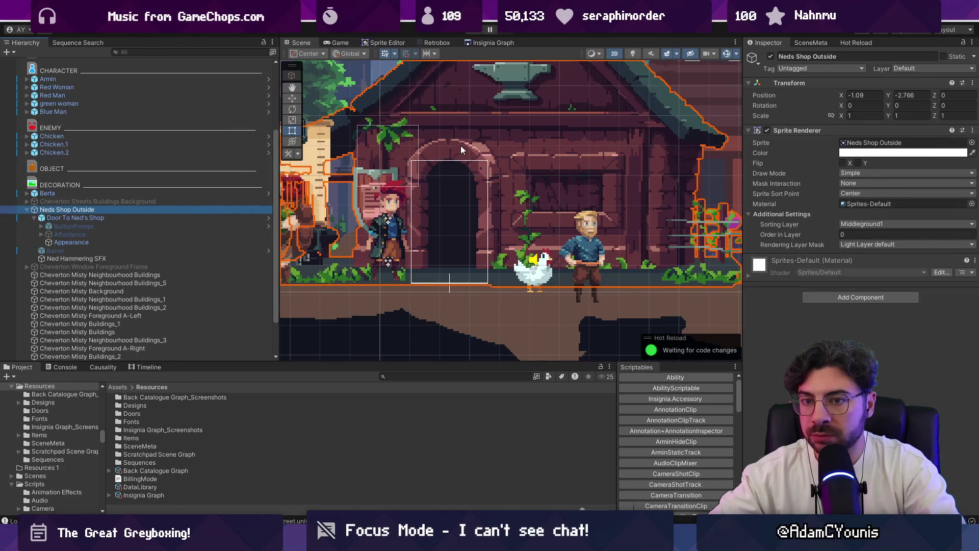
left_click(857, 143)
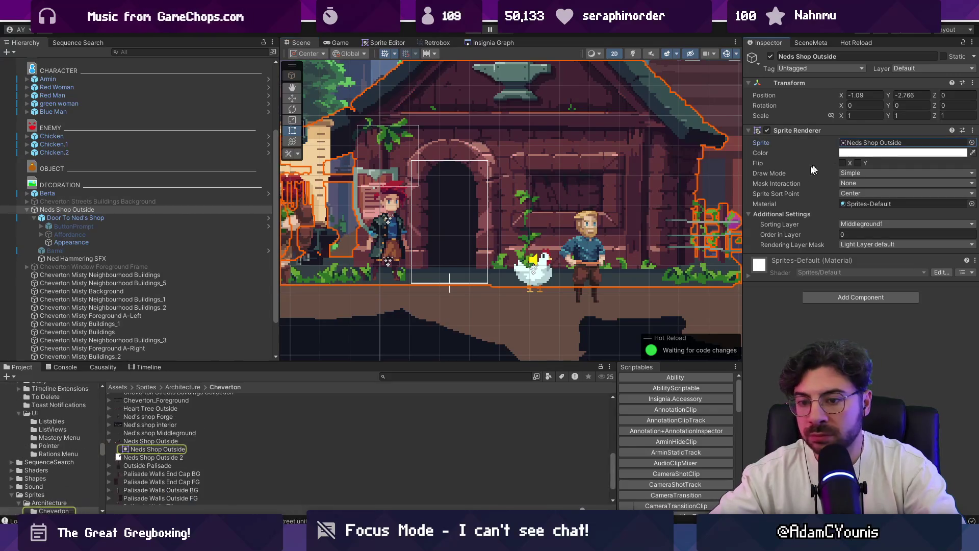
double_click(184, 453)
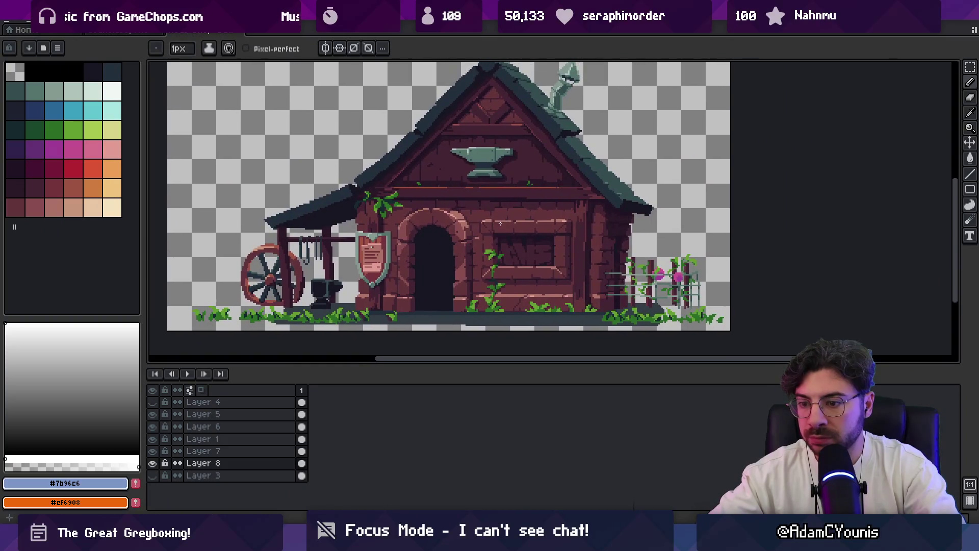
Step: Back in Unity, check which sprite the Neds Shop Outside building uses, leaving it unchanged
key("alt+Tab")
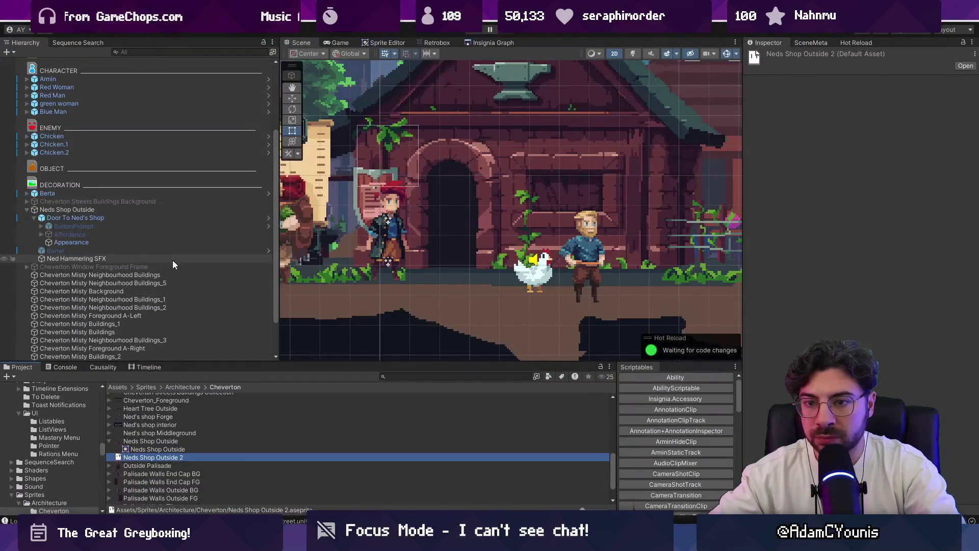
left_click(567, 129)
left_click(488, 115)
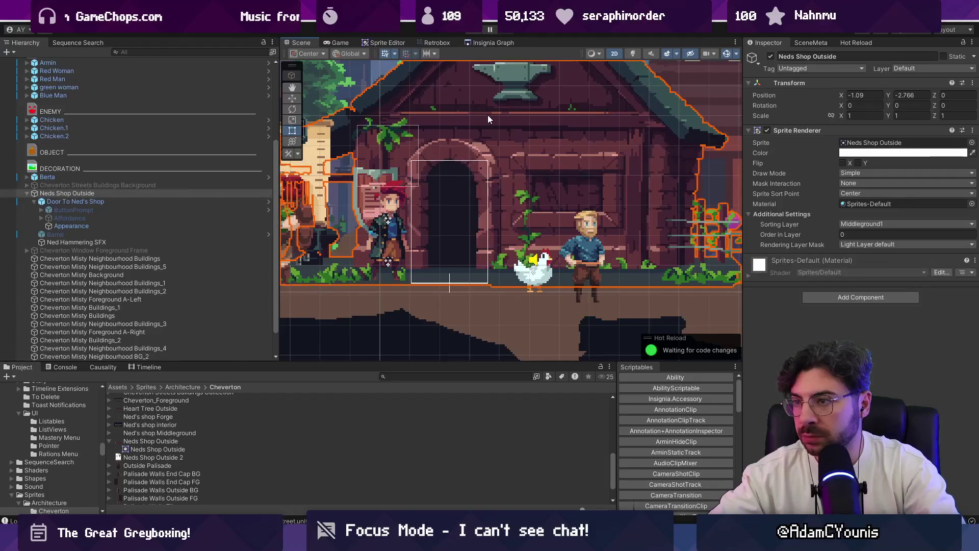
left_click(971, 146)
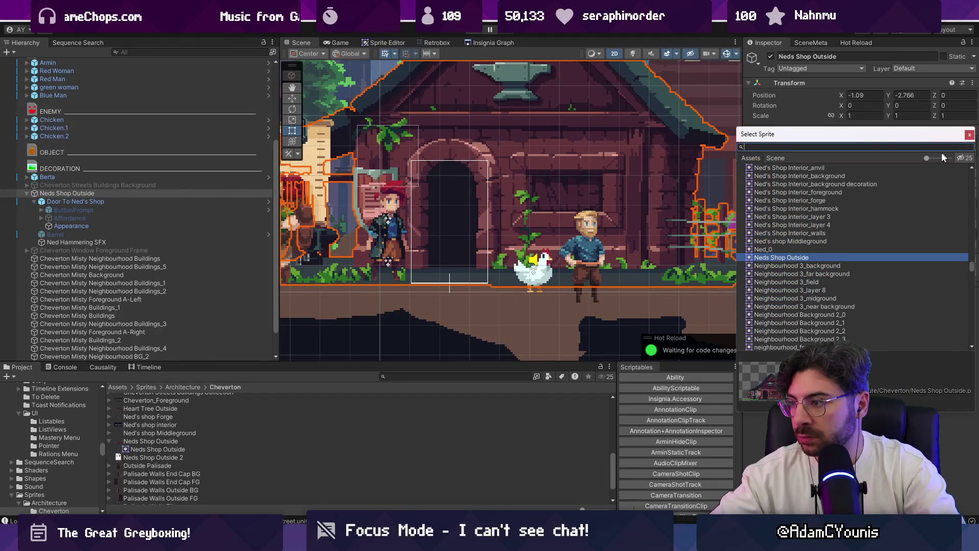
left_click(352, 386)
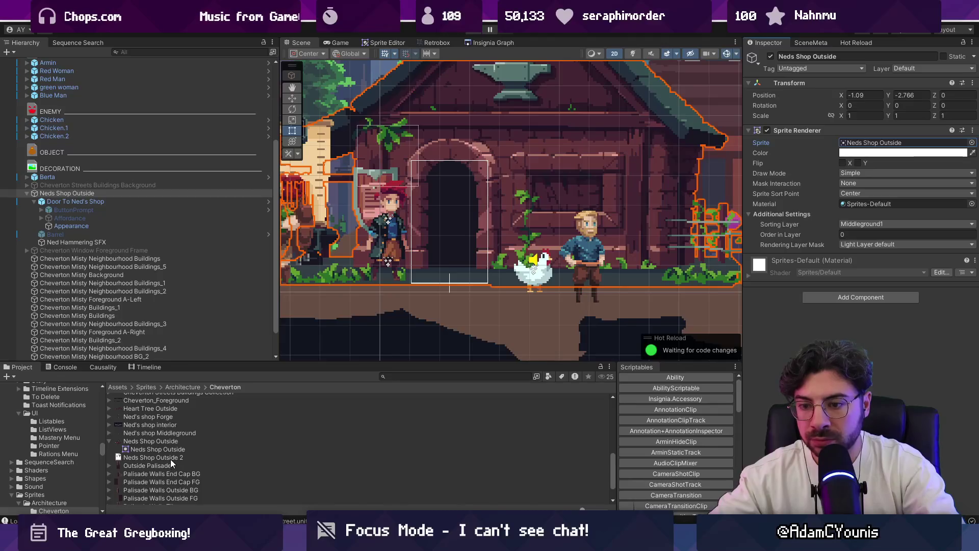
Step: Return to Aseprite and bring up the export settings for Neds Shop Outside.png
key("alt+Tab")
scroll(372, 268, "down", 1)
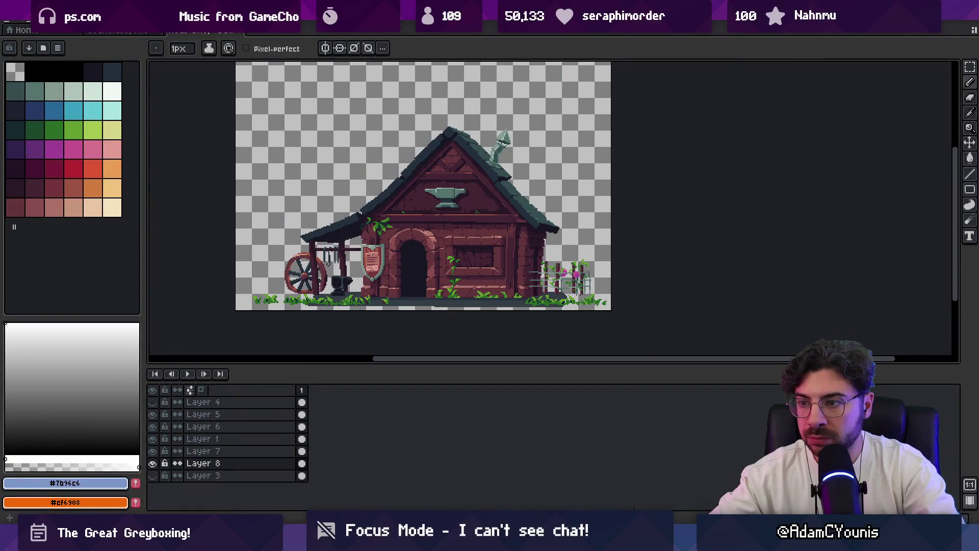
scroll(388, 275, "down", 1)
scroll(385, 275, "up", 1)
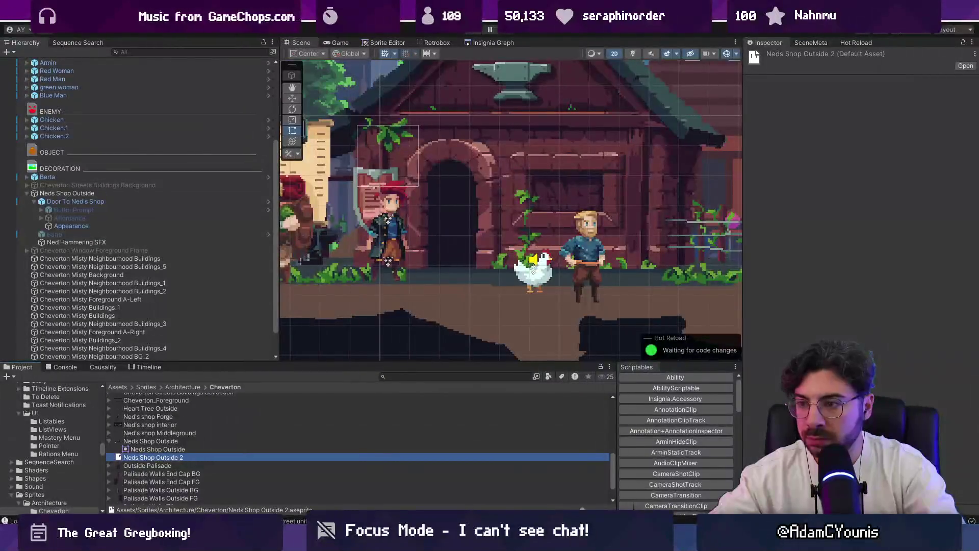
key("ctrl+alt+shift+s")
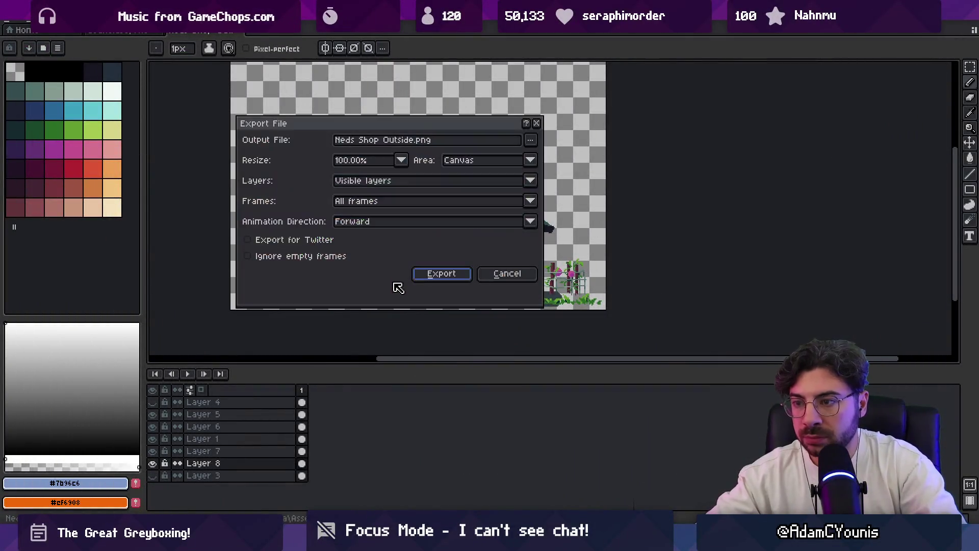
Step: Cancel the export and group Layers 3–4 into a new group named Building
key("Return")
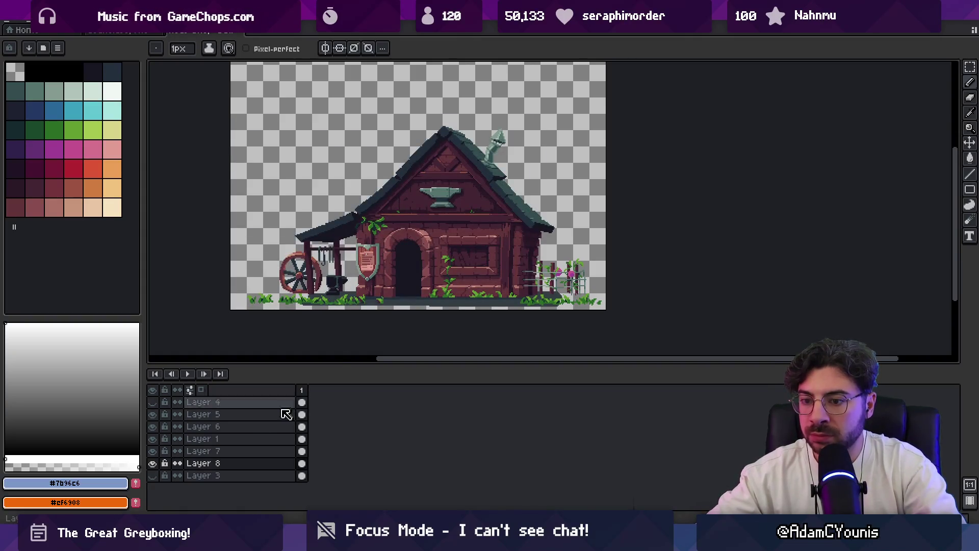
left_click(152, 475)
left_click(152, 475)
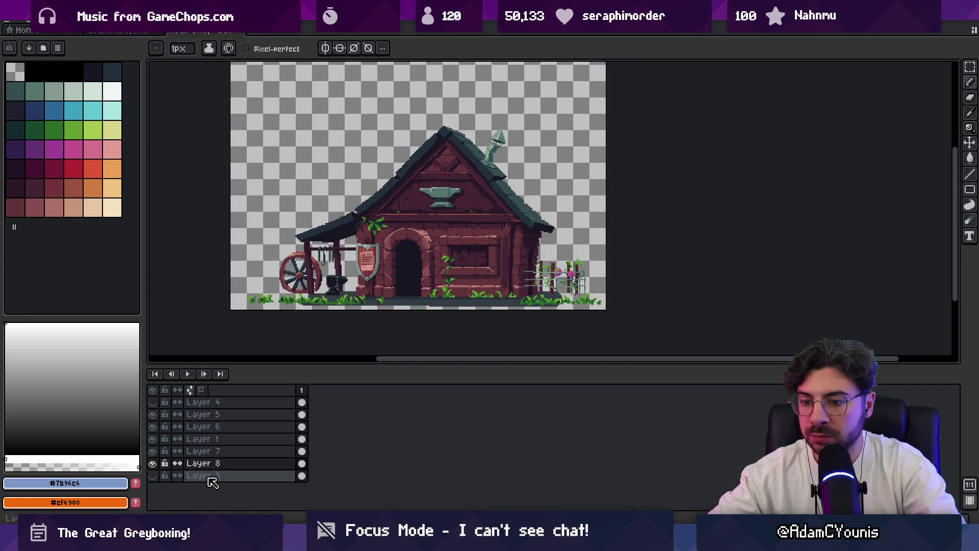
mouse_move(218, 479)
left_mouse_down()
mouse_move(218, 411)
mouse_move(230, 411)
left_mouse_up()
right_click(242, 407)
mouse_move(288, 426)
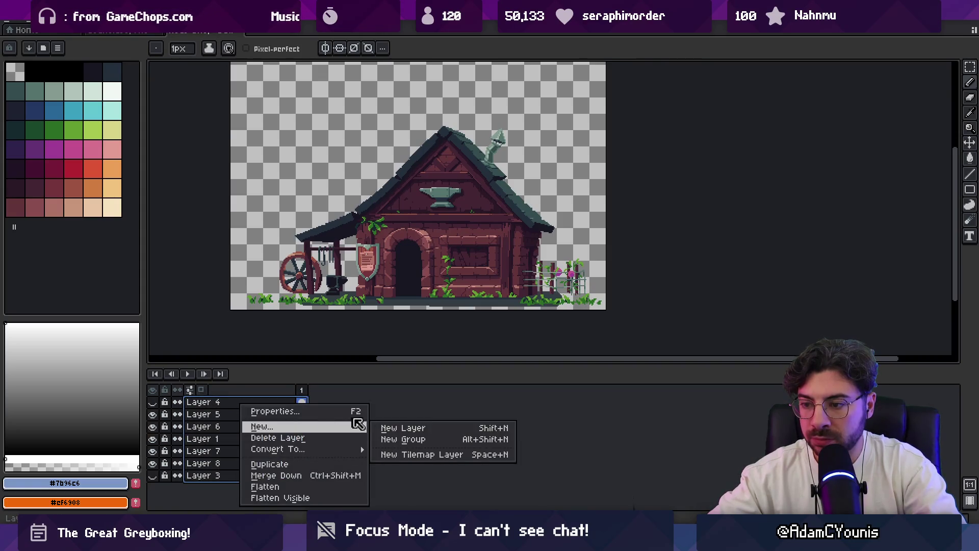
left_click(418, 437)
double_click(214, 403)
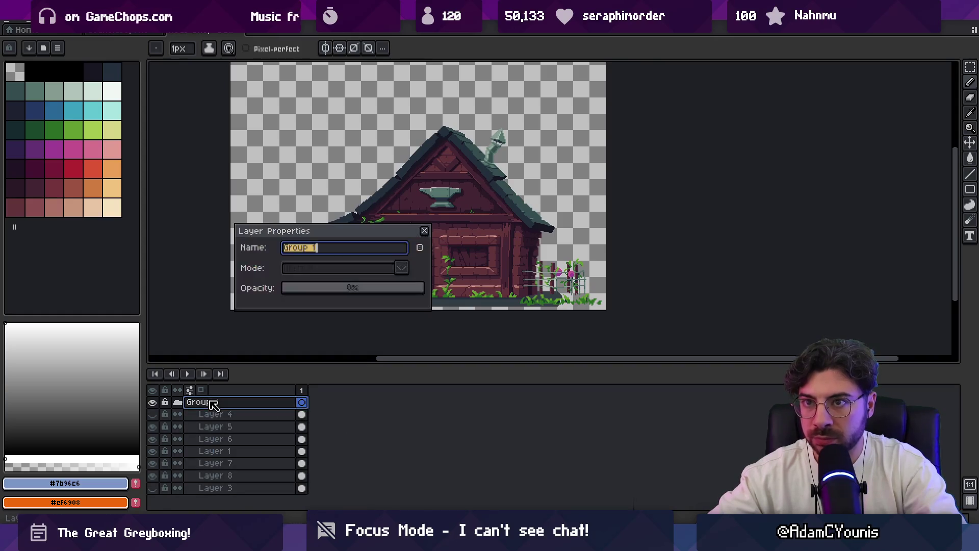
type("Met")
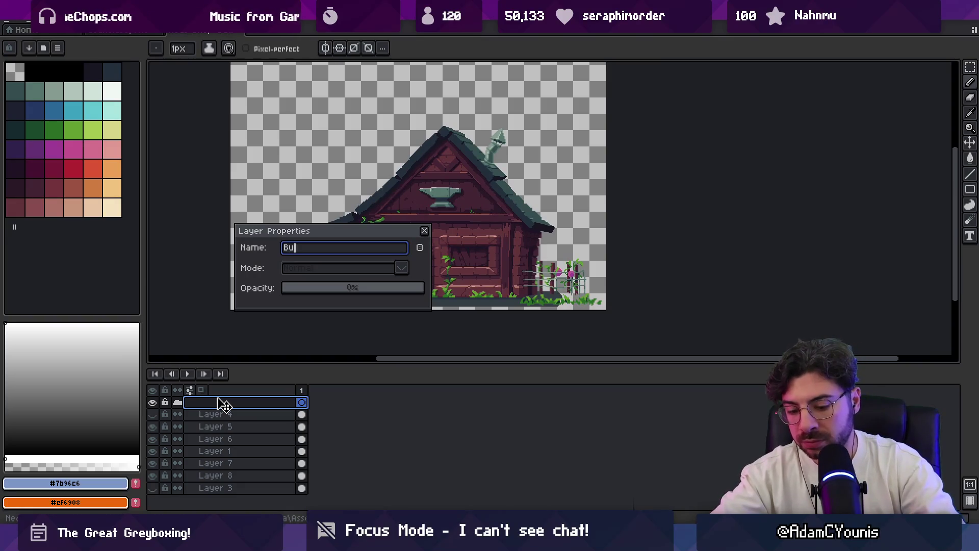
type("g")
key("Return")
left_click(178, 402)
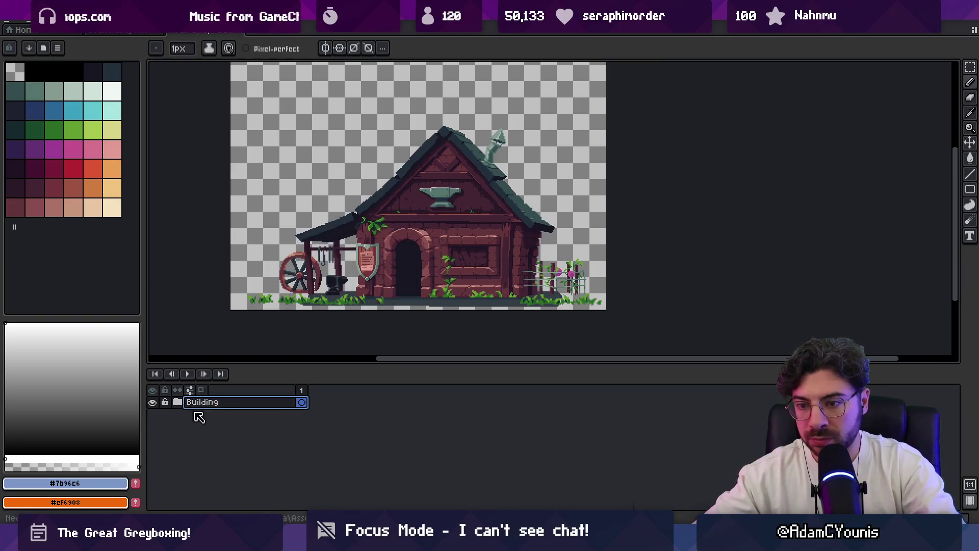
Step: Add a new layer above the group and name it Door Closed
key("shift+n")
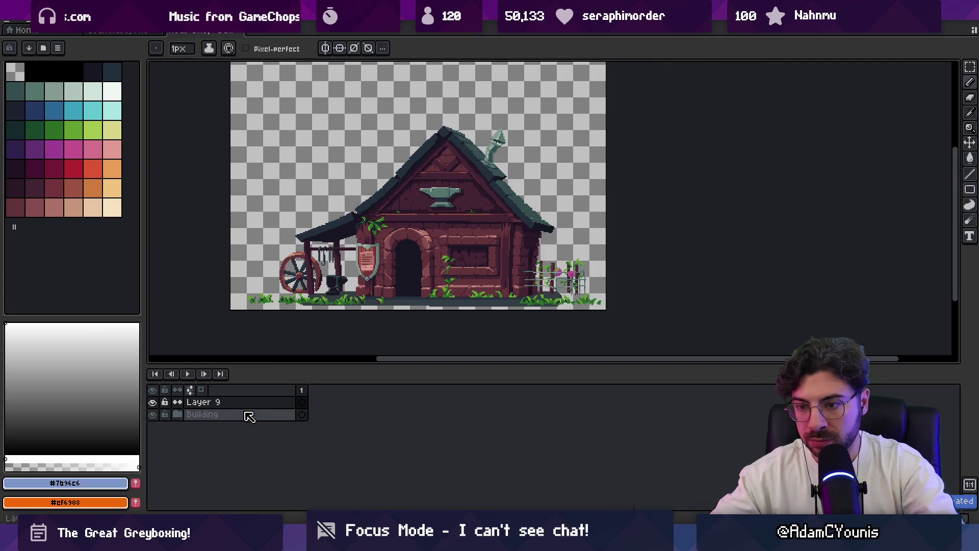
double_click(247, 402)
type("Door Closed")
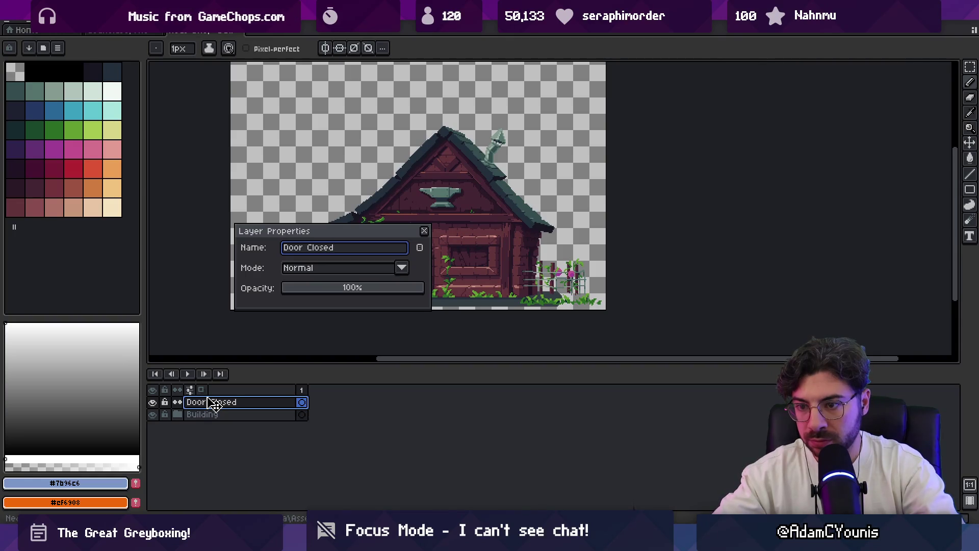
key("Return")
scroll(390, 237, "up", 2)
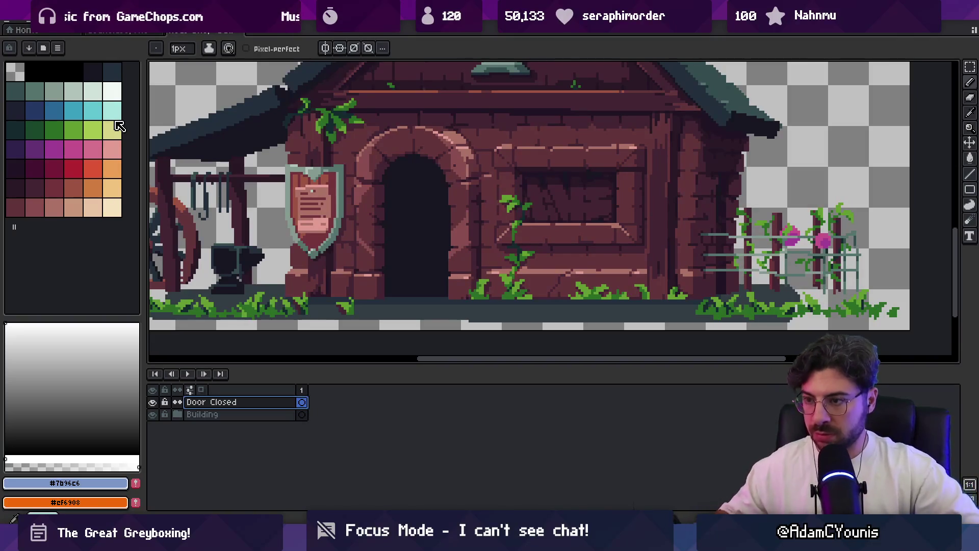
Step: Load a different colour palette and launch the AseBrush helper
left_click_drag(400, 196, 371, 168)
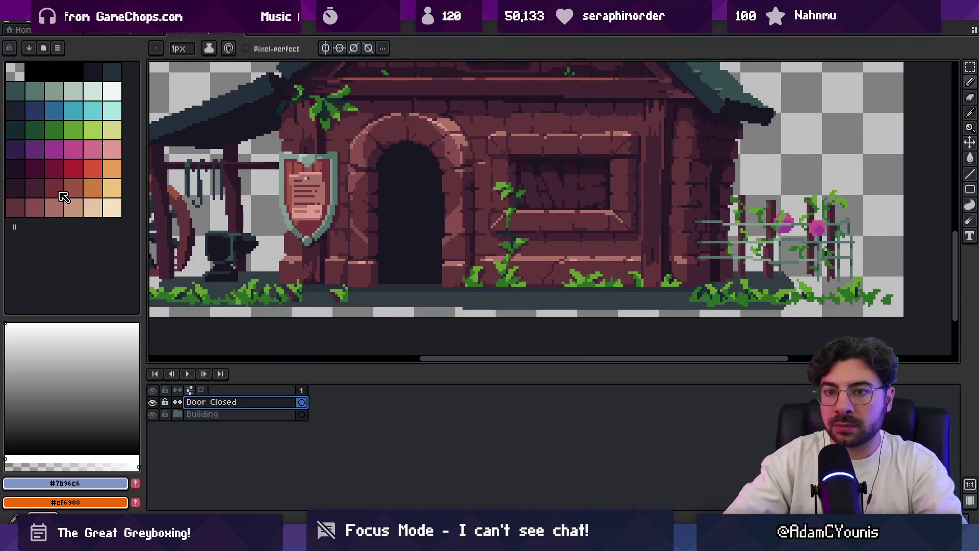
left_click(57, 48)
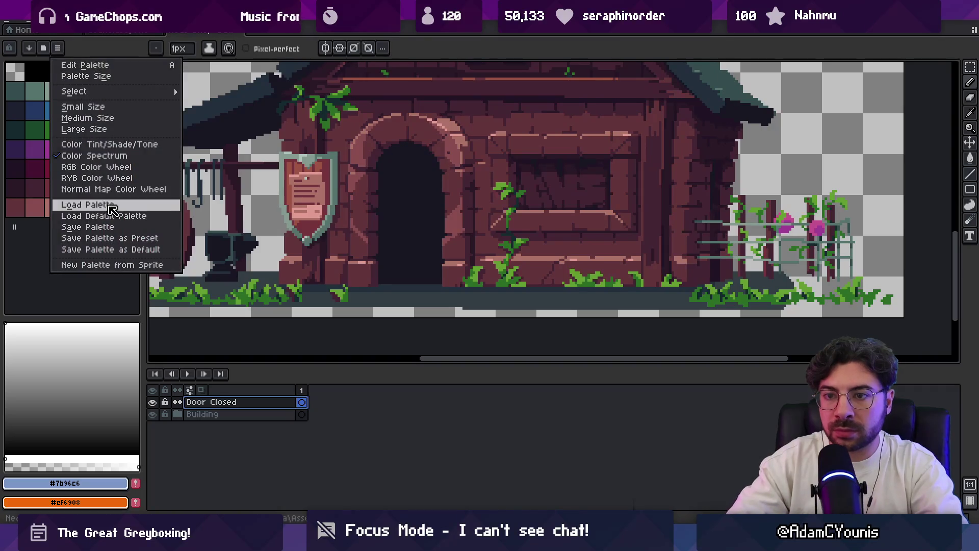
left_click(110, 215)
left_click(53, 168)
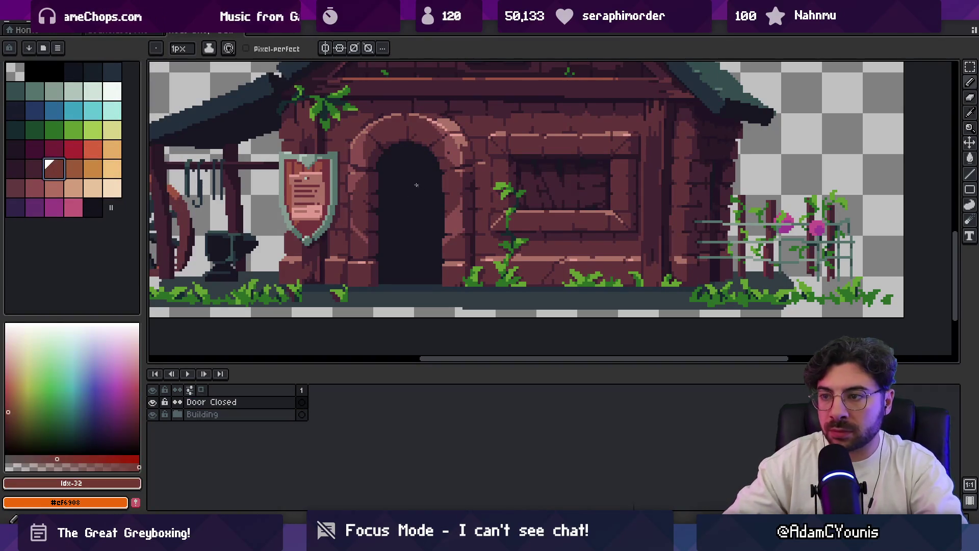
key("super")
type("asebrush")
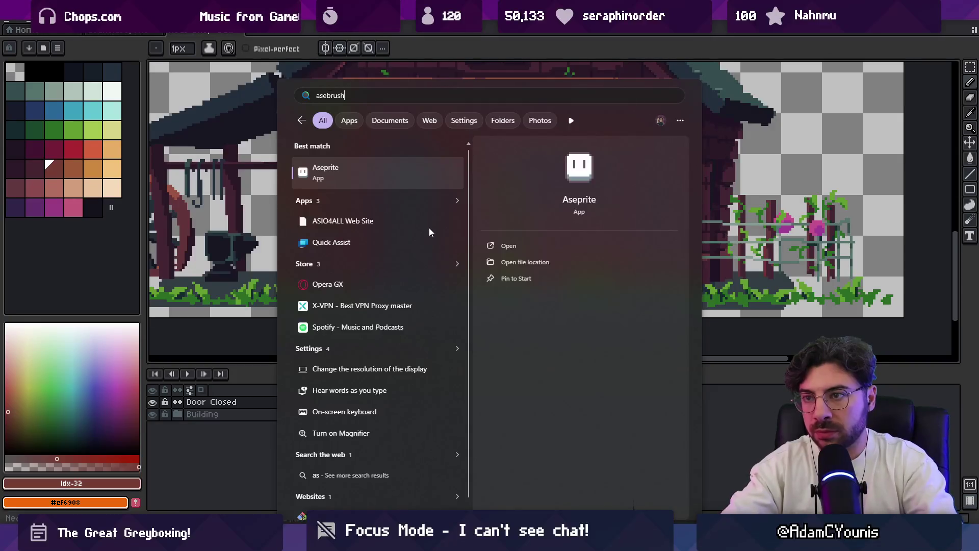
key("Return")
left_click(370, 180)
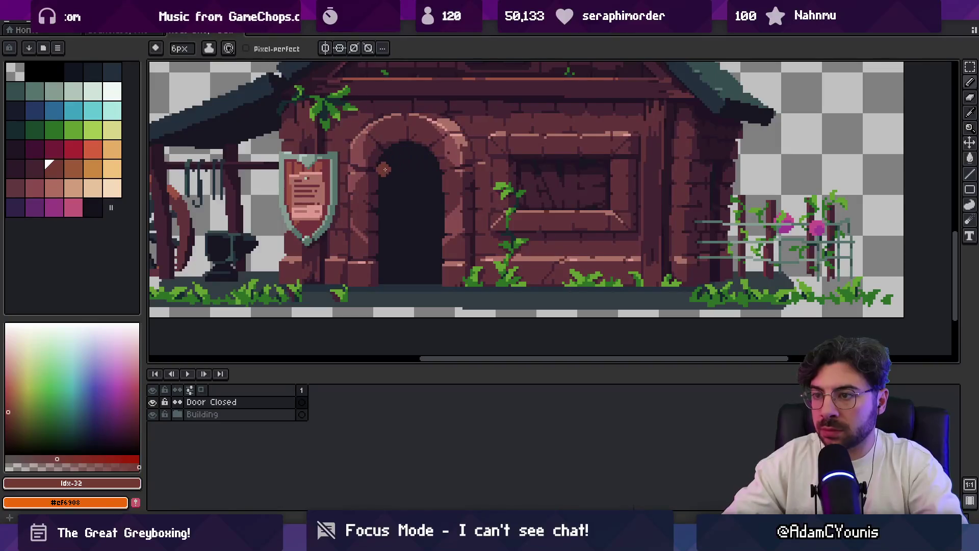
Step: Paint four brown vertical planks down the shop's dark doorway
left_click_drag(387, 163, 386, 279)
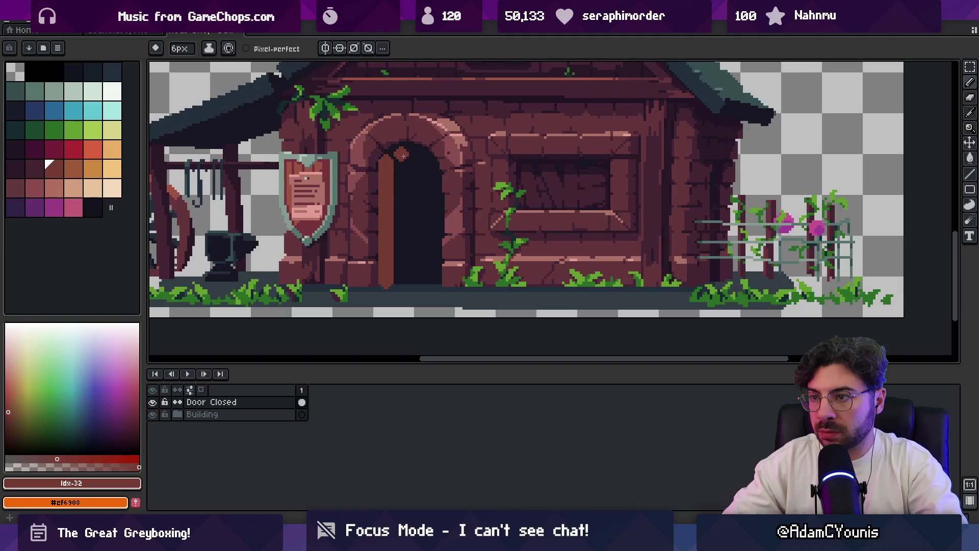
left_click_drag(404, 151, 404, 279)
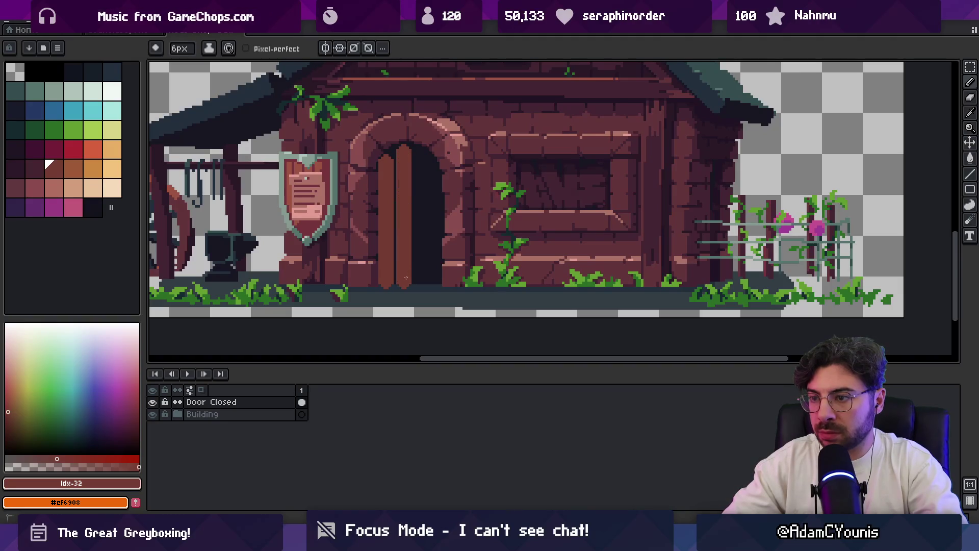
left_click_drag(422, 153, 423, 281)
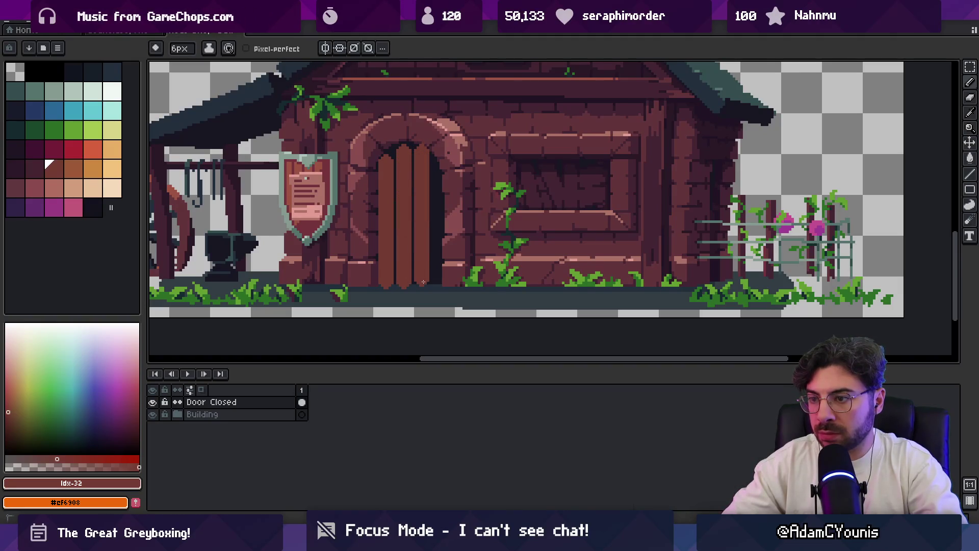
left_click_drag(438, 155, 442, 287)
Step: Erase the plank overshoot below the door with a 5px eraser and rework the right edge line
key("e")
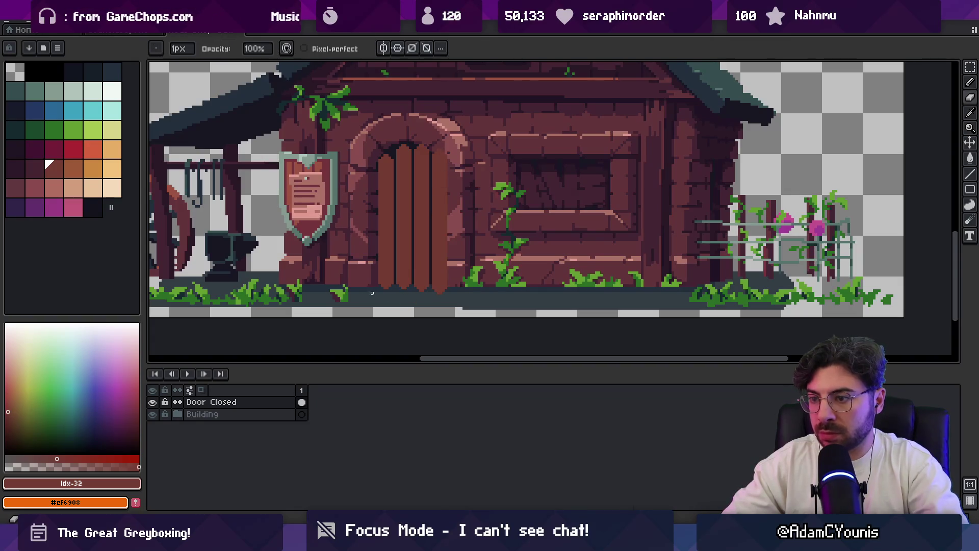
key("plus")
key("plus")
key("plus")
left_click_drag(423, 296, 461, 293)
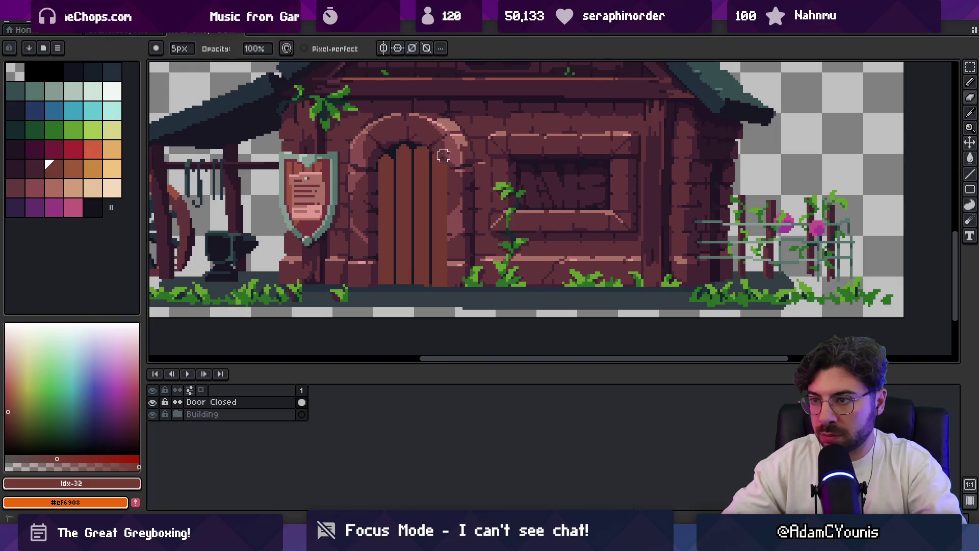
left_click_drag(439, 155, 449, 219)
left_click_drag(448, 263, 448, 240)
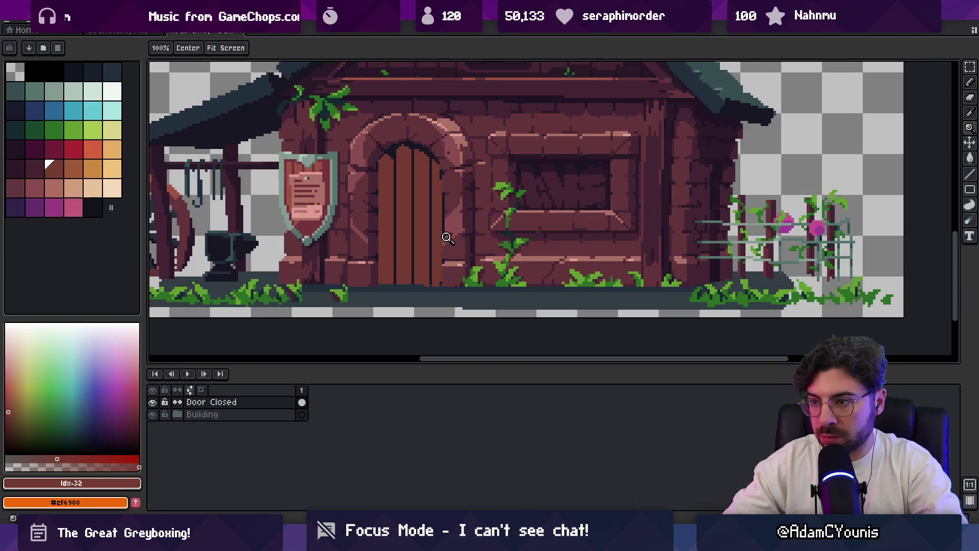
key("z")
left_click(449, 198)
key("b")
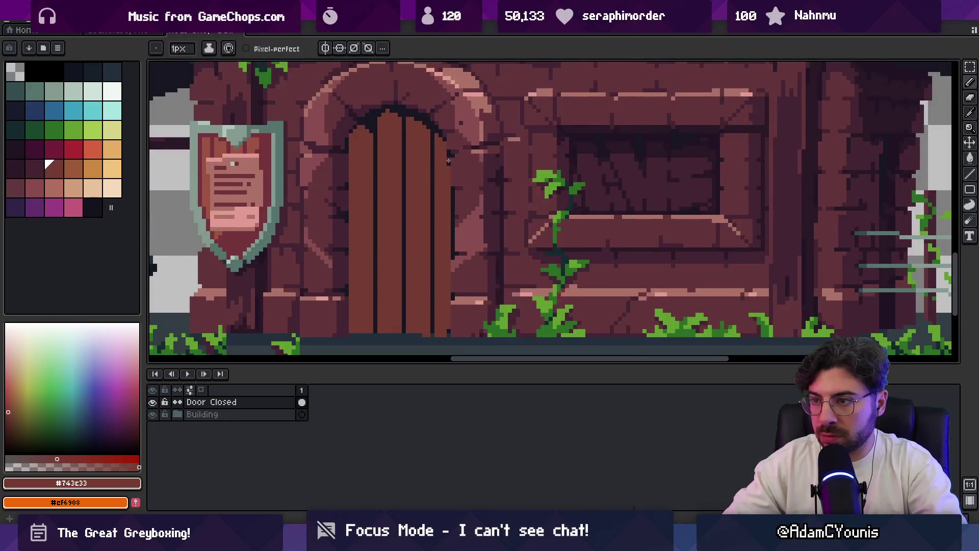
left_click_drag(453, 190, 453, 255)
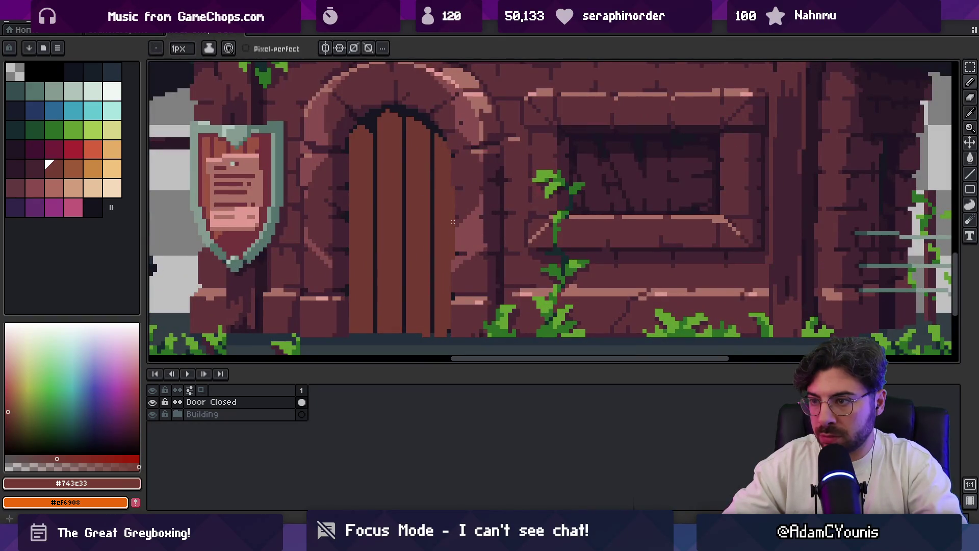
scroll(455, 170, "down", 1)
scroll(483, 146, "up", 1)
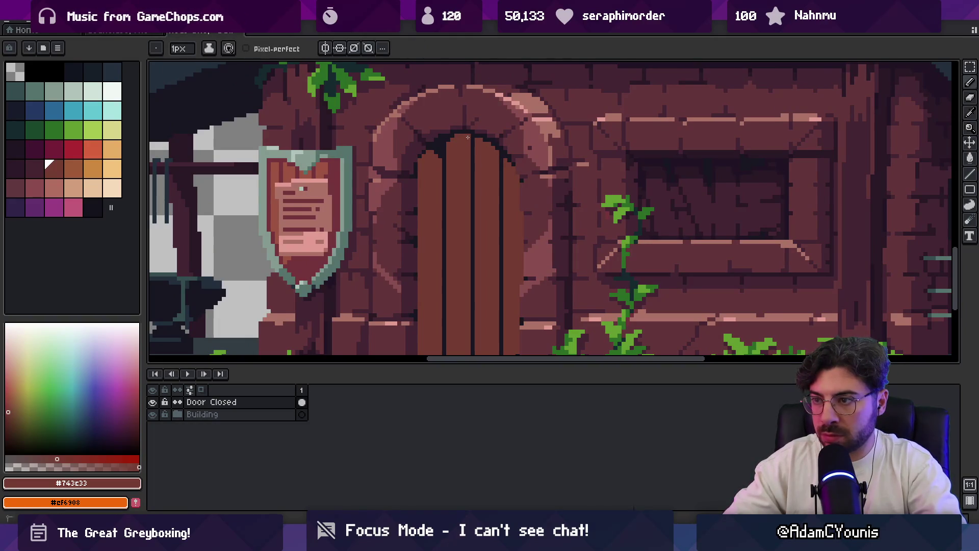
Step: Trim the top-left arch and narrow the door using a darker wall colour, darkening the right edge
key("e")
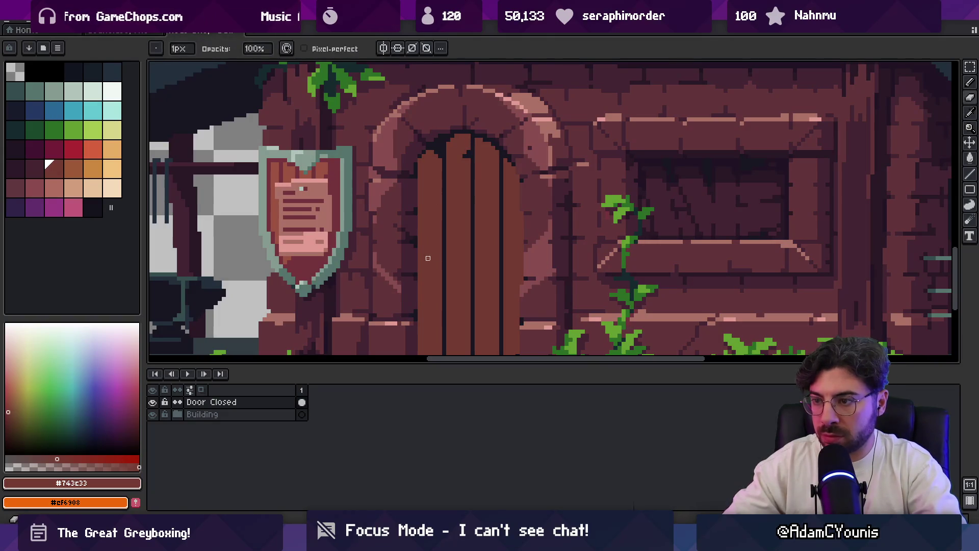
left_click_drag(416, 168, 438, 126)
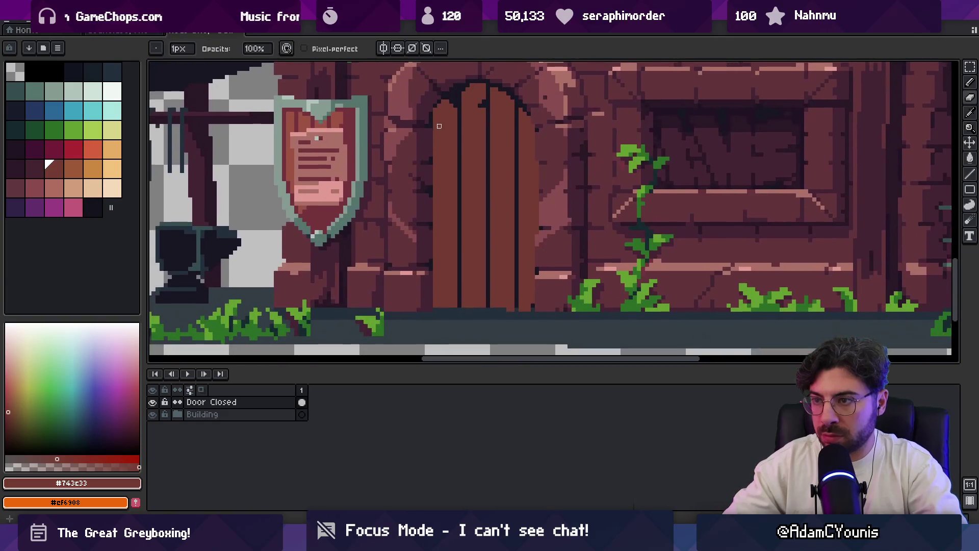
left_click(436, 117, "alt")
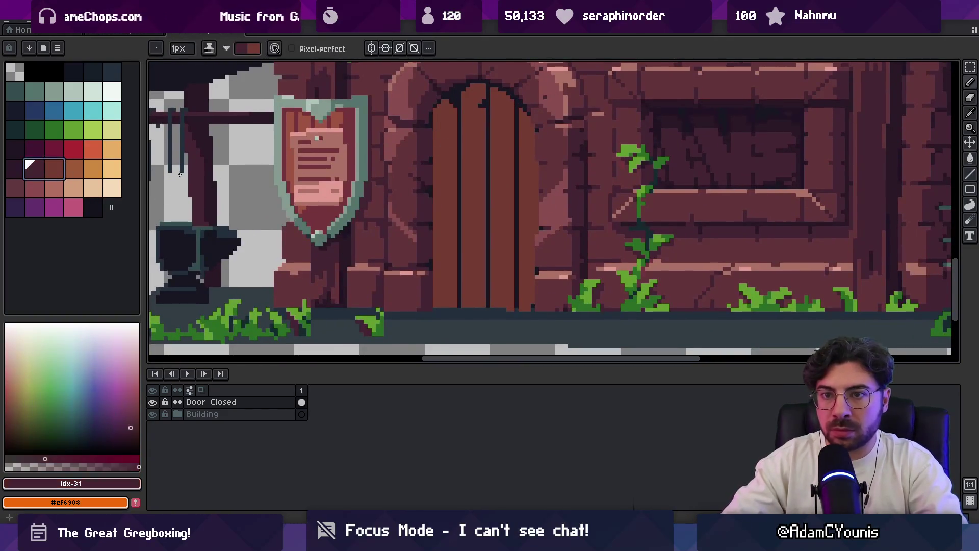
key("b")
key("e")
mouse_move(437, 130)
left_mouse_down()
mouse_move(535, 107)
mouse_move(527, 134)
mouse_move(444, 127)
left_mouse_up()
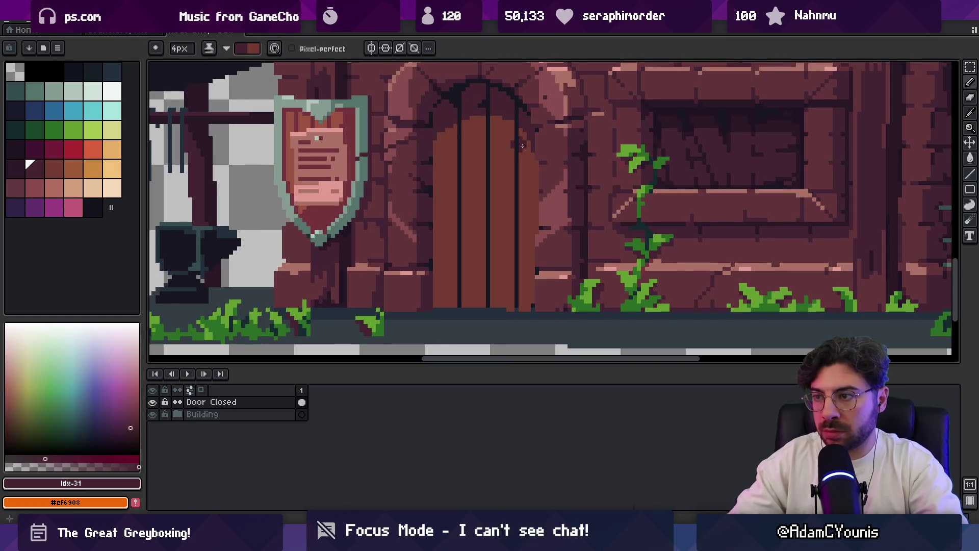
key("x")
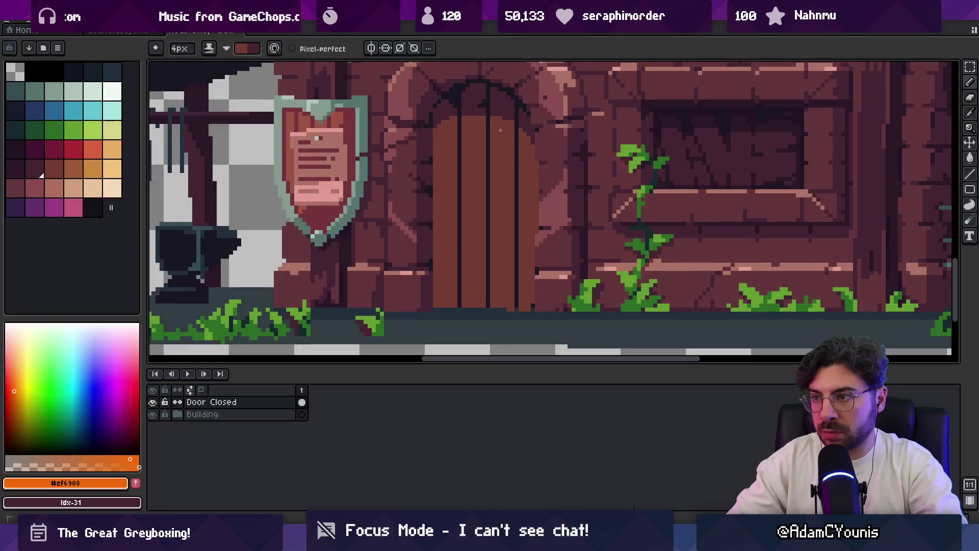
key("x")
mouse_move(435, 134)
left_mouse_down()
mouse_move(437, 301)
mouse_move(443, 219)
left_mouse_up()
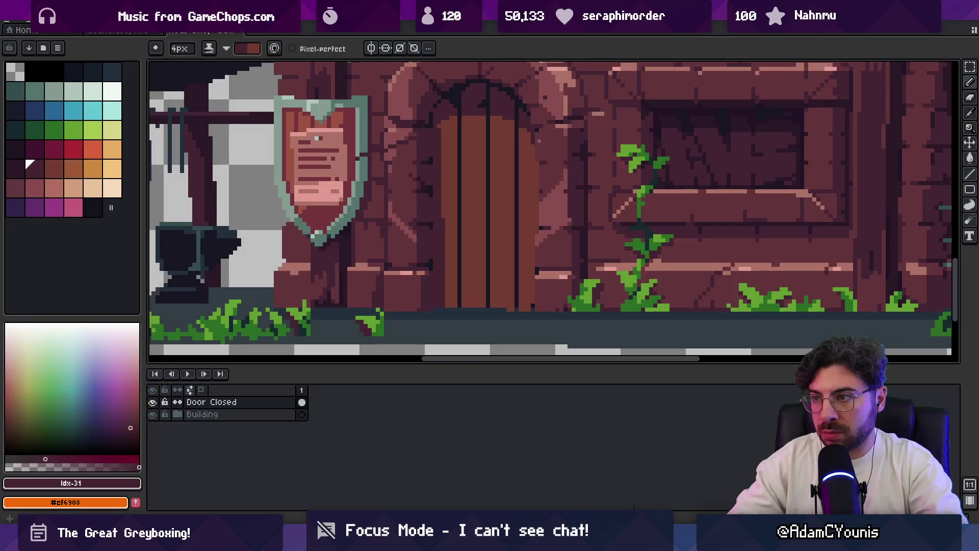
mouse_move(541, 145)
left_mouse_down()
mouse_move(530, 300)
mouse_move(538, 313)
left_mouse_up()
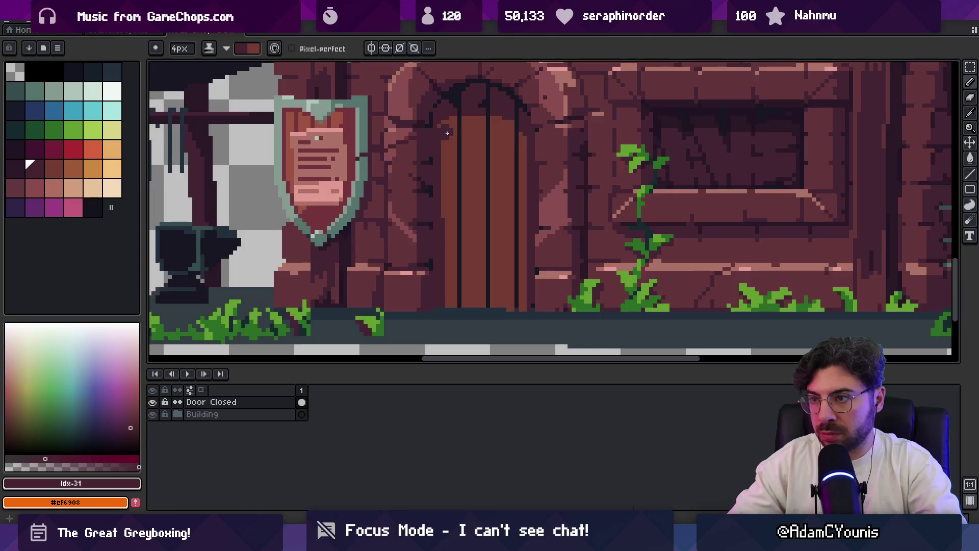
Step: Sample the dark outline colour and draw a 1px outline along the door's left edge
left_click(459, 92, "alt")
key("b")
mouse_move(431, 126)
left_mouse_down()
mouse_move(433, 311)
mouse_move(433, 269)
left_mouse_up()
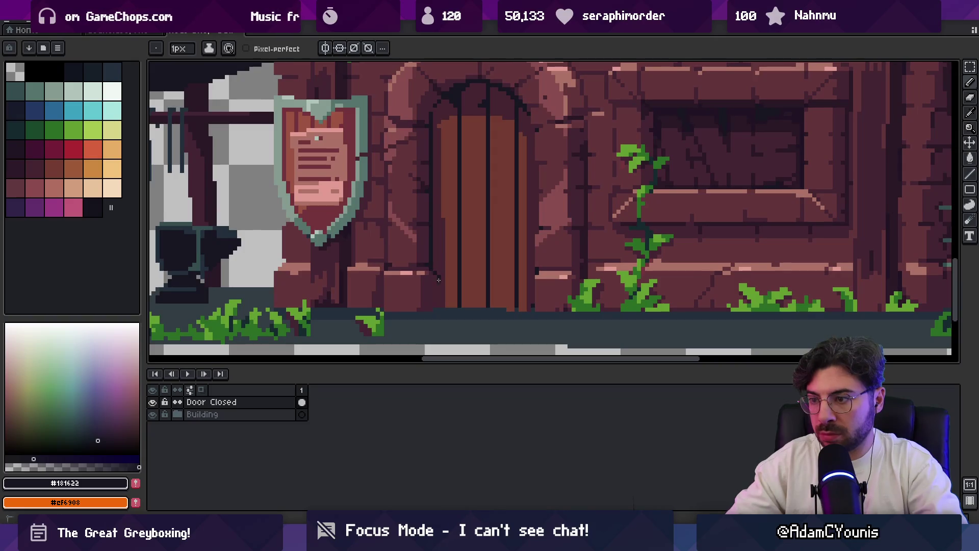
key("z")
scroll(459, 265, "down", 5)
scroll(497, 246, "up", 1)
scroll(497, 246, "up", 2)
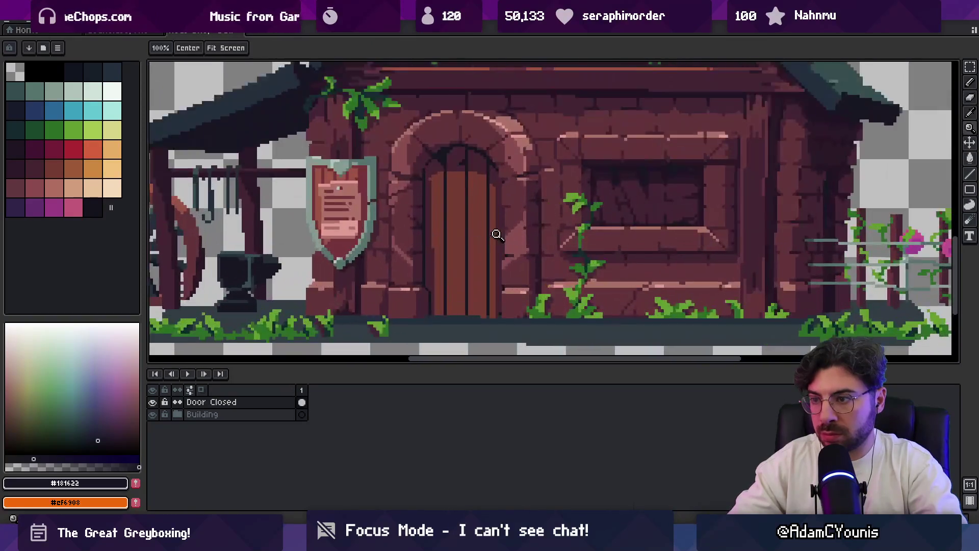
scroll(467, 225, "up", 2)
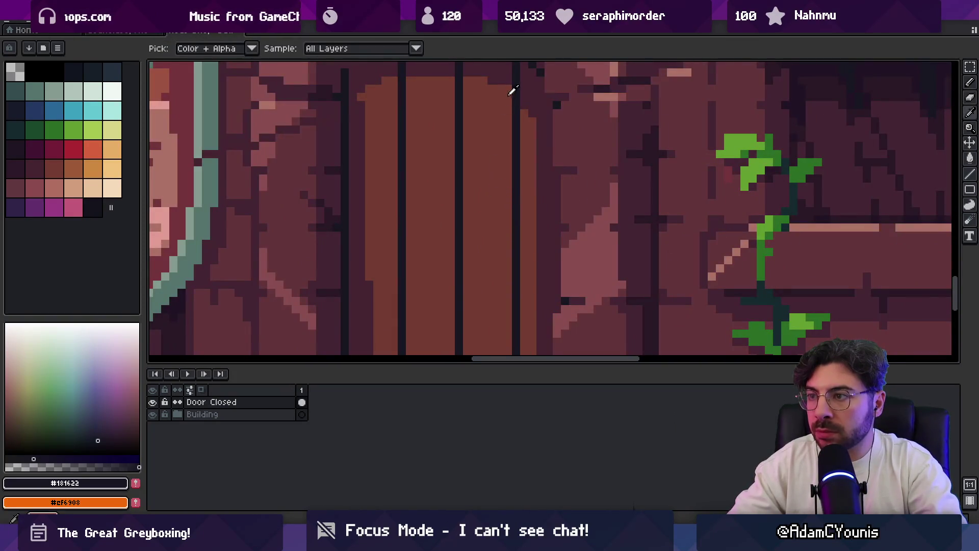
left_click(509, 100)
Step: Undo the stray dark vertical line drawn over the door planks
left_click_drag(518, 164, 513, 69)
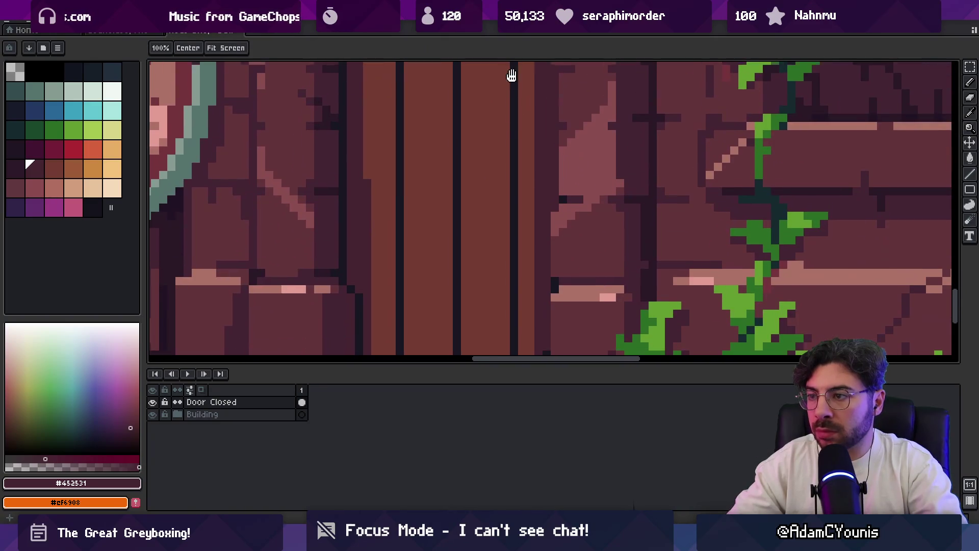
scroll(510, 248, "down", 3)
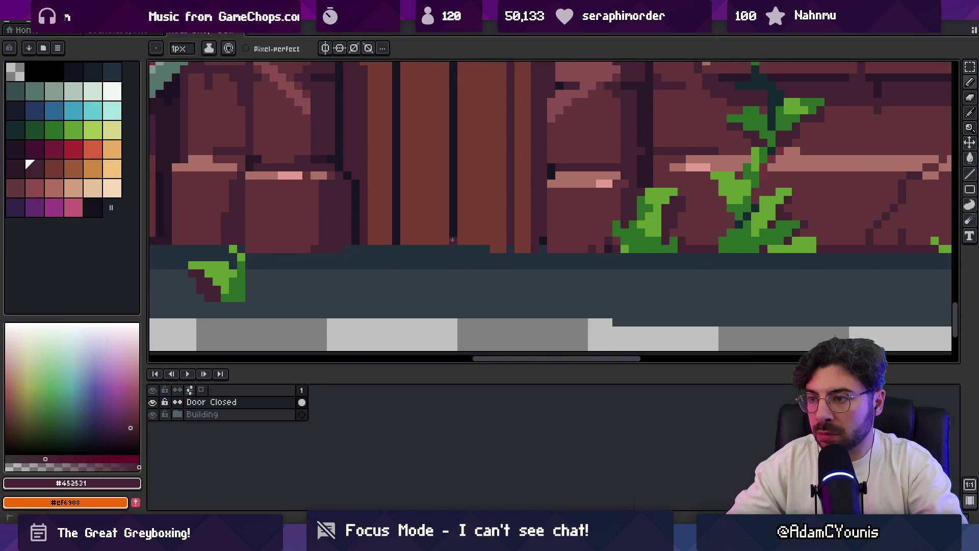
scroll(457, 245, "up", 5)
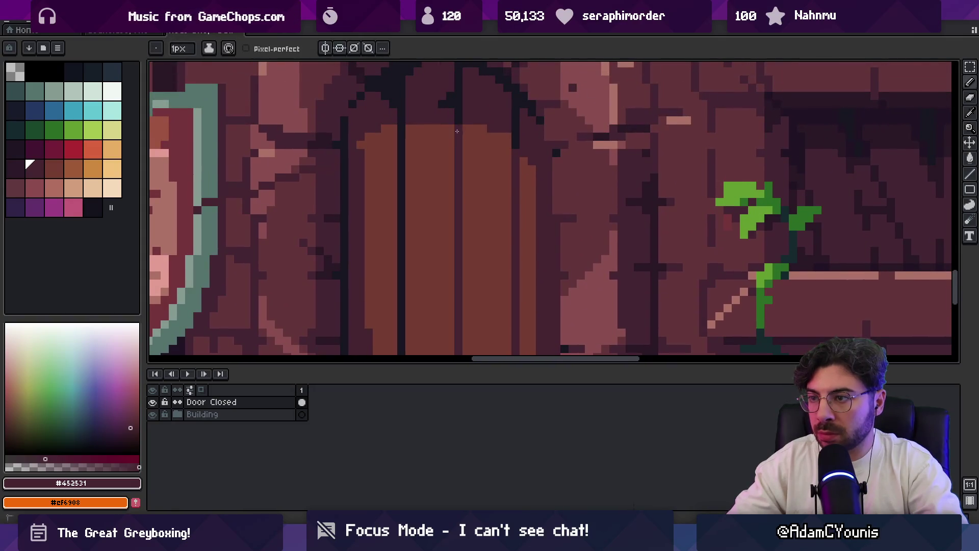
scroll(420, 286, "down", 5)
key("ctrl+z")
key("e")
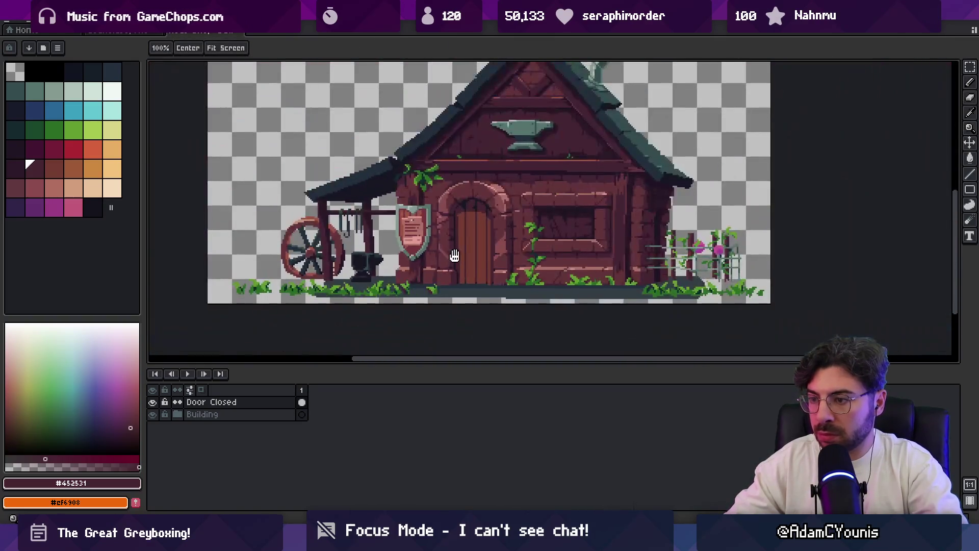
scroll(423, 318, "down", 5)
scroll(476, 234, "up", 5)
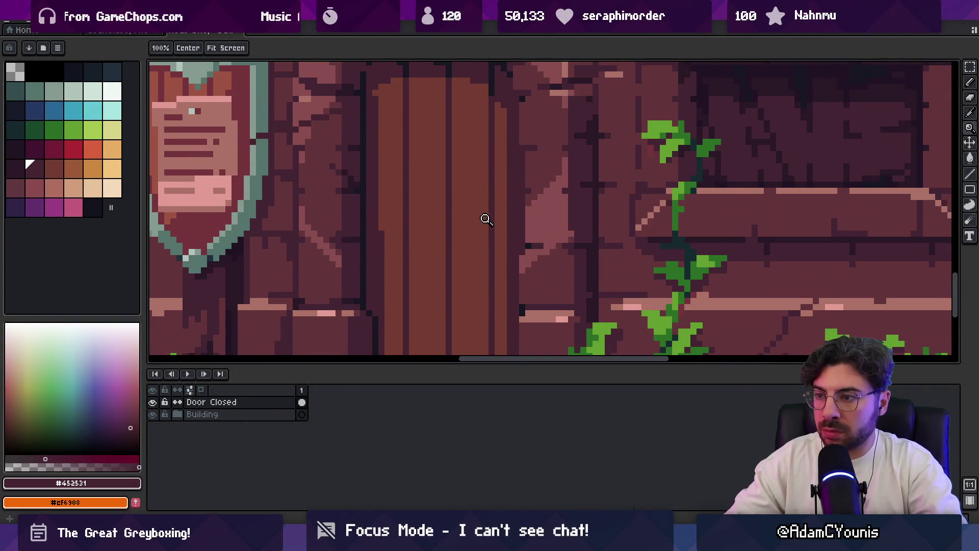
Step: Draw dark outline lines for a horizontal crossbar across the door and fill it with the door's brown
key("b")
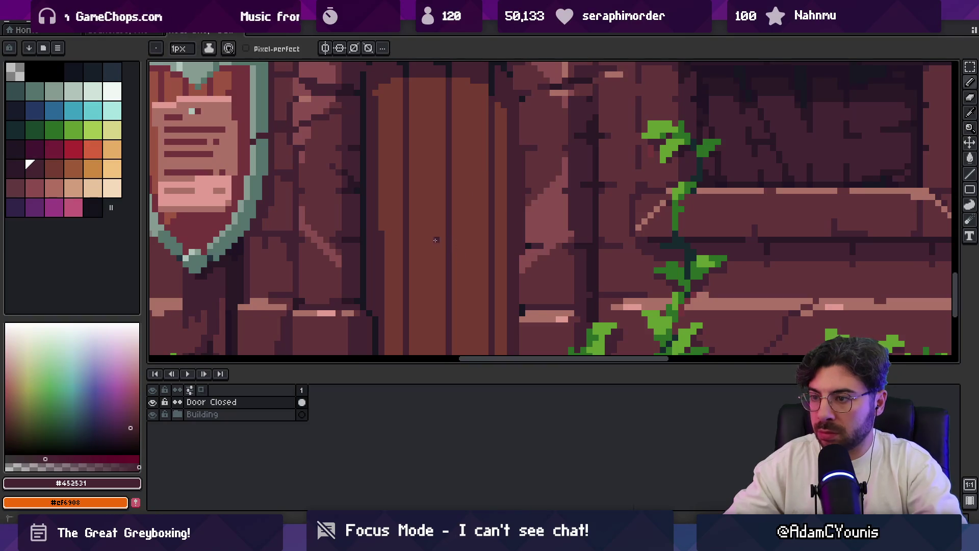
left_click(503, 236, "shift")
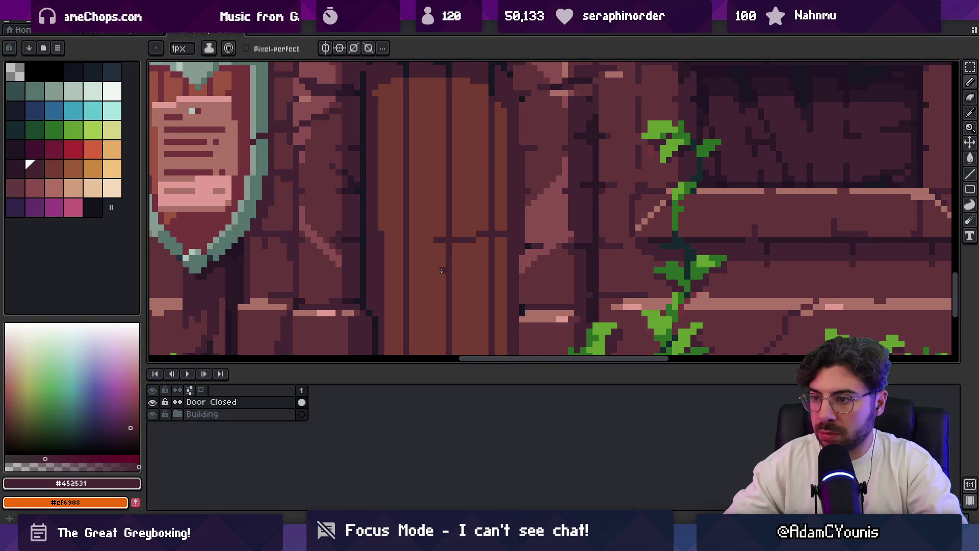
left_click(511, 257, "shift")
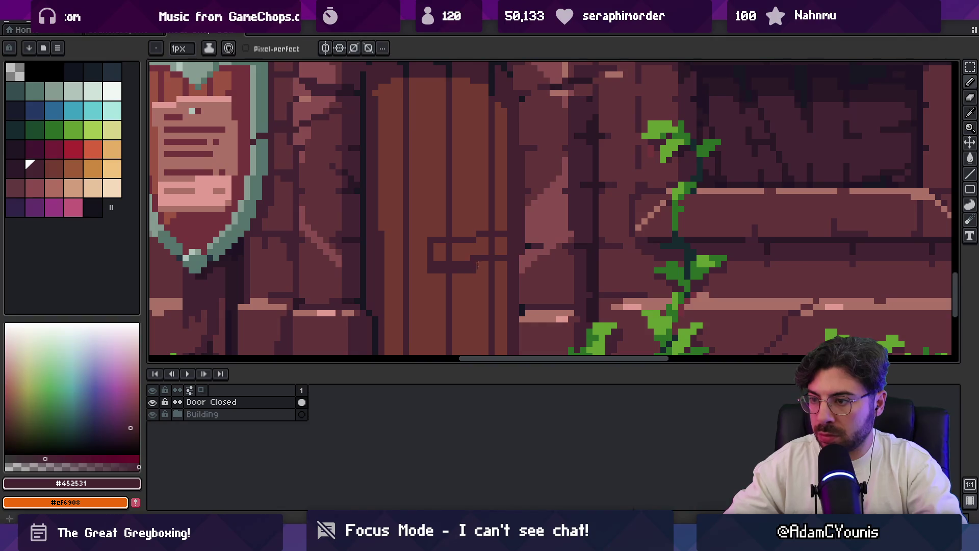
left_click(485, 264, "alt")
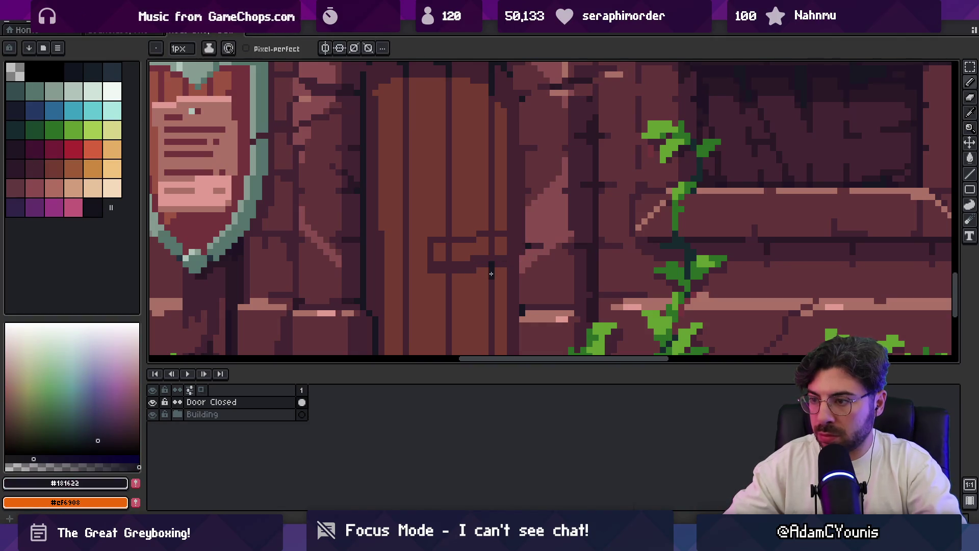
left_click(449, 248, "alt")
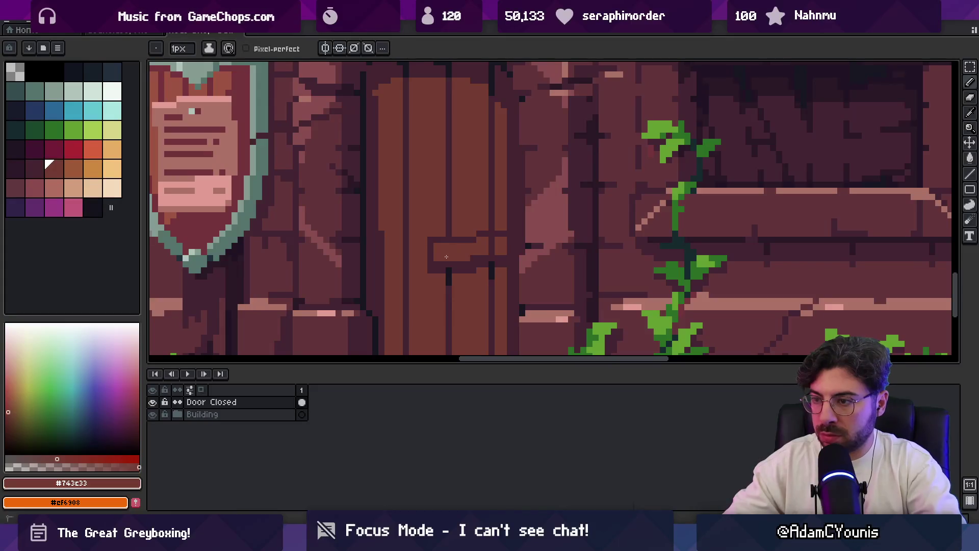
key("alt")
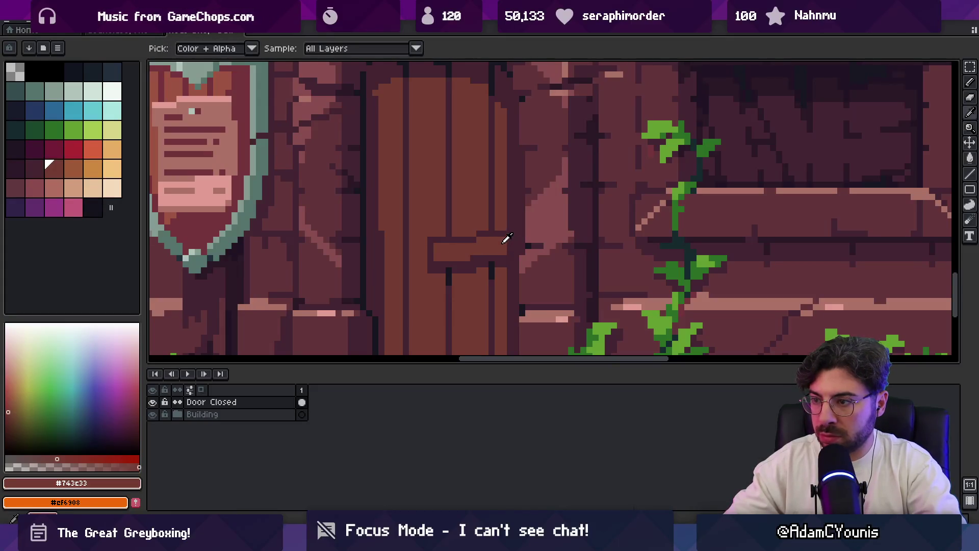
key("z")
scroll(544, 217, "down", 3)
scroll(544, 216, "up", 1)
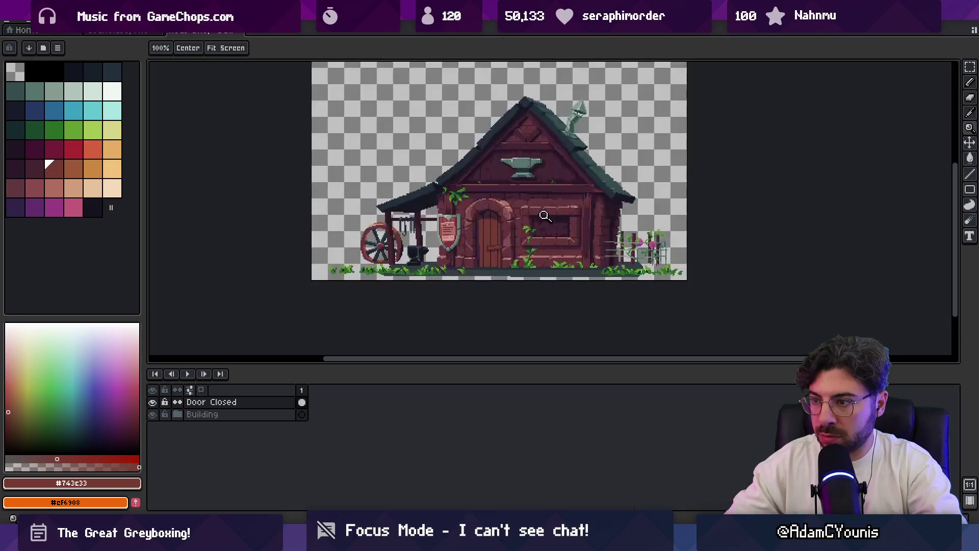
scroll(494, 235, "up", 1)
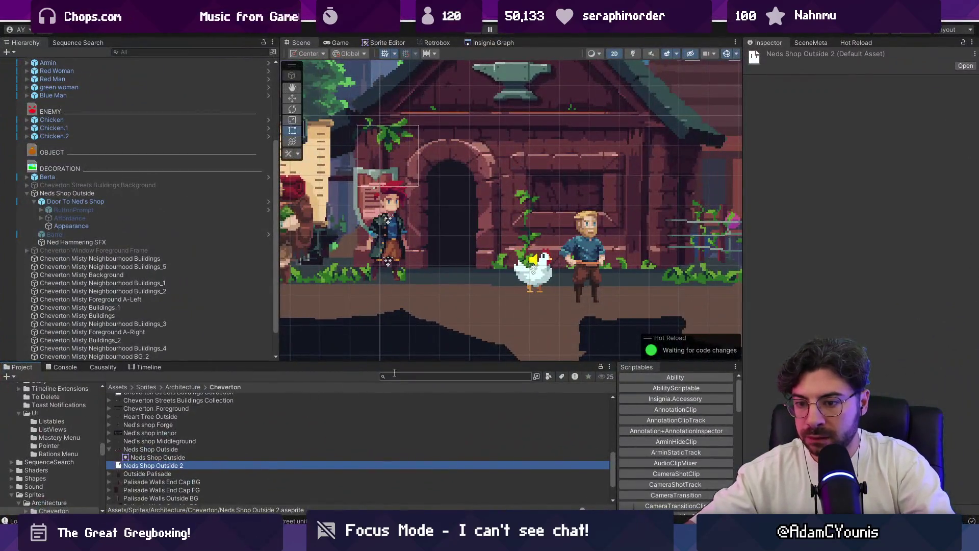
Step: Import the 'Neds Shop Outside 2_door closed' texture as a Single sprite and place it under Neds Shop Outside
left_click(394, 376)
type("door closed")
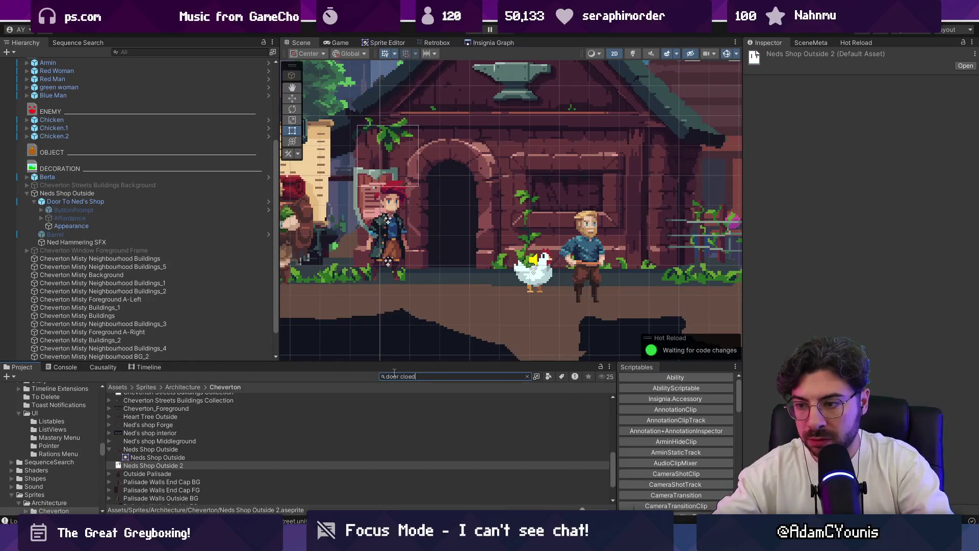
key("BackSpace")
key("BackSpace")
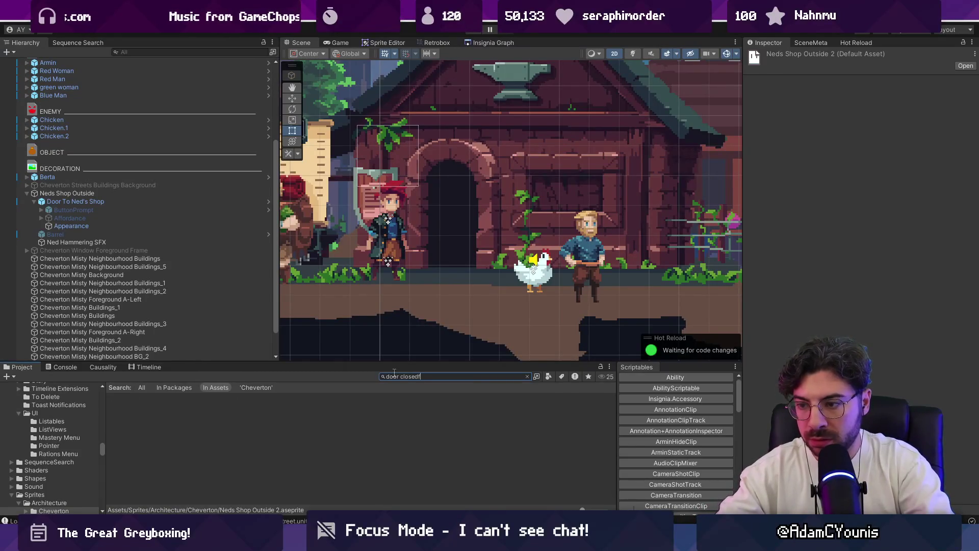
left_click(218, 413)
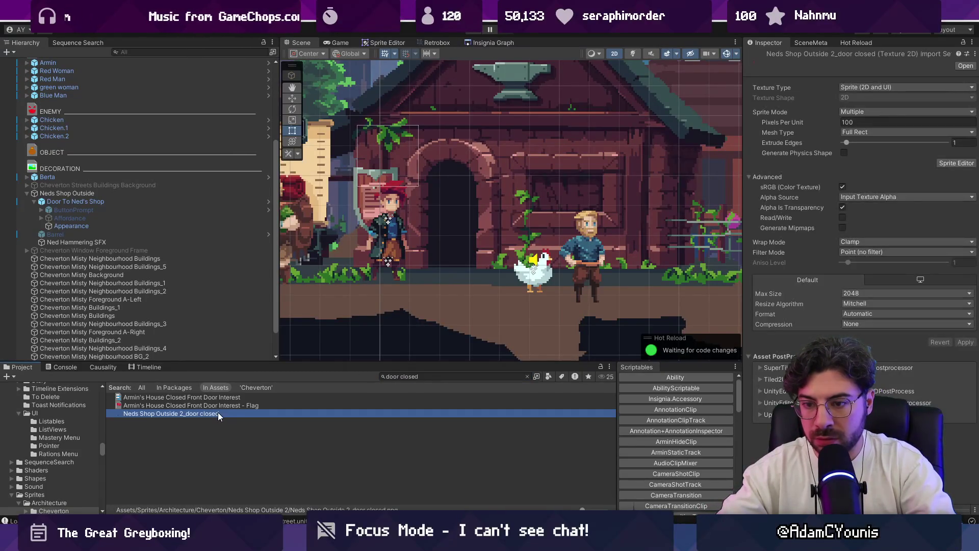
left_click(867, 112)
left_click(861, 122)
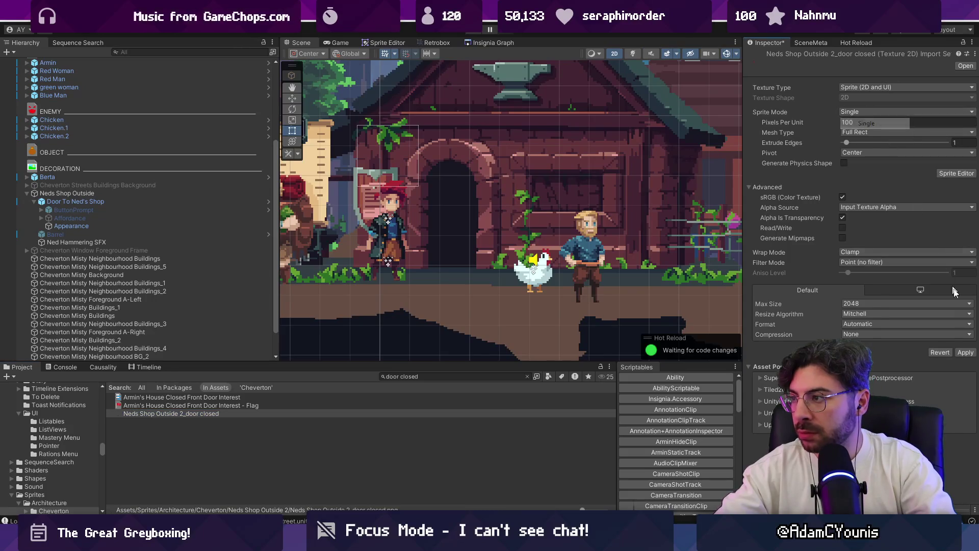
left_click(965, 352)
mouse_move(433, 200)
left_mouse_down()
mouse_move(91, 219)
mouse_move(102, 212)
mouse_move(93, 194)
left_mouse_up()
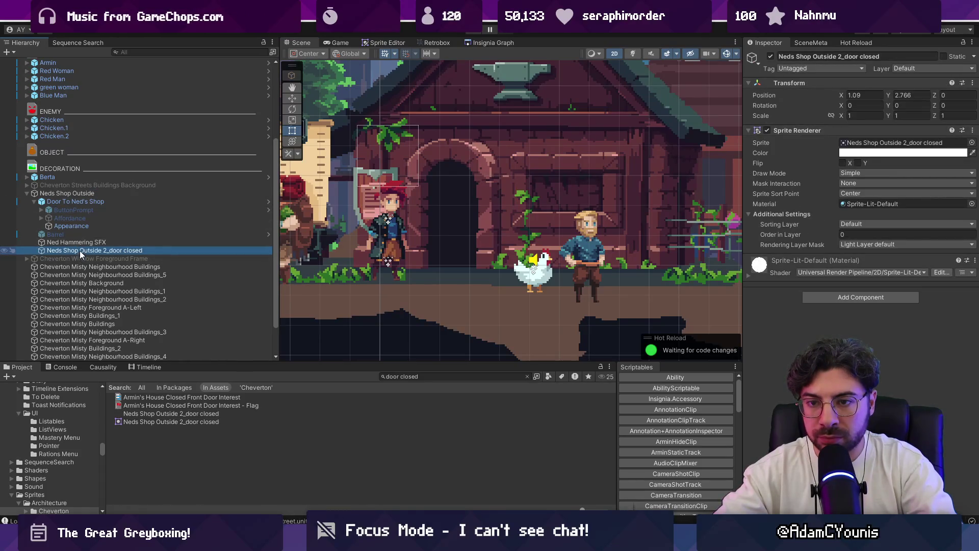
Step: Place the closed-door sprite at position 0,0 on the Middleground1 sorting layer
scroll(508, 253, "down", 2)
left_click(863, 95)
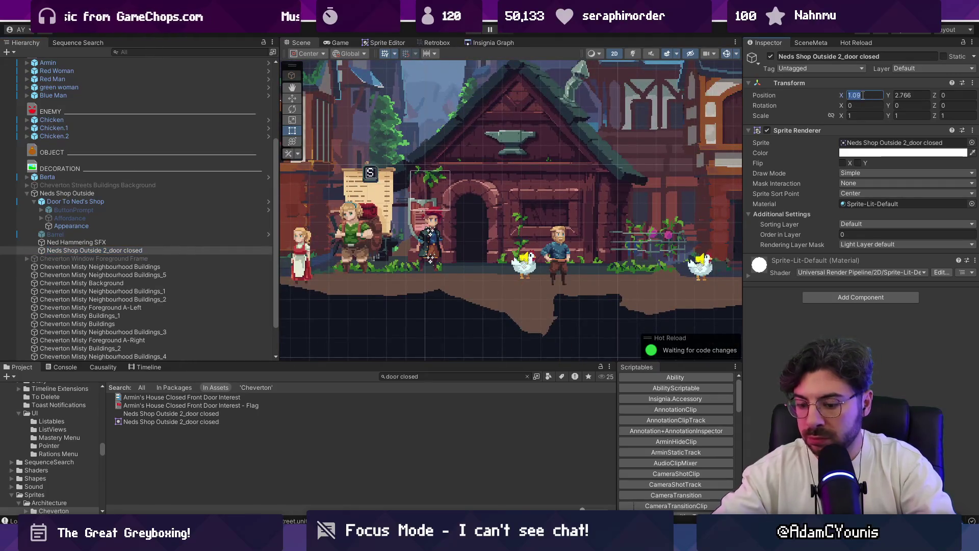
type("0")
key("Tab")
type("0")
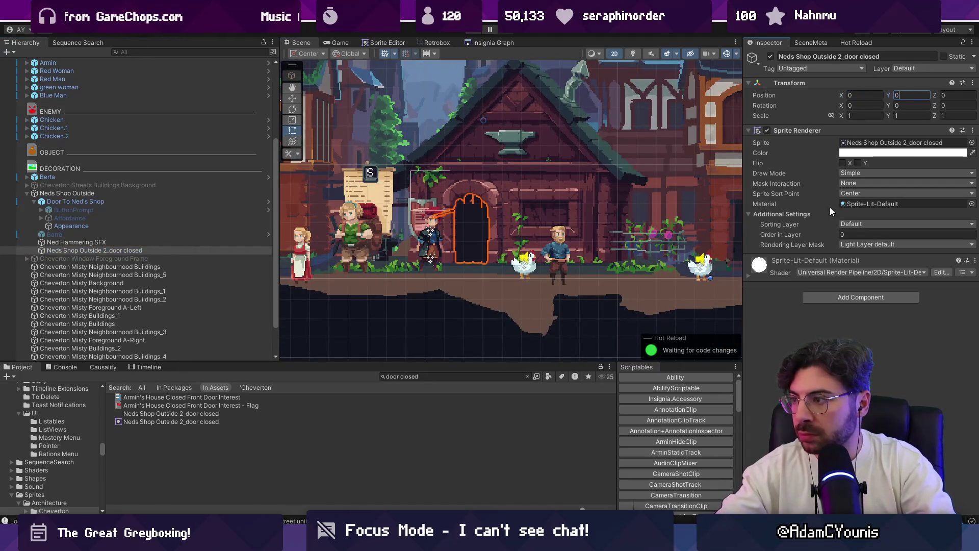
left_click(859, 226)
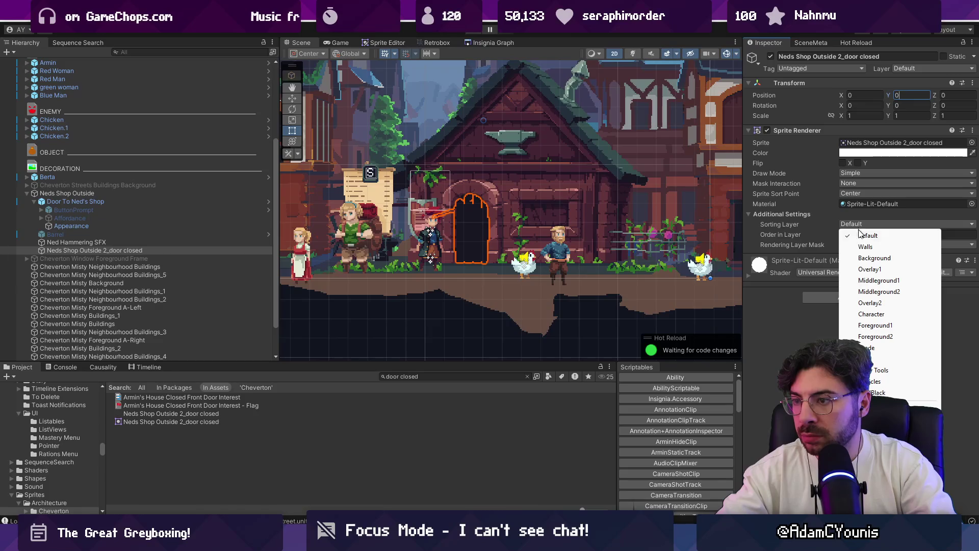
left_click(881, 315)
left_click(877, 224)
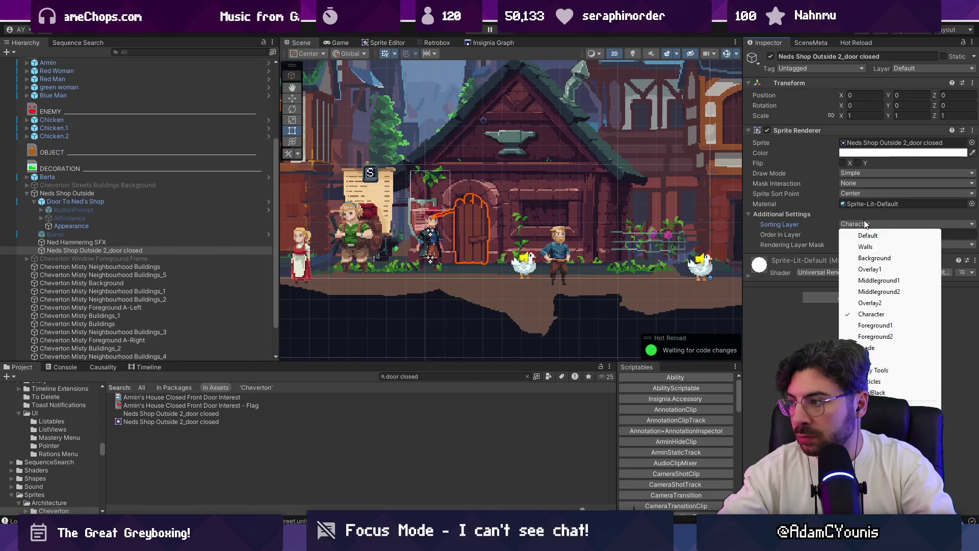
left_click(877, 281)
scroll(549, 227, "up", 5)
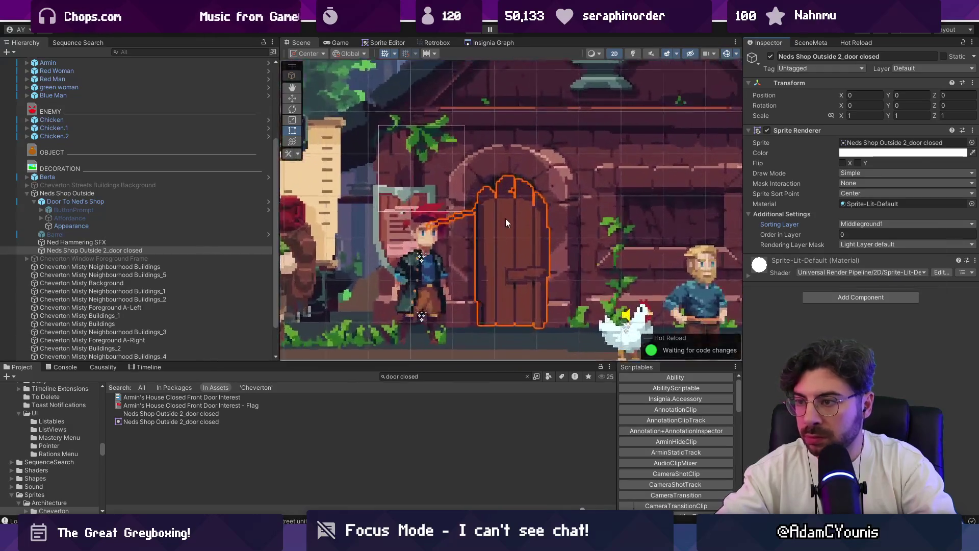
Step: In Aseprite, marquee-select and delete the stray pixels beside the door
key("alt+Tab")
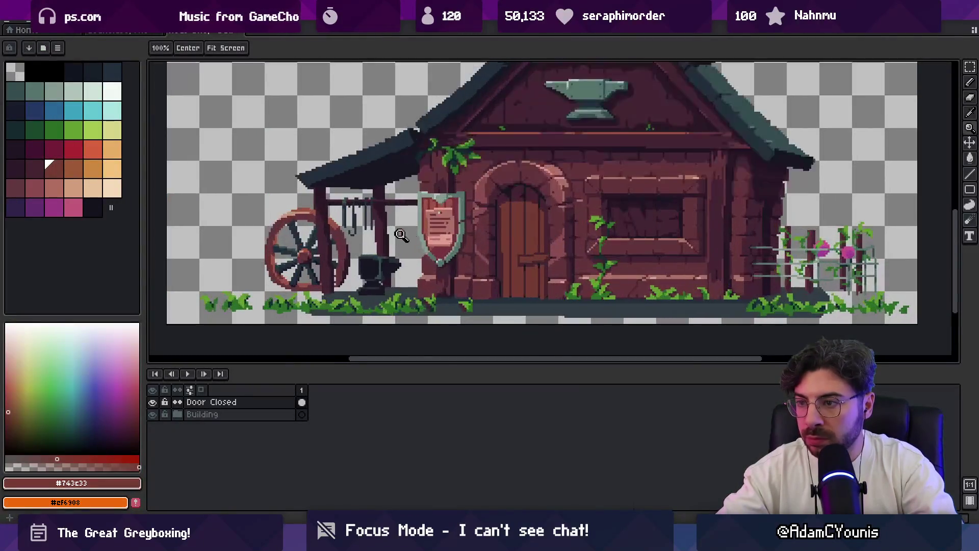
scroll(502, 210, "up", 5)
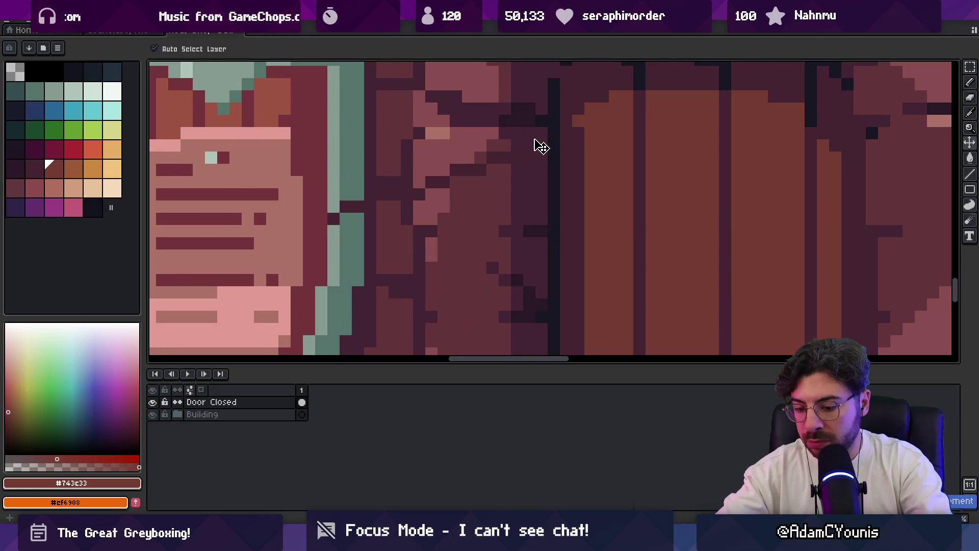
key("m")
left_click_drag(546, 114, 224, 295)
key("Delete")
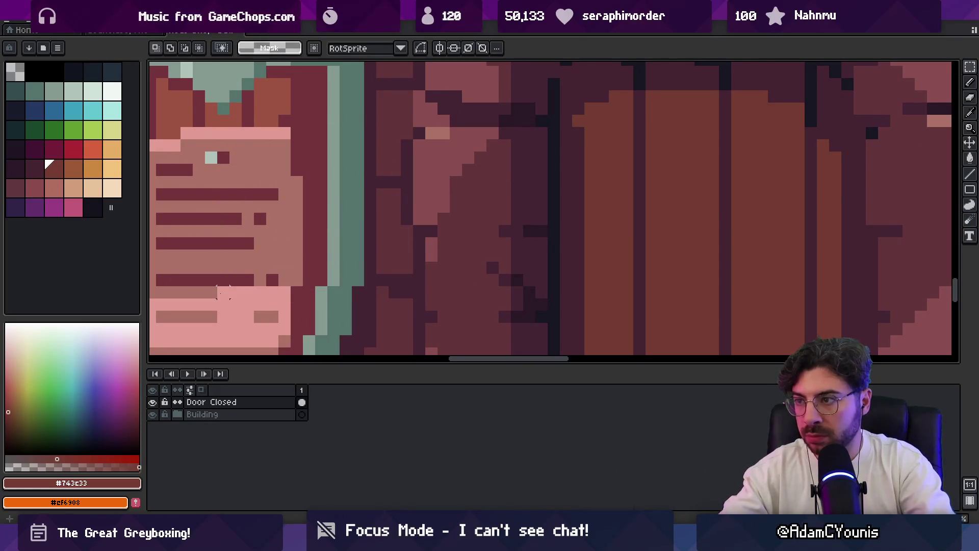
Step: Back in Unity, check the door in the scene and select Neds Shop Outside
key("alt+Tab")
scroll(546, 236, "down", 5)
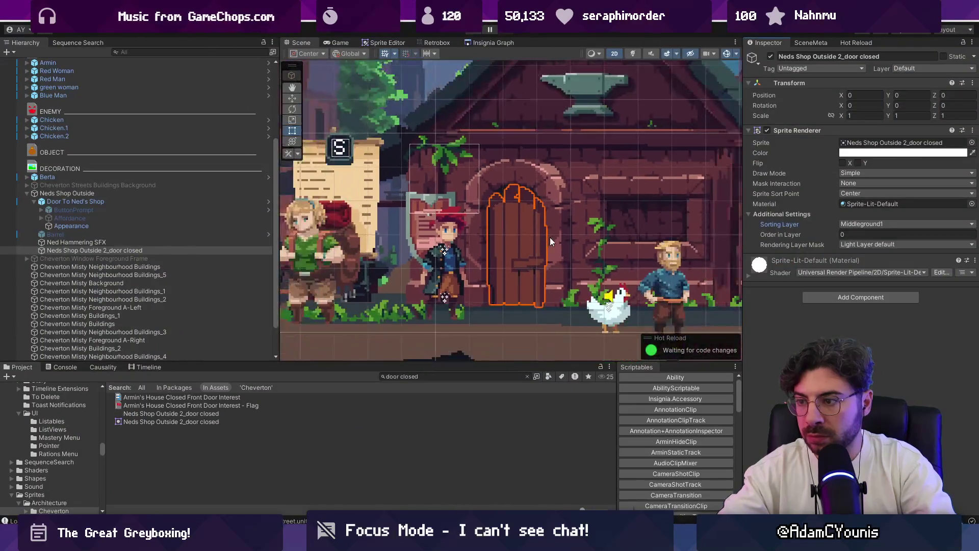
scroll(505, 220, "up", 3)
scroll(506, 221, "up", 3)
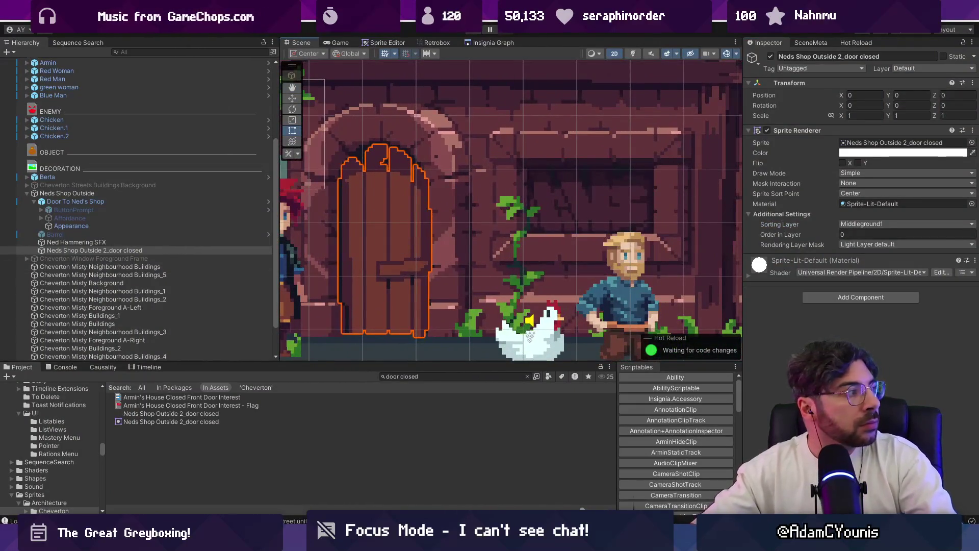
left_click(152, 194)
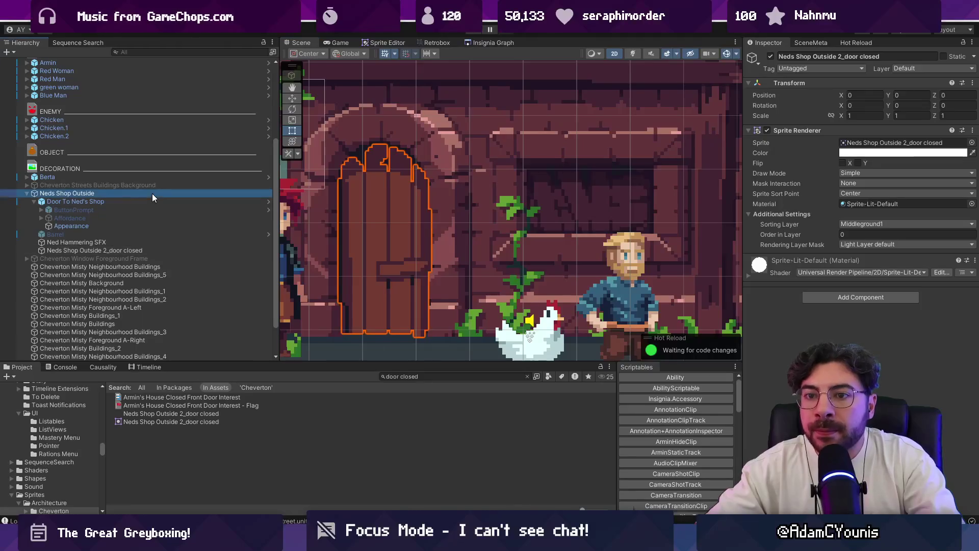
Step: Compare the Door To Ned's Shop, Neds Shop Outside and closed-door objects, ending on the door
left_click(142, 202)
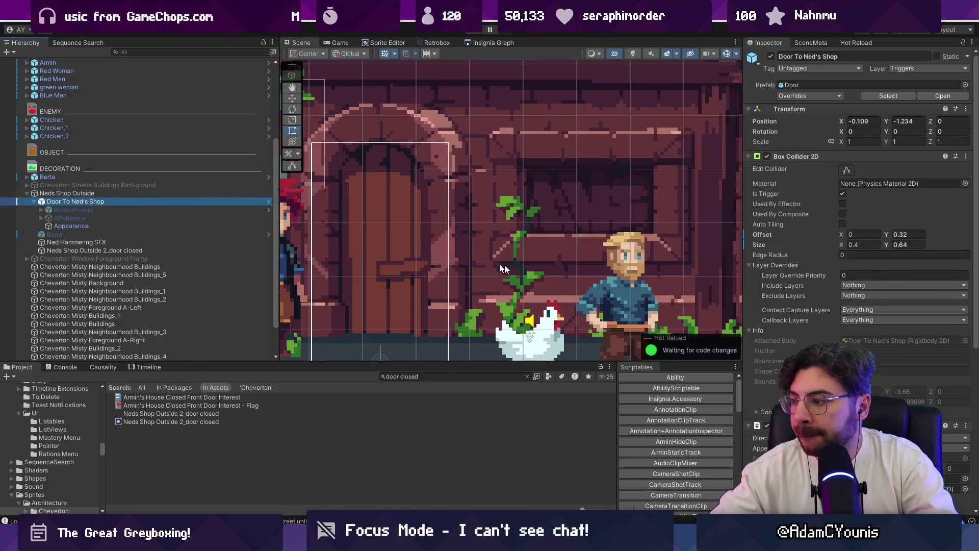
left_click(96, 193)
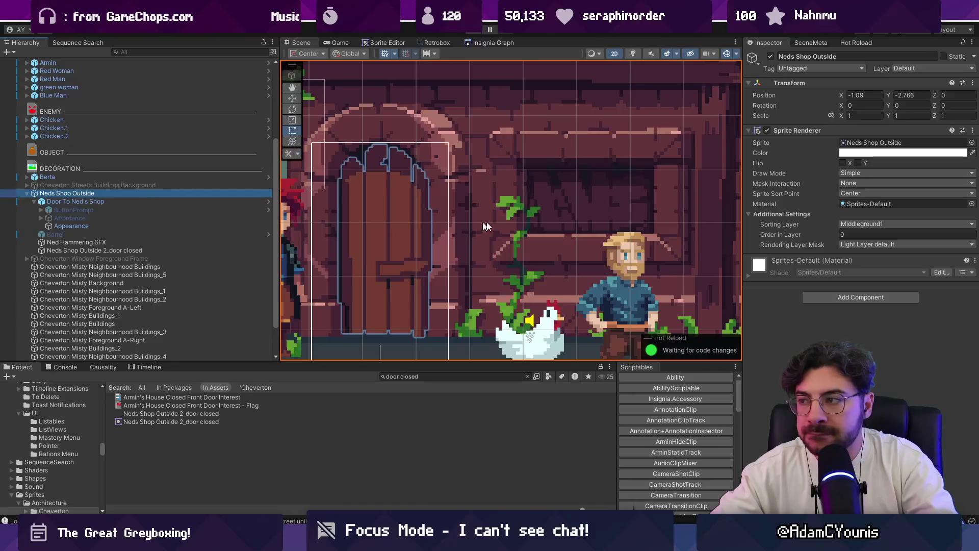
left_click(140, 250)
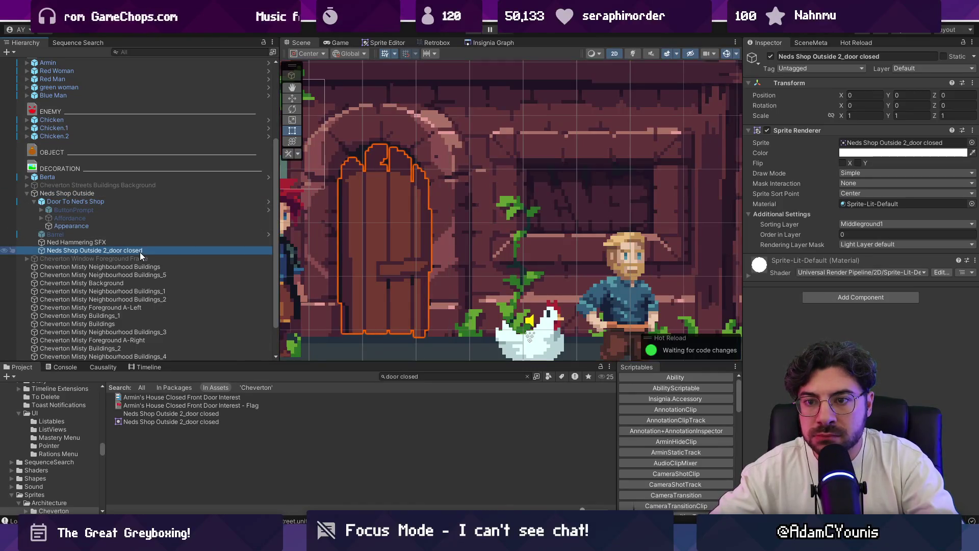
left_click(128, 202)
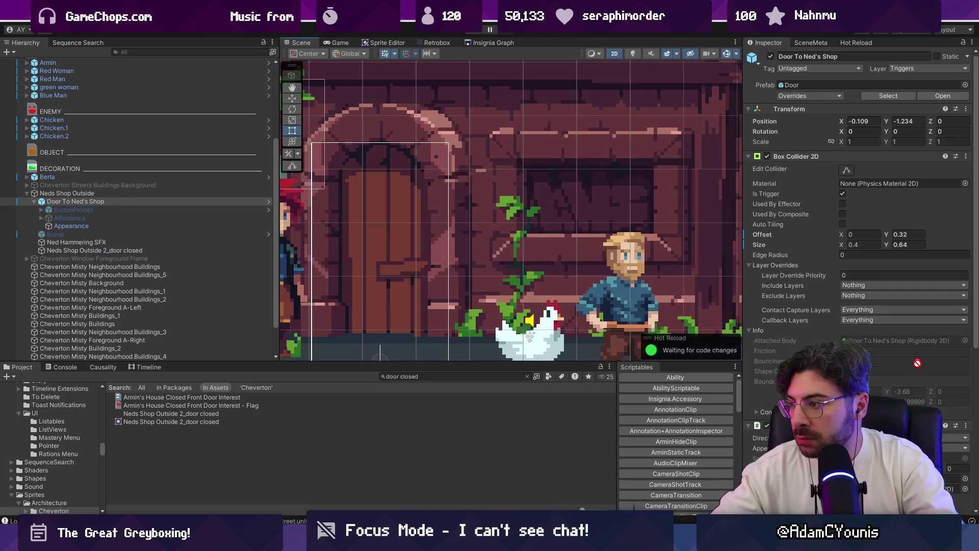
scroll(917, 350, "down", 2)
scroll(860, 232, "down", 1)
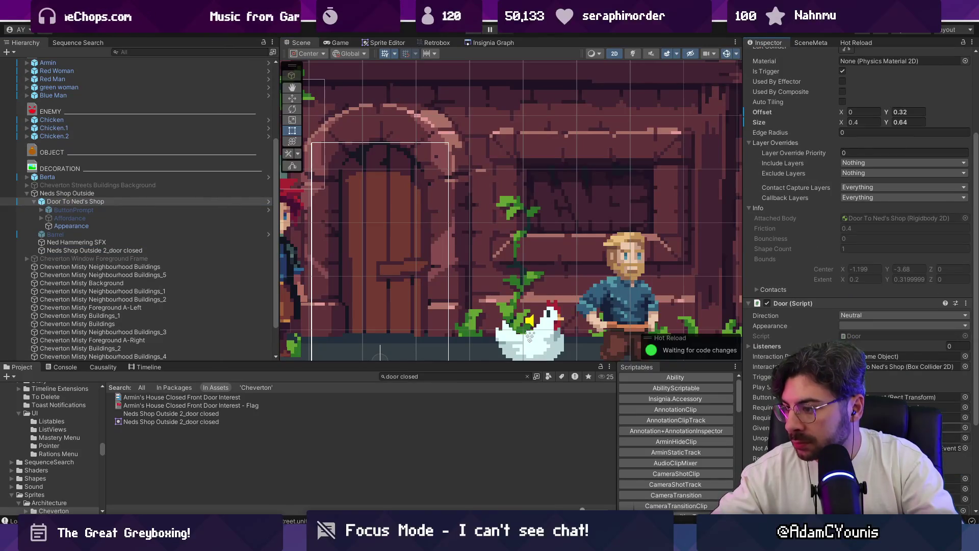
scroll(856, 204, "down", 3)
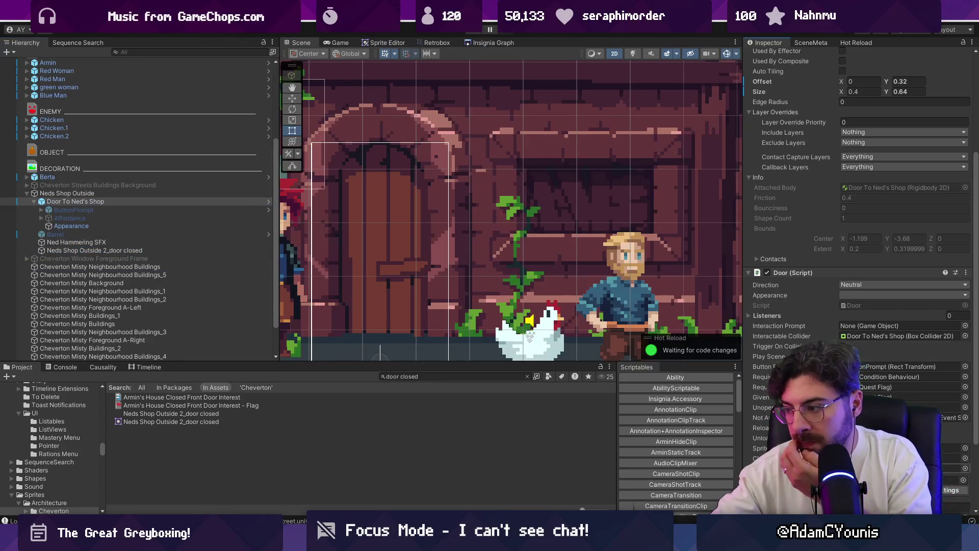
Step: Set the Door script's Closed sprite to 'Neds Shop Outside 2_door closed'
left_click(965, 460)
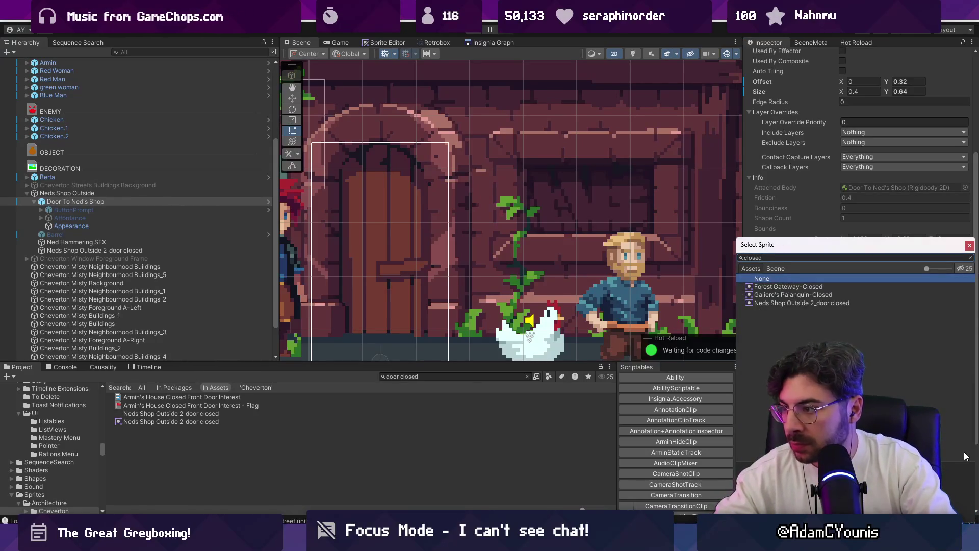
key("Down")
key("Down")
key("Down")
key("Return")
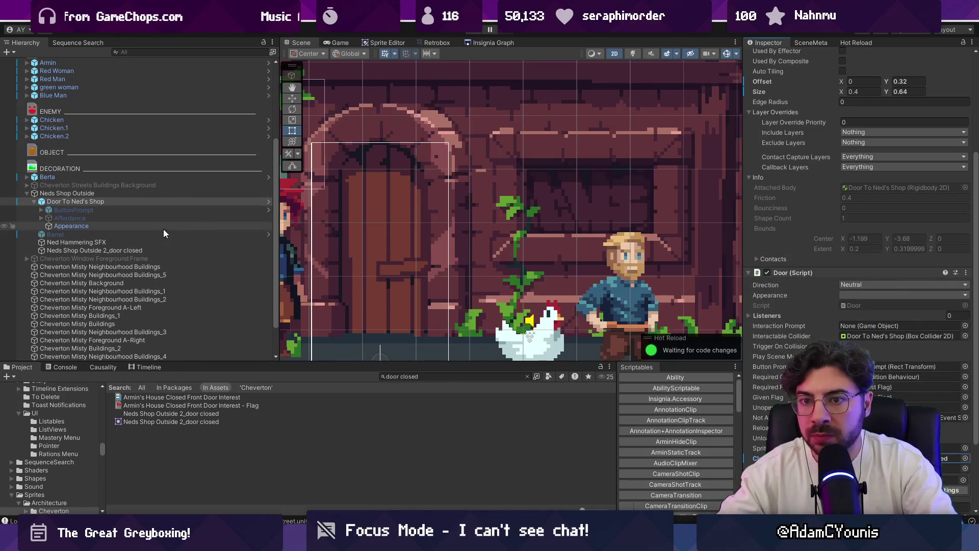
scroll(857, 244, "down", 3)
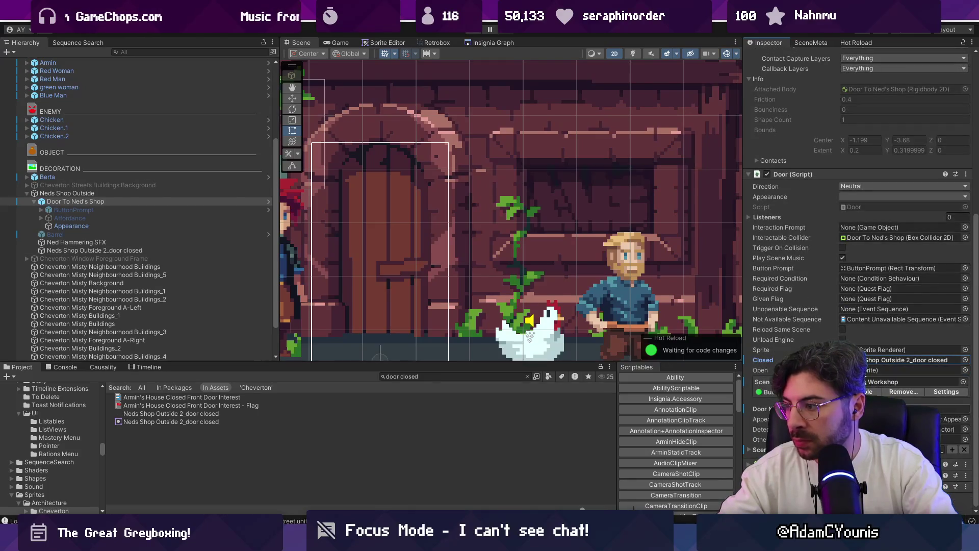
left_click(868, 360)
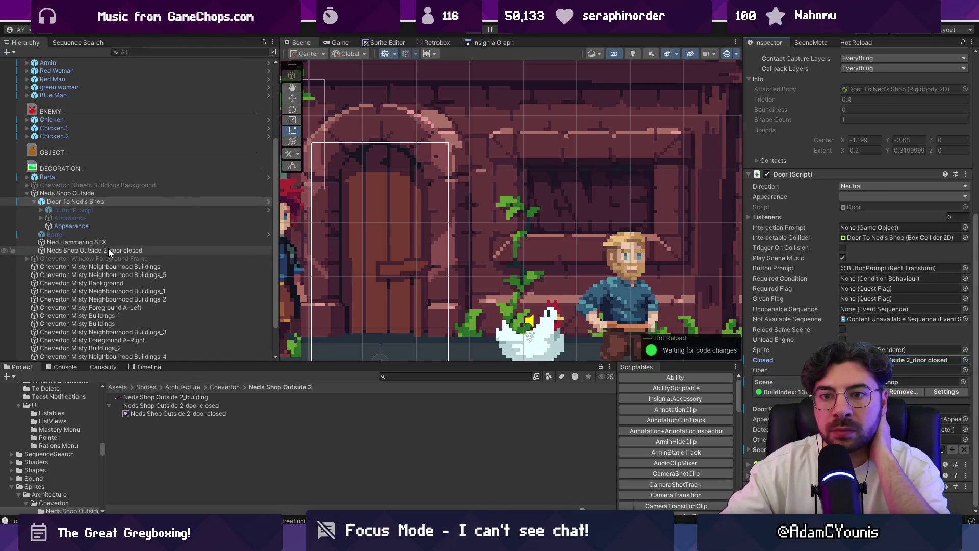
Step: Delete the separate closed-door sprite object and select the Neds Shop Outside building
scroll(475, 234, "down", 4)
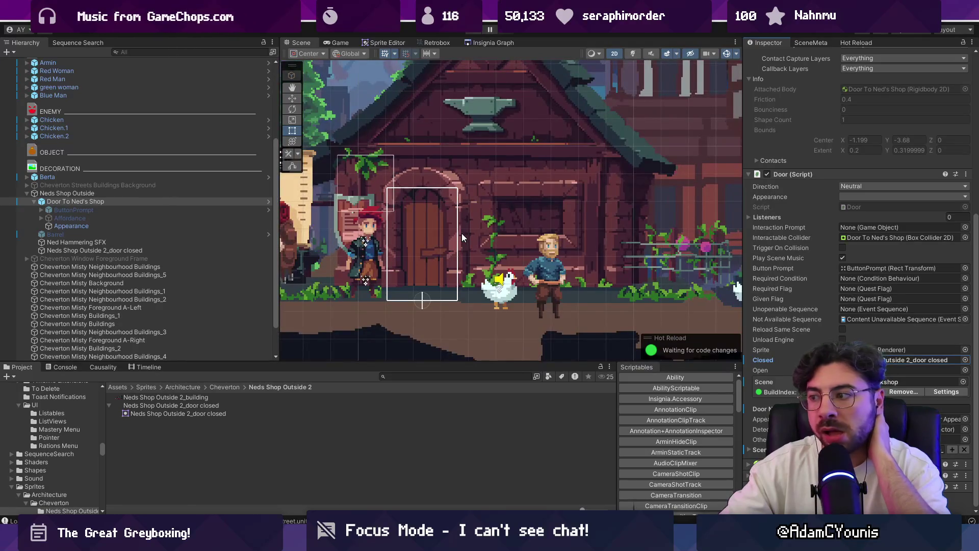
left_click(131, 249)
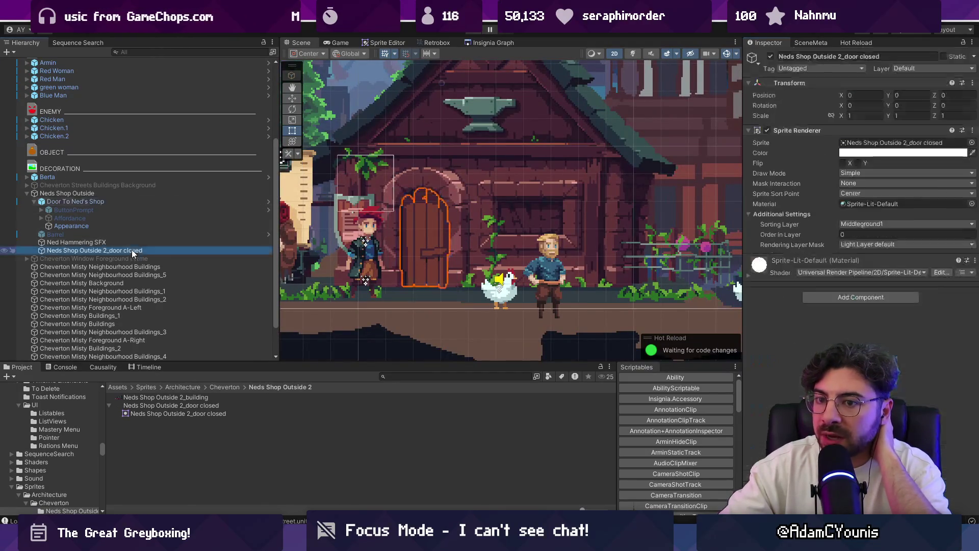
key("Delete")
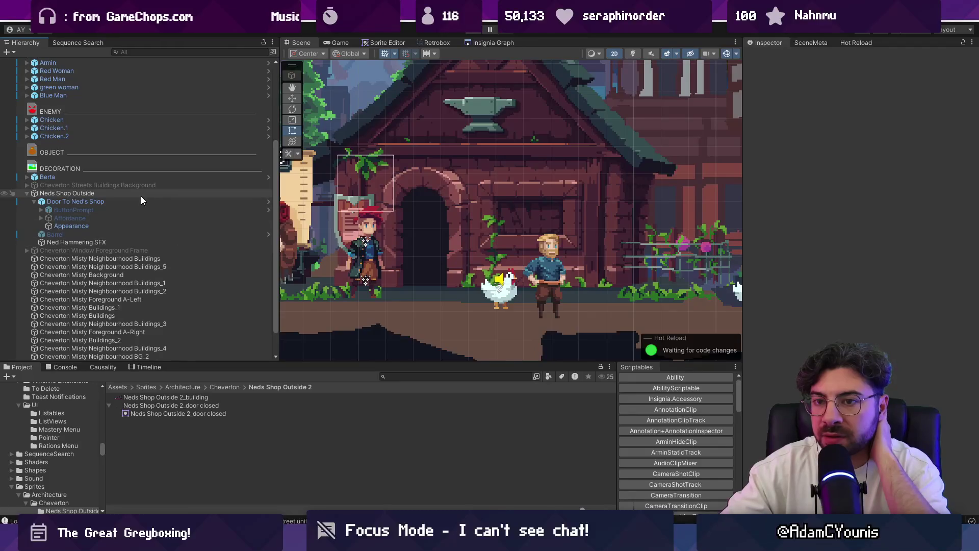
left_click(142, 196)
scroll(491, 232, "down", 2)
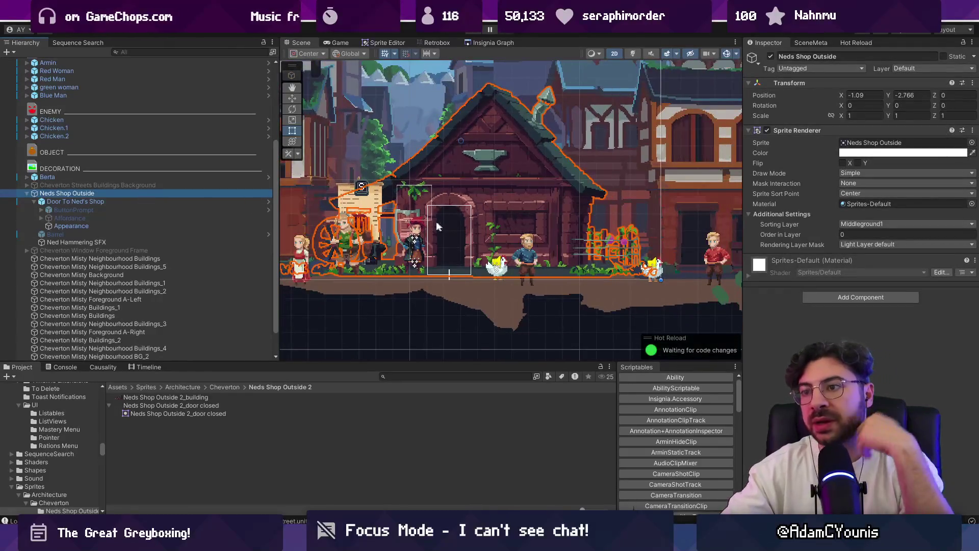
Step: Add a Condition Behaviour to Door To Ned's Shop with a Met Galiere flag condition
left_click(99, 203)
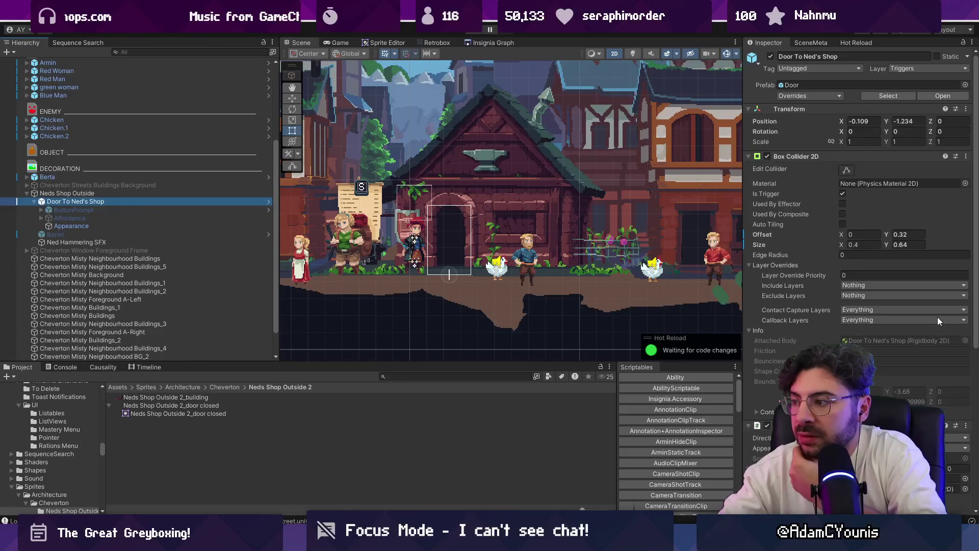
scroll(938, 316, "down", 8)
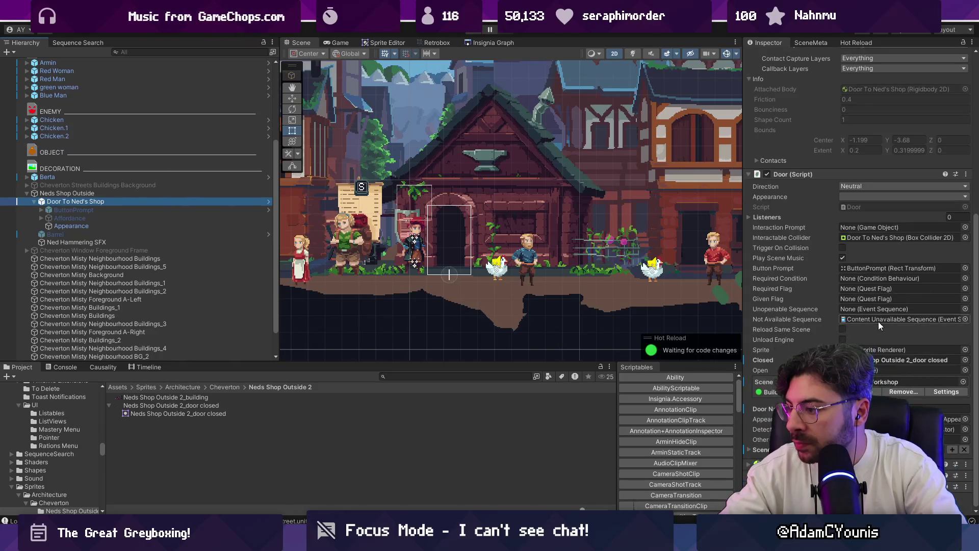
scroll(811, 176, "up", 8)
left_click(810, 157)
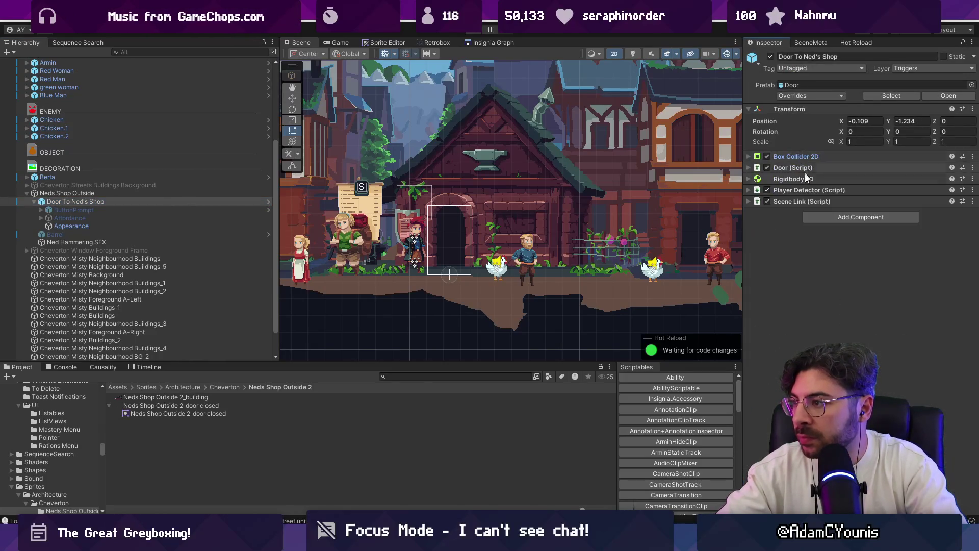
left_click(827, 219)
type("condition be")
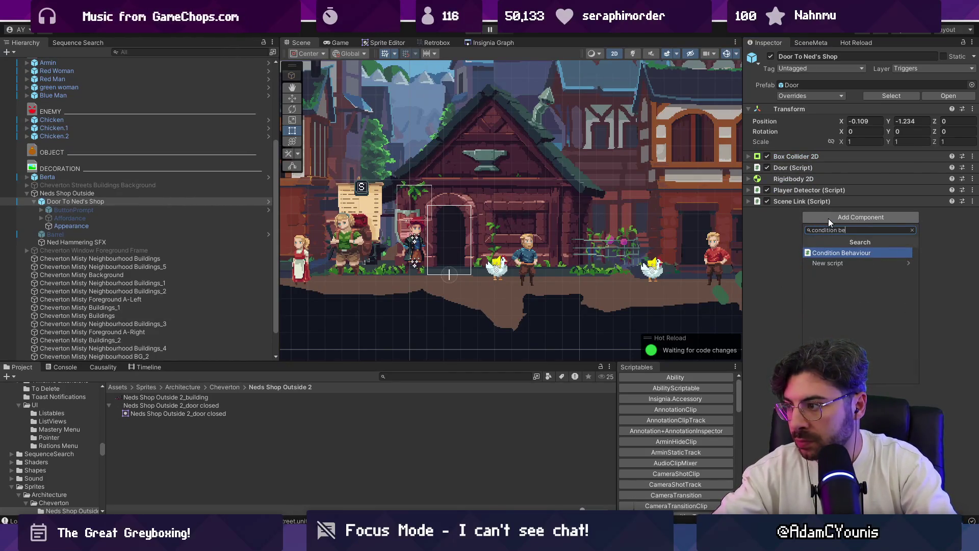
key("Return")
left_click(950, 268)
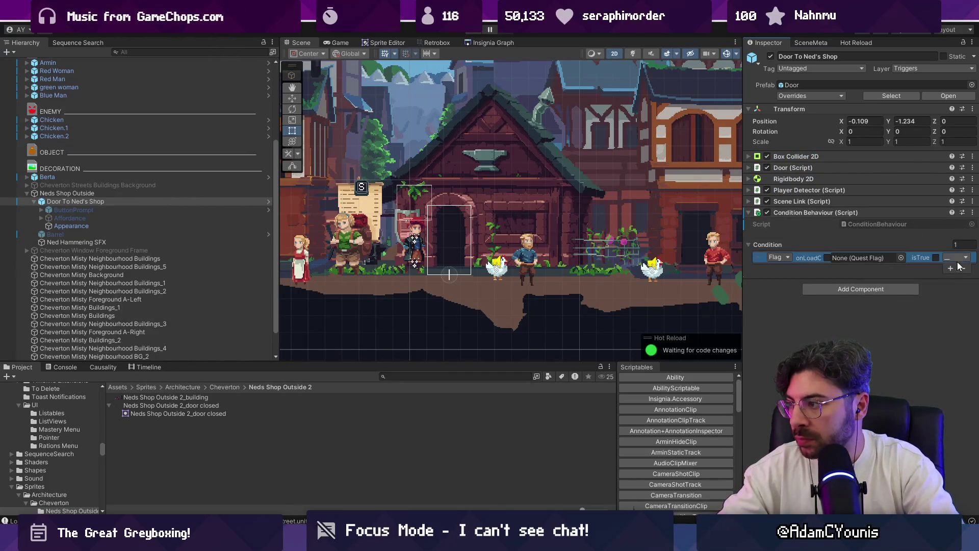
left_click(901, 258)
type("galiere")
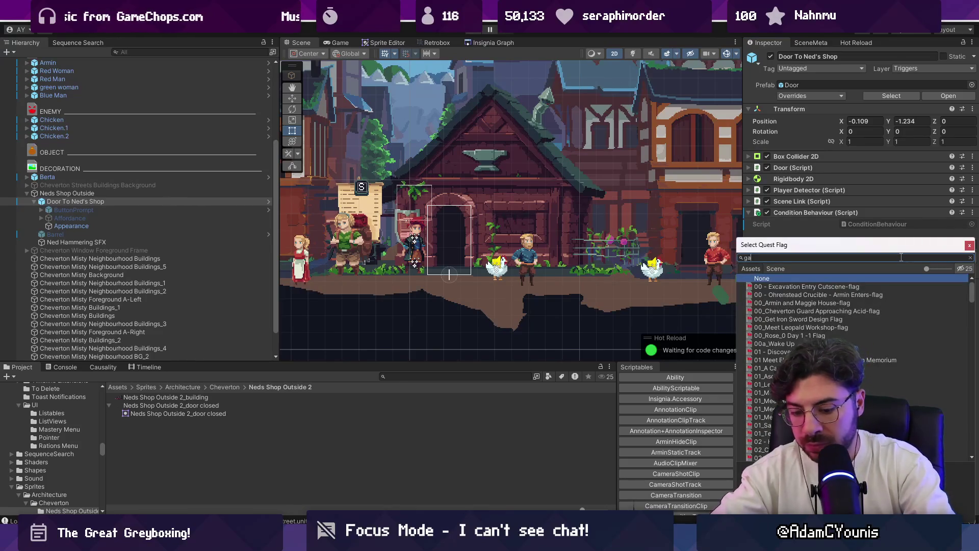
key("Down")
key("Return")
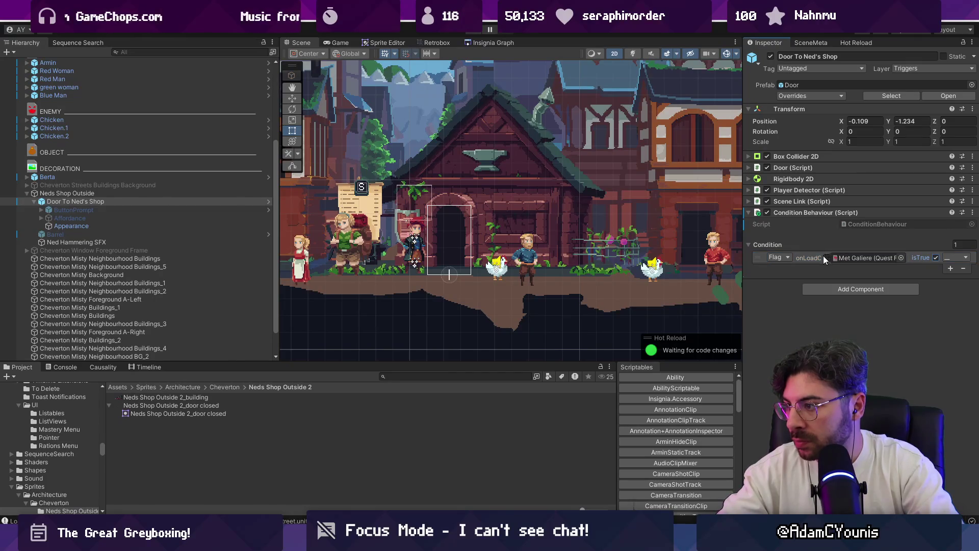
Step: Make that Condition Behaviour the door's Required Condition and run the scene
left_click(799, 168)
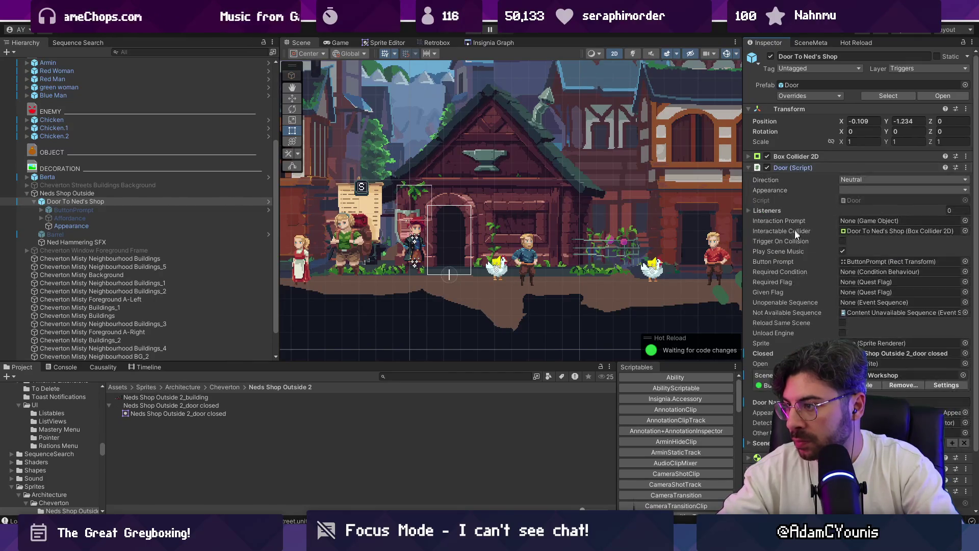
scroll(797, 323, "down", 3)
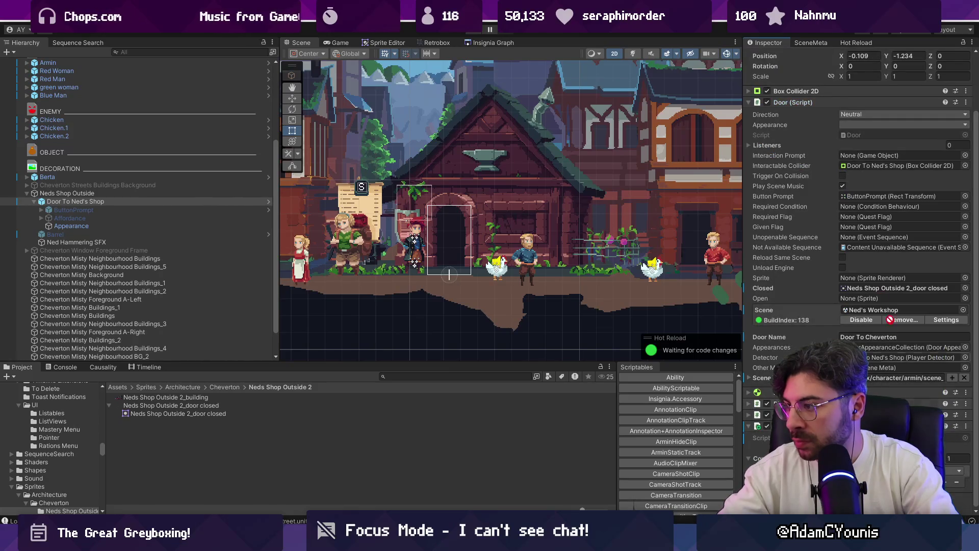
left_click_drag(856, 276, 860, 298)
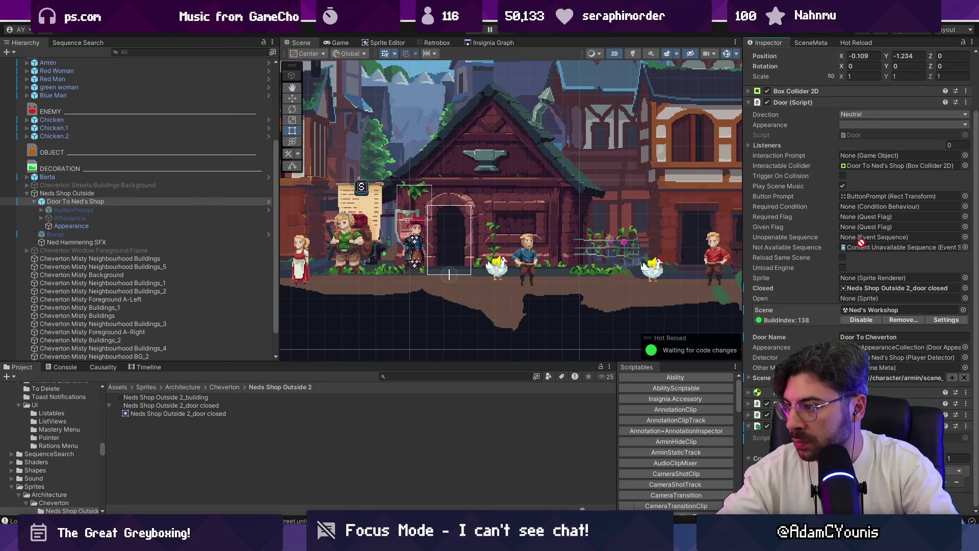
left_click_drag(861, 226, 860, 207)
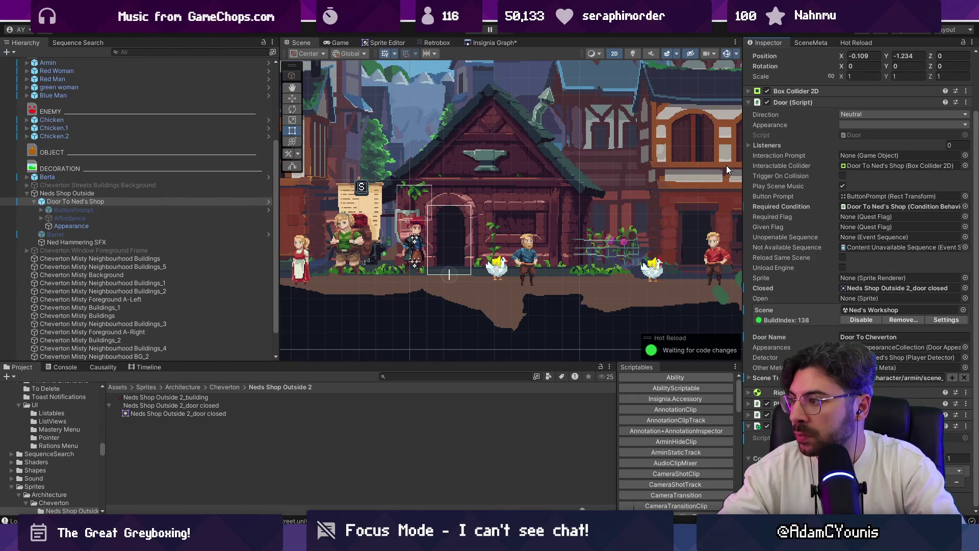
left_click(477, 32)
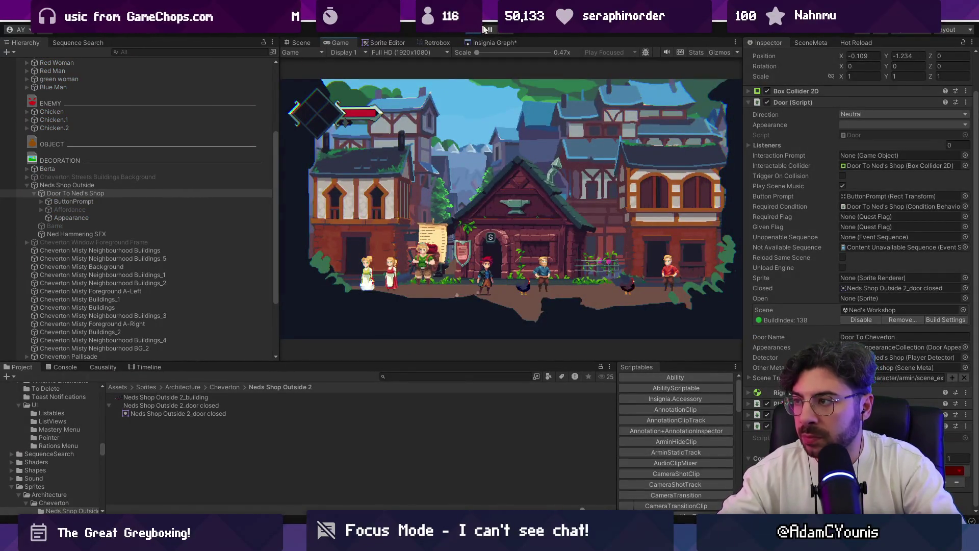
Step: Inspect the Chicken during play, stop play mode, and reselect Door To Ned's Shop
left_click(183, 111)
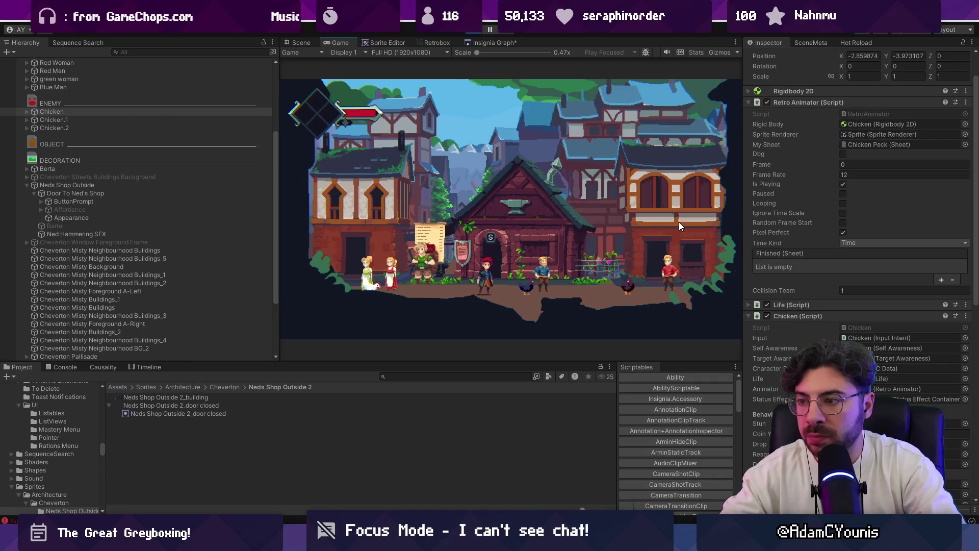
key("ctrl+p")
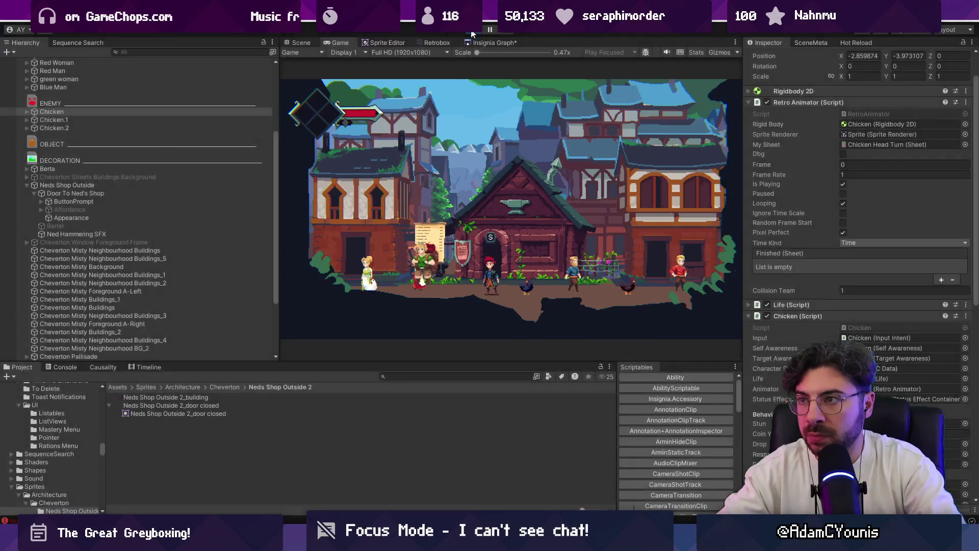
left_click(65, 366)
scroll(267, 408, "up", 1)
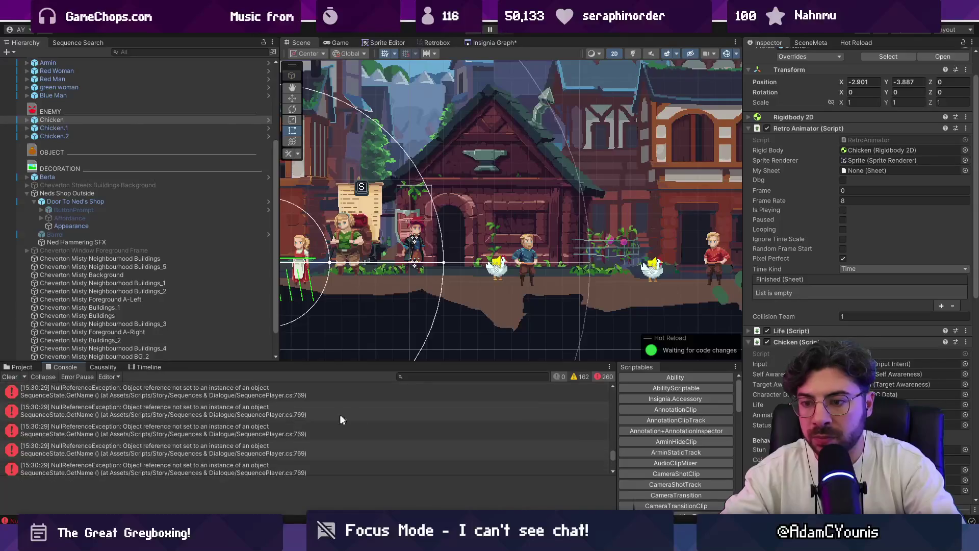
left_click(108, 201)
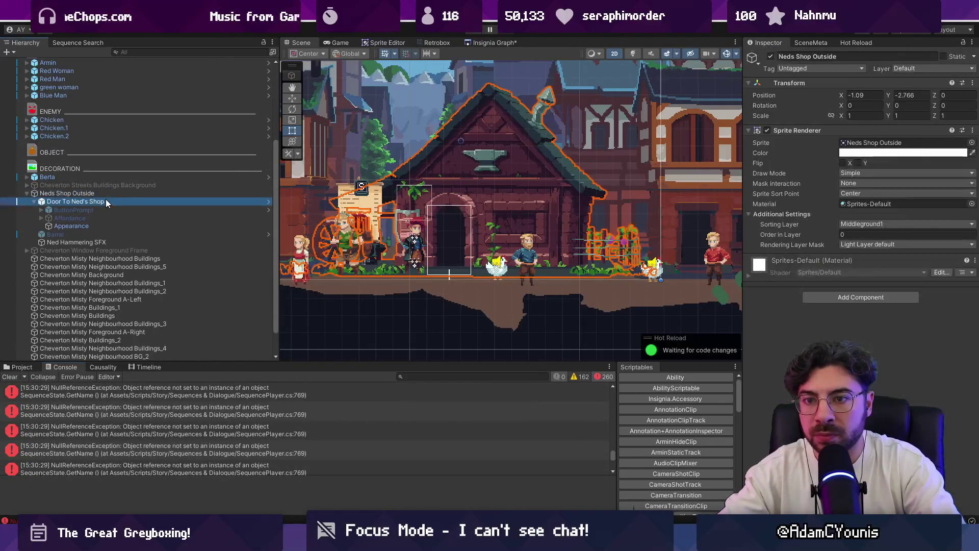
scroll(876, 318, "down", 1)
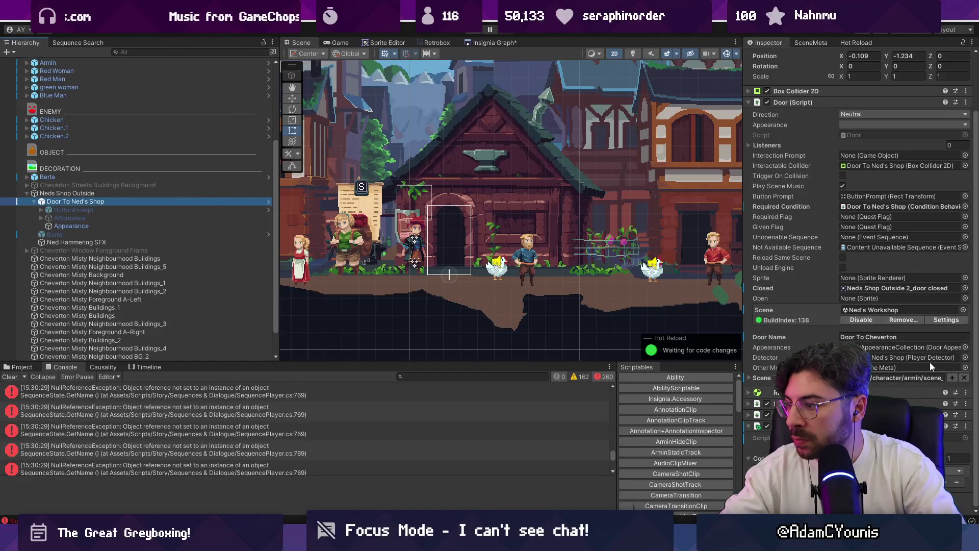
Step: Search the Unopenable Sequence picker for 'unopen' and then 'locked' sequences
left_click(777, 309)
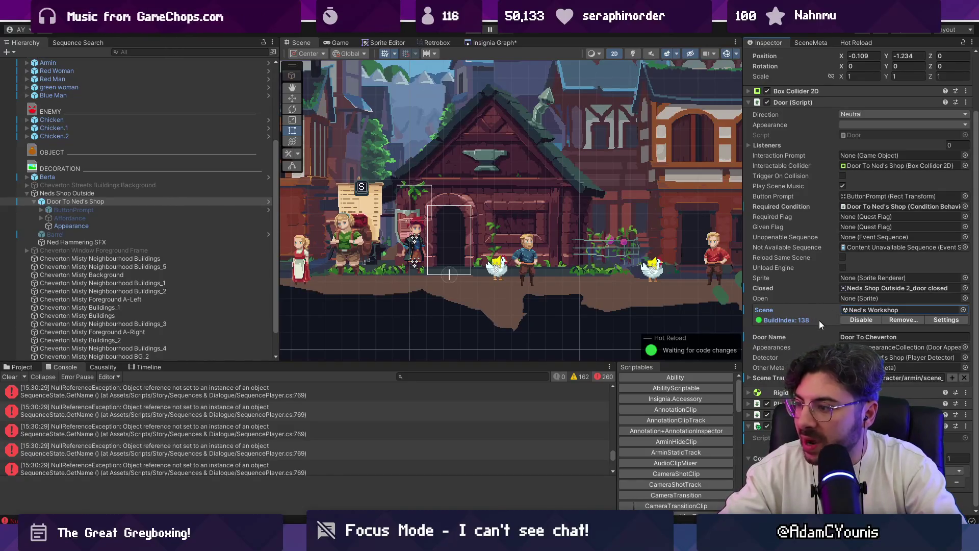
mouse_move(817, 320)
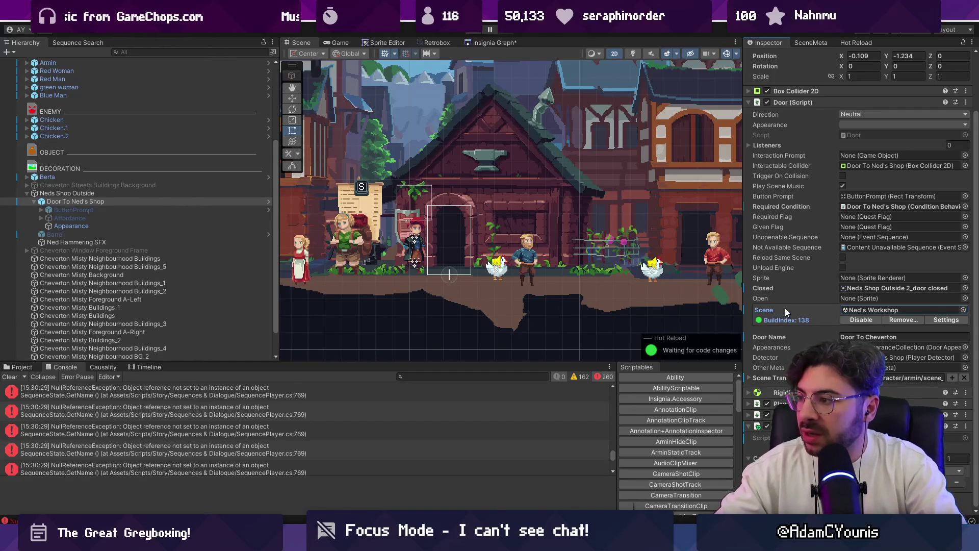
left_click(965, 238)
type("unopen")
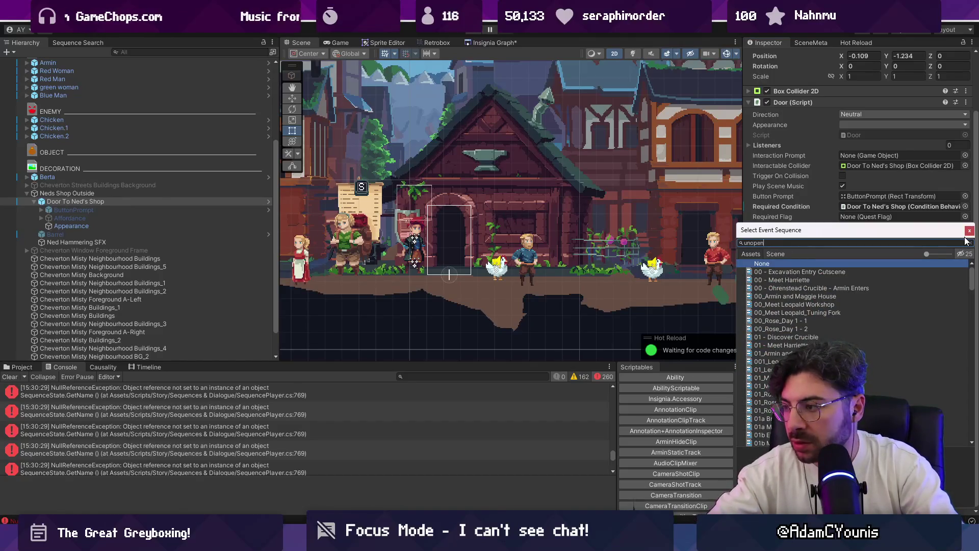
key("BackSpace")
key("BackSpace")
key("BackSpace")
type("locked")
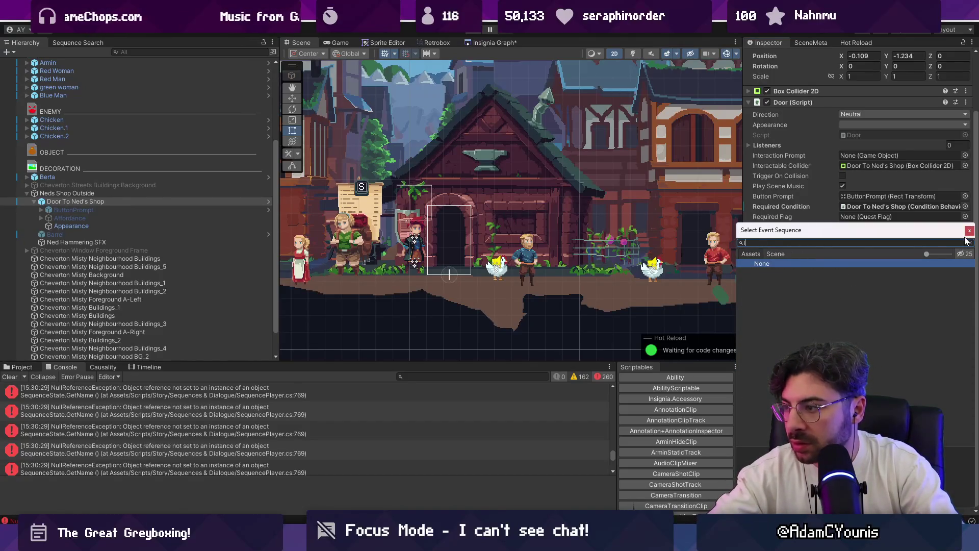
key("Down")
key("Down")
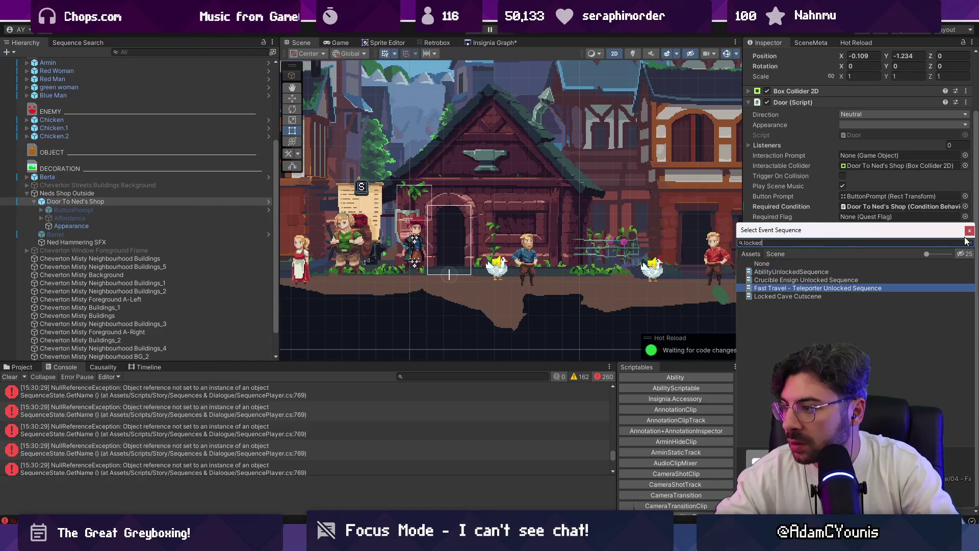
key("Up")
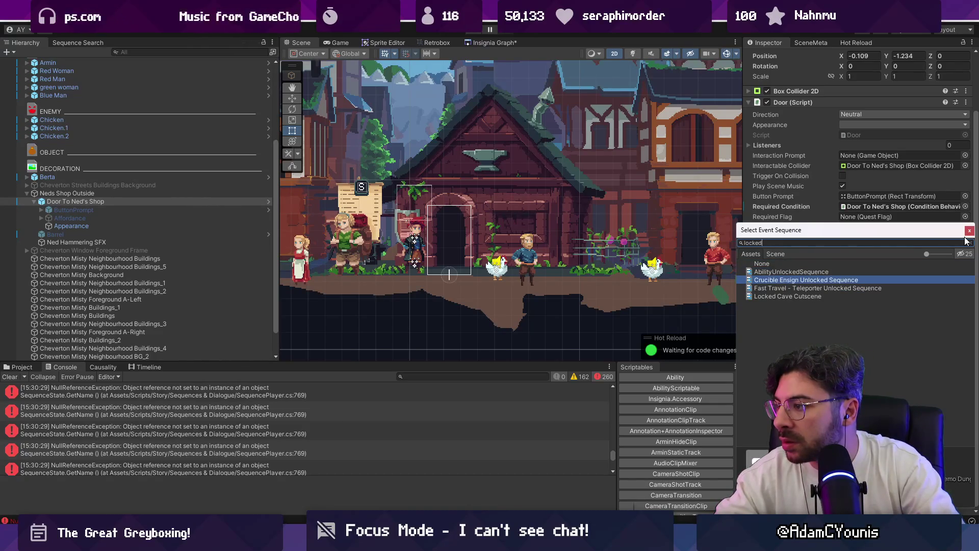
Step: Try a 'door' search, close the picker without choosing, and clear the console errors
key("BackSpace")
key("BackSpace")
key("BackSpace")
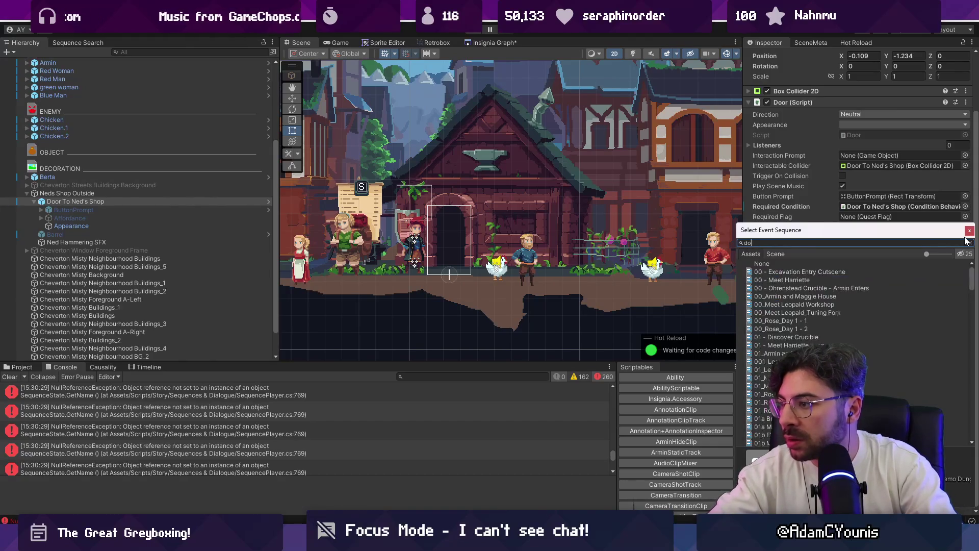
type("doorf")
key("BackSpace")
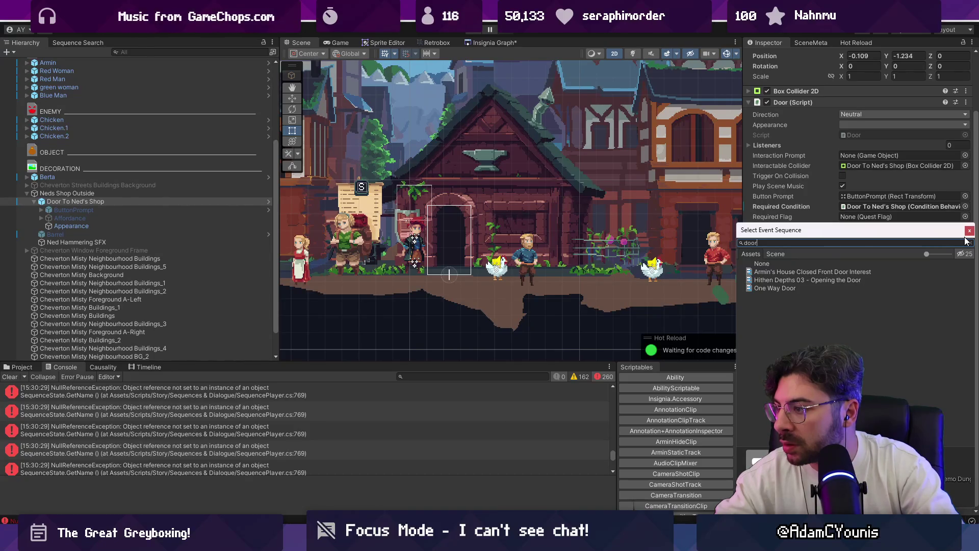
key("BackSpace")
key("BackSpace")
key("BackSpace")
left_click(968, 231)
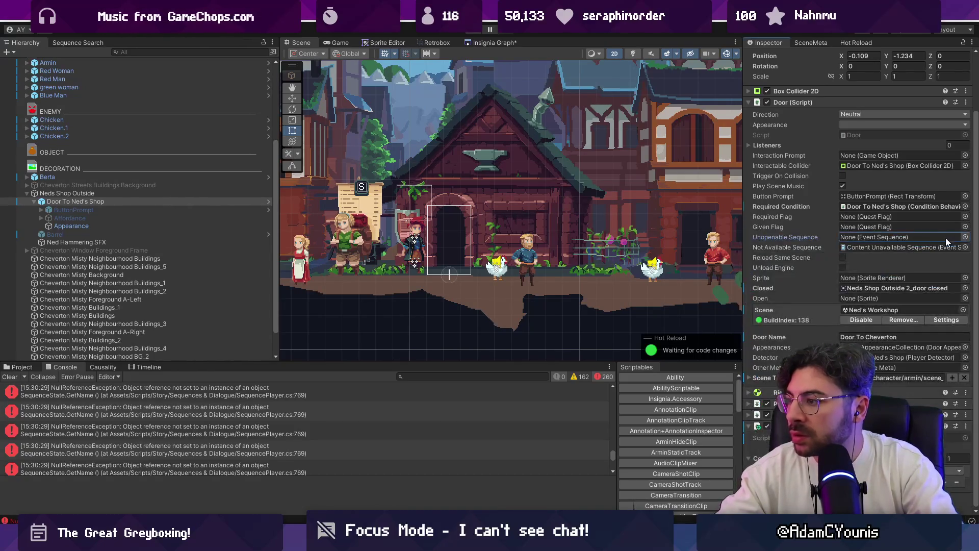
left_click(18, 367)
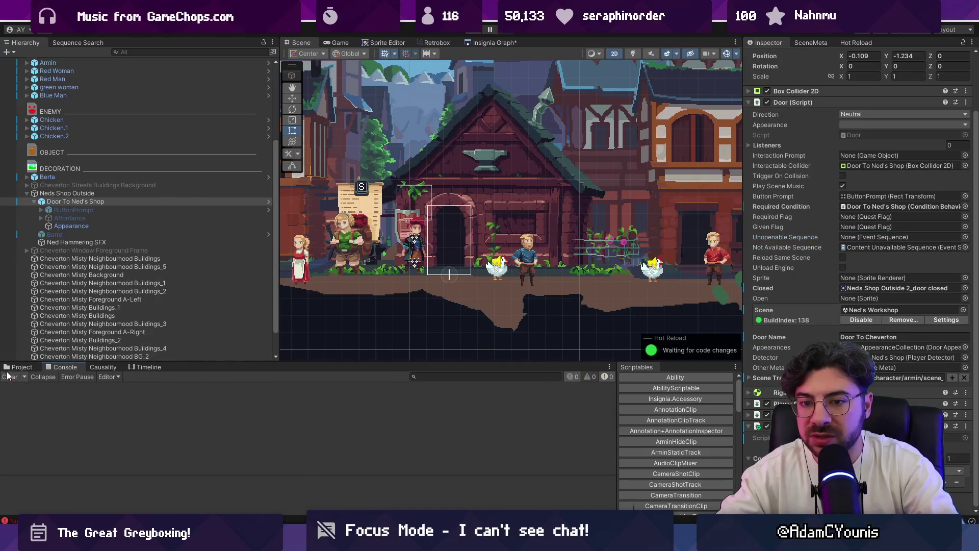
Step: Navigate the Project panel to the Data/Sequences/00_Generic folder
left_click(94, 41)
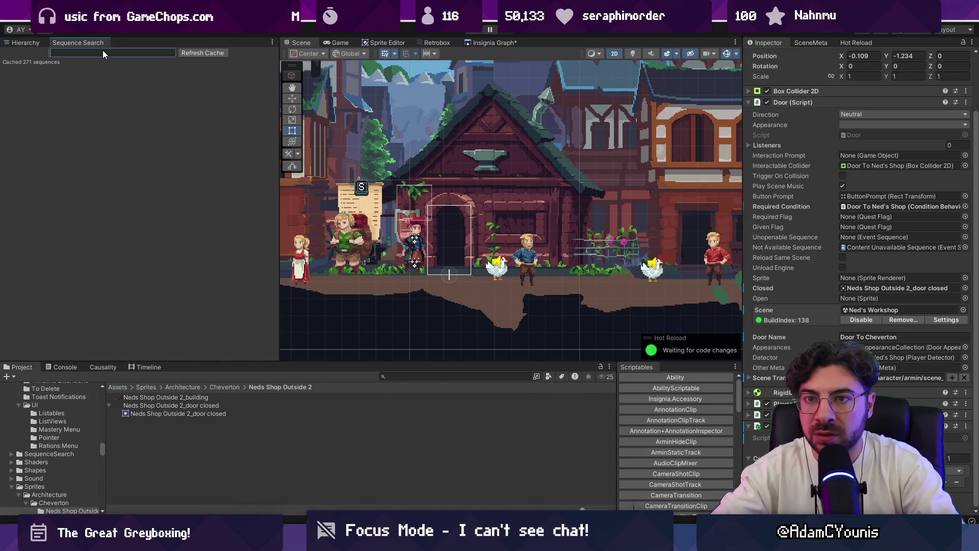
type("locked")
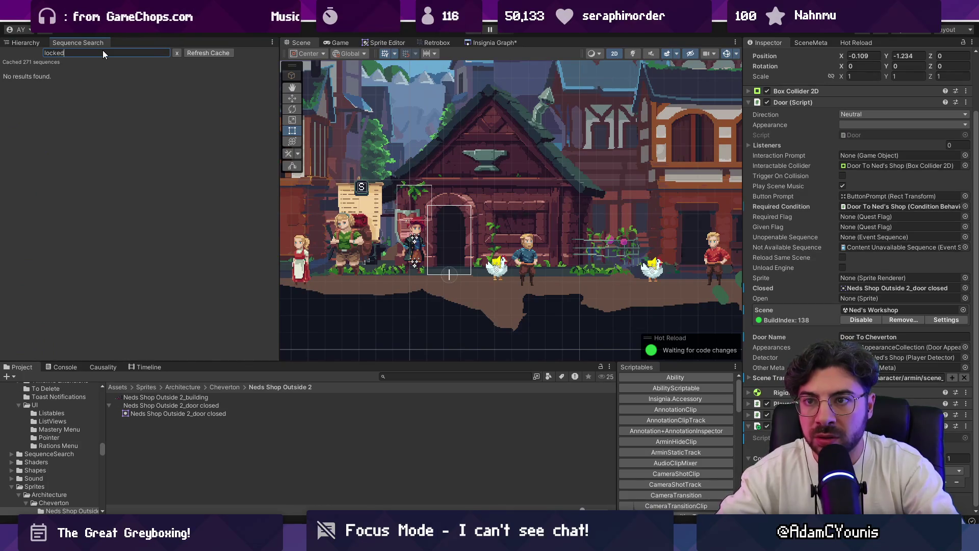
left_click(177, 53)
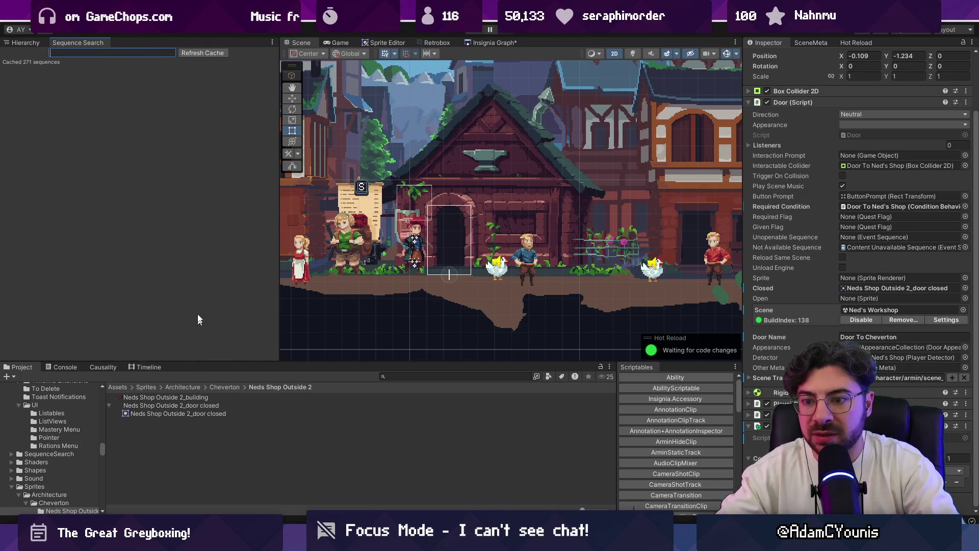
left_click_drag(320, 359, 320, 318)
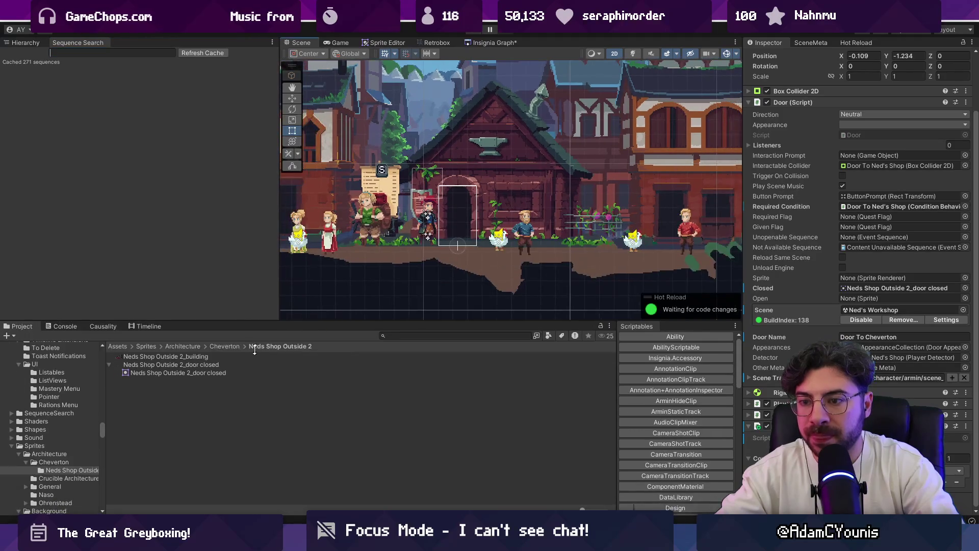
left_click(409, 336)
type("sequences")
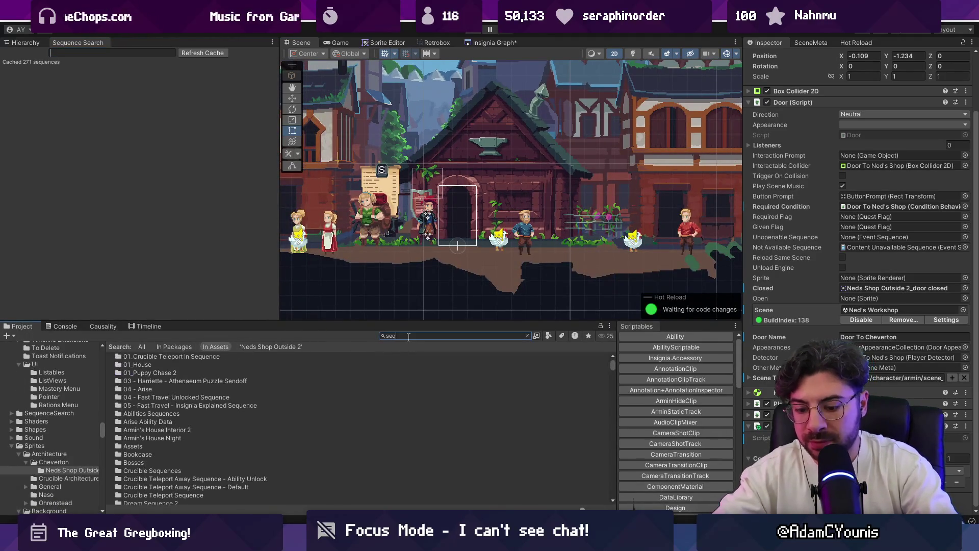
left_click(26, 43)
left_click(54, 128)
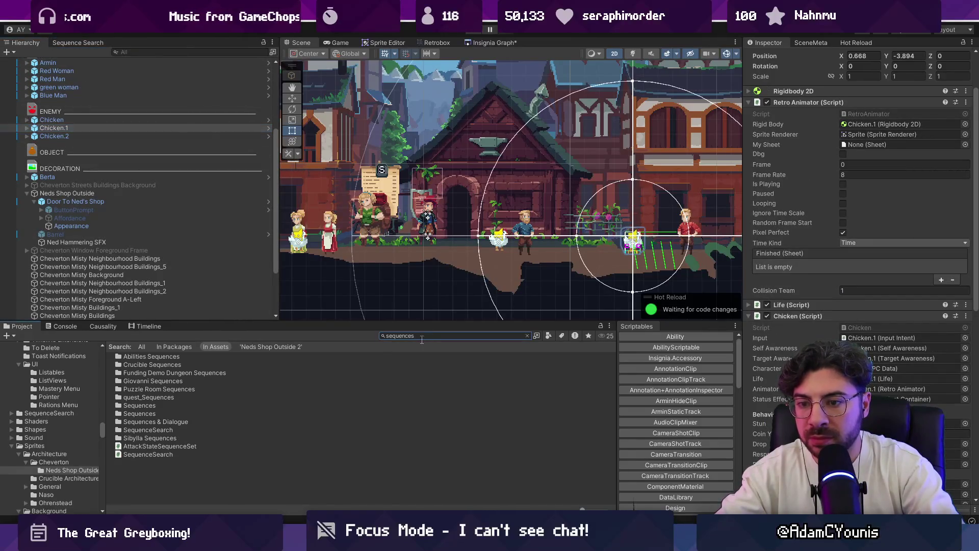
left_click(140, 414)
left_click(139, 406)
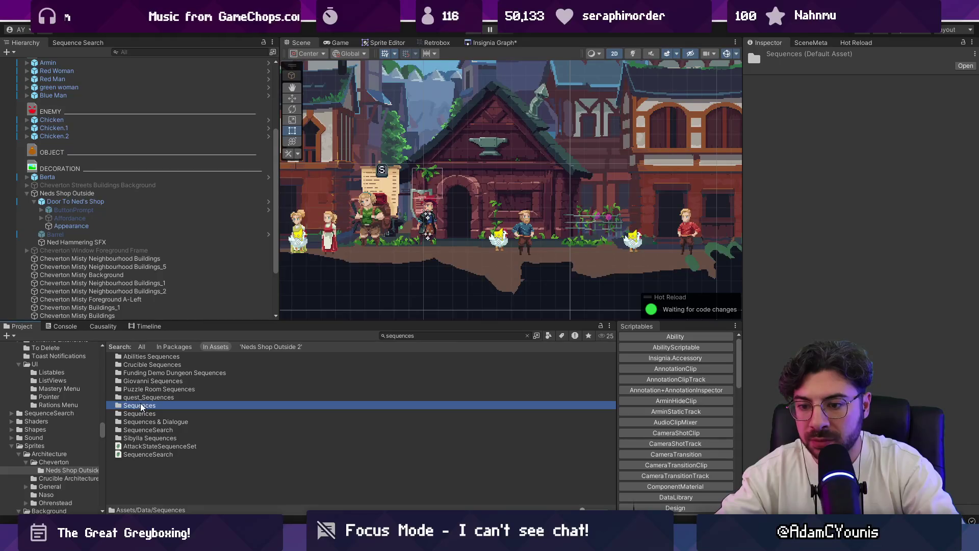
double_click(141, 405)
double_click(145, 356)
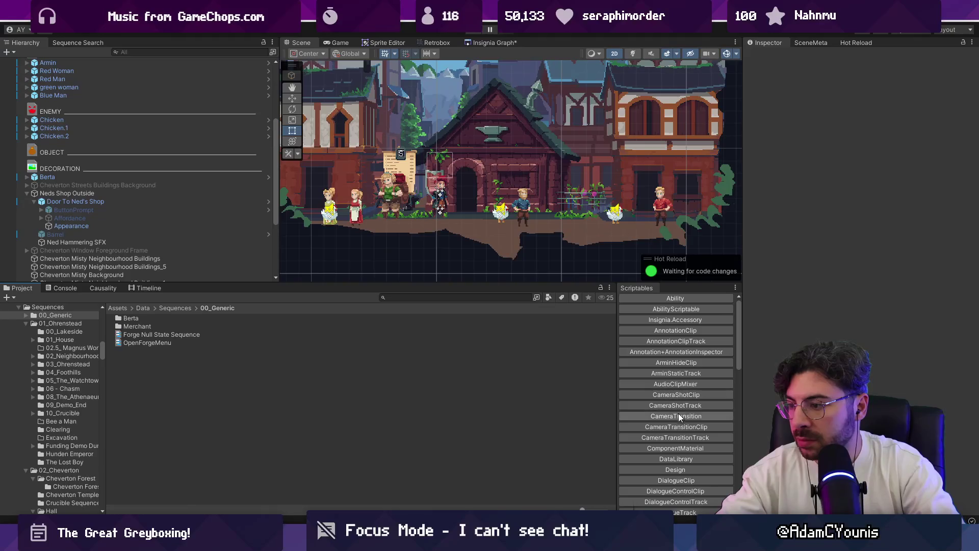
scroll(669, 374, "down", 3)
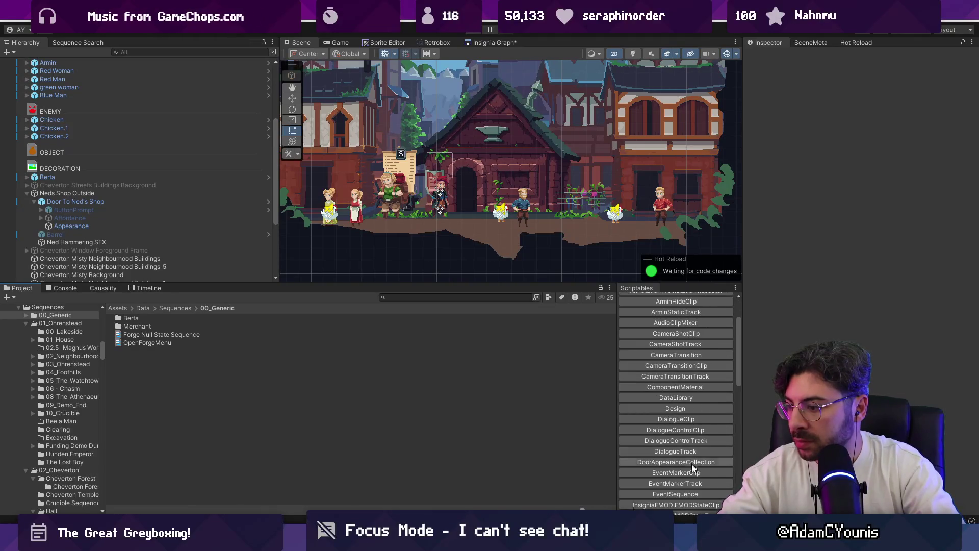
Step: Create an event sequence named Locked Door Sequence with Allow re-triggering ticked
left_click(688, 494)
type("Locked Door Se")
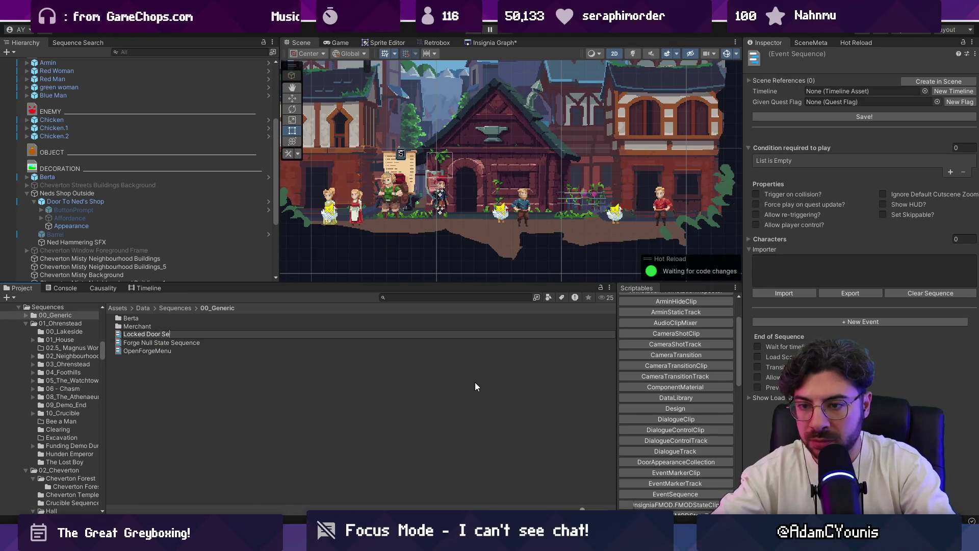
type("quence")
key("Return")
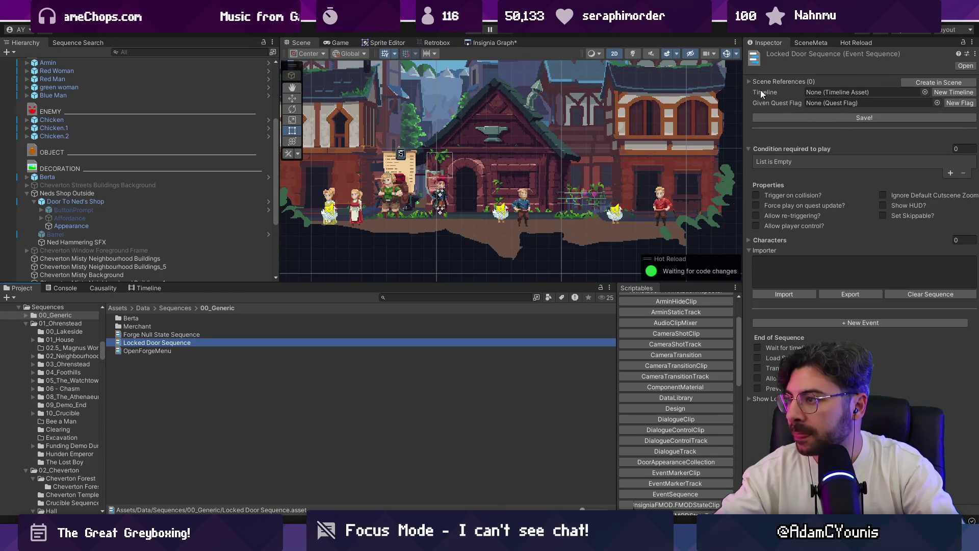
left_click(756, 196)
left_click(756, 215)
Step: Import the dialogue 'Armin: Locked..' with a portrait shown, then select Neds Shop Outside
left_click(798, 275)
type("Armin:")
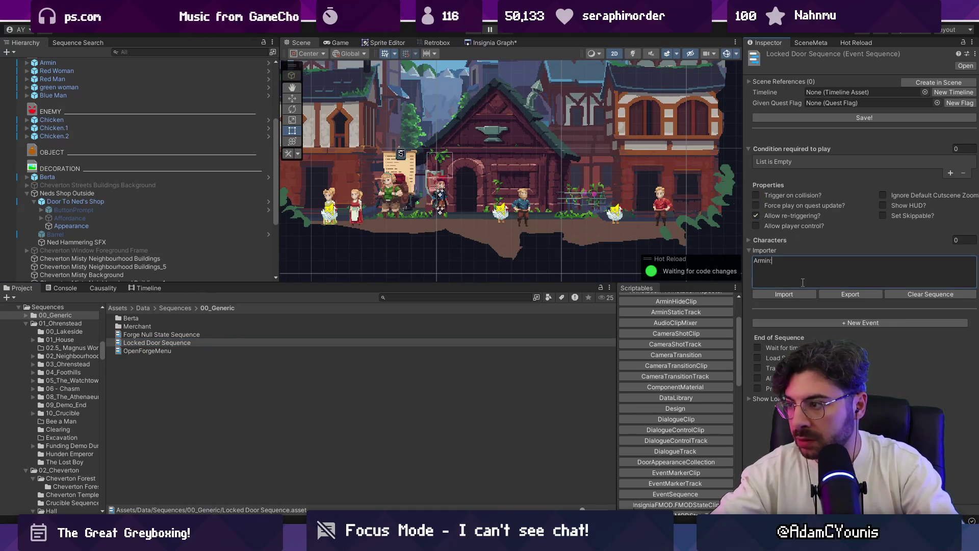
type(" Locked...")
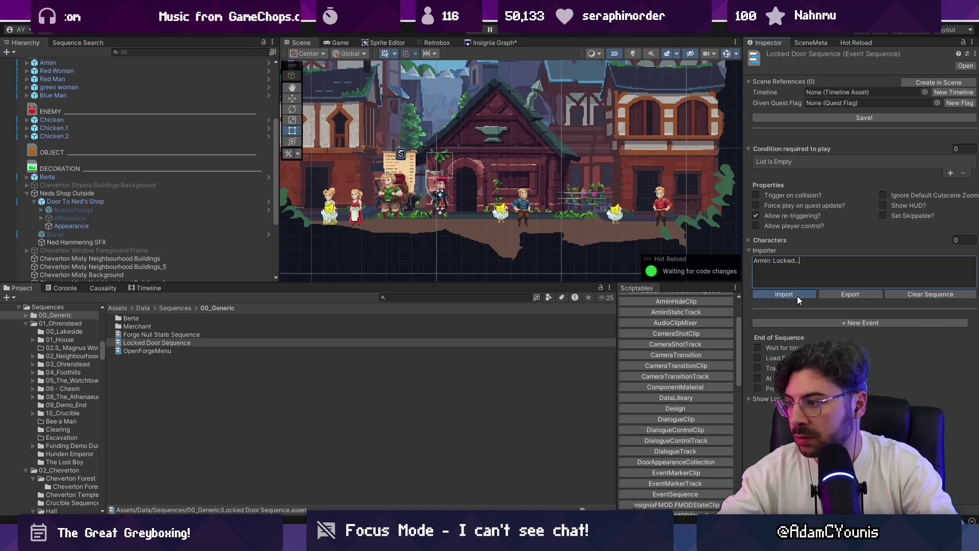
left_click(797, 297)
left_click(756, 414)
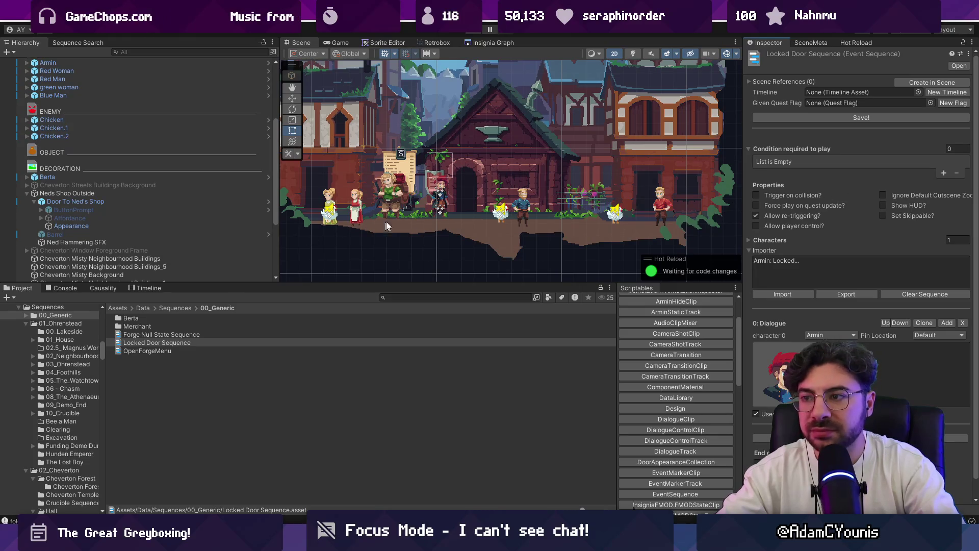
left_click(122, 192)
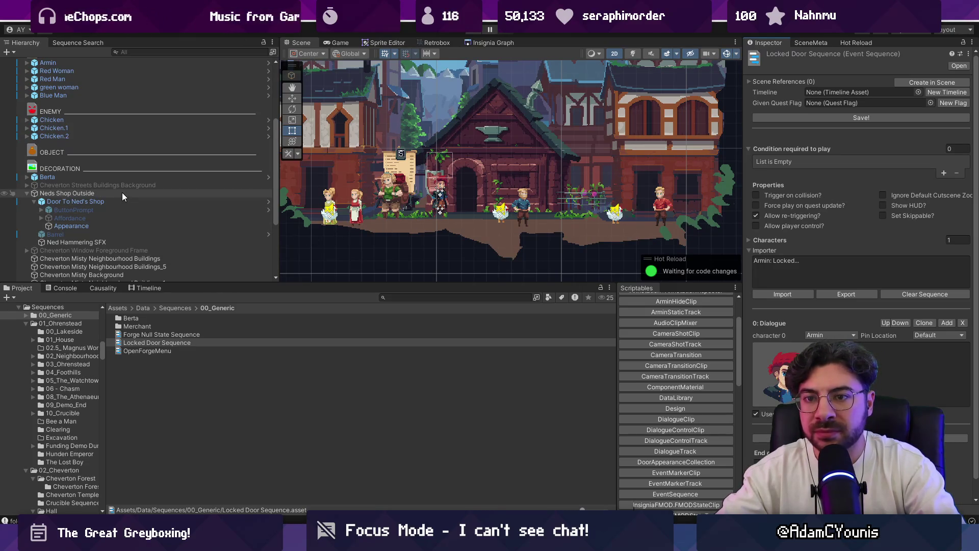
Step: Assign Locked Door Sequence as Door To Ned's Shop's unopenable sequence
left_click(131, 202)
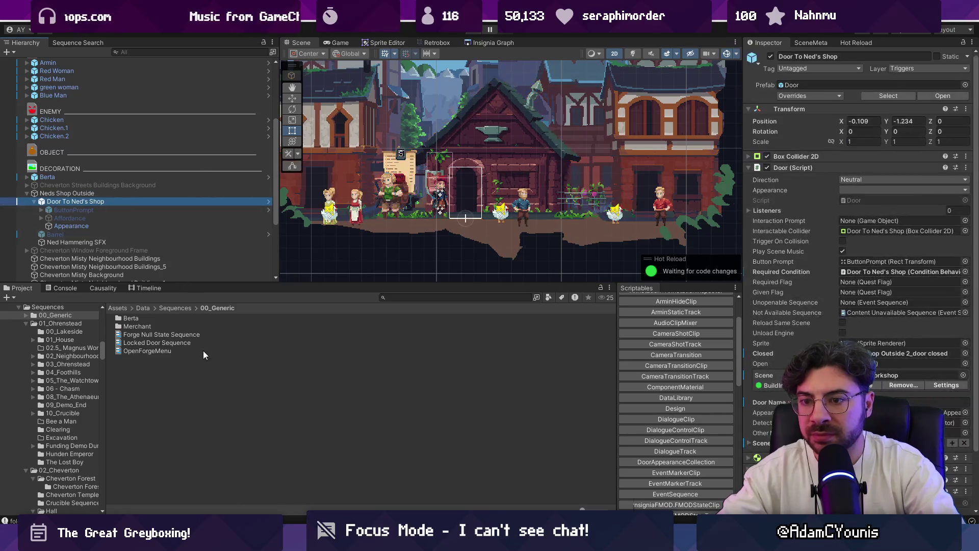
scroll(779, 285, "down", 3)
left_click_drag(177, 344, 750, 397)
left_click_drag(852, 329, 856, 287)
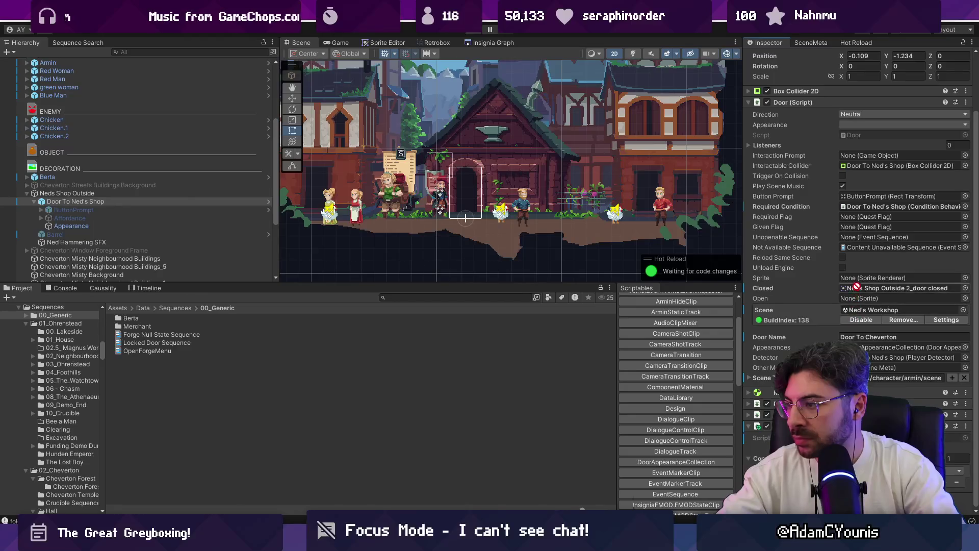
mouse_move(854, 247)
left_mouse_down()
mouse_move(865, 238)
mouse_move(850, 238)
left_mouse_up()
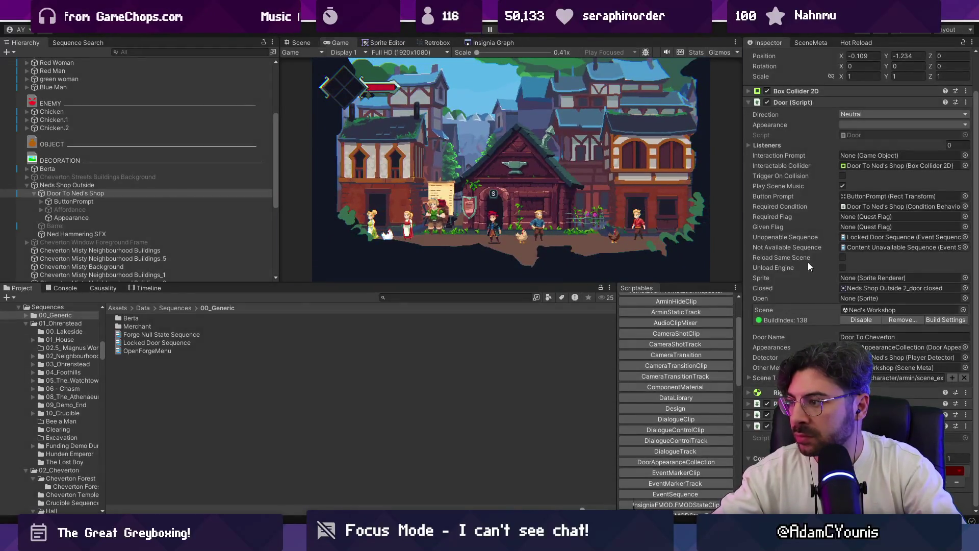
Step: Stop the game, locate the closed-door sprite, then replay and inspect the door's Appearance and settings
key("ctrl+p")
left_click(865, 313)
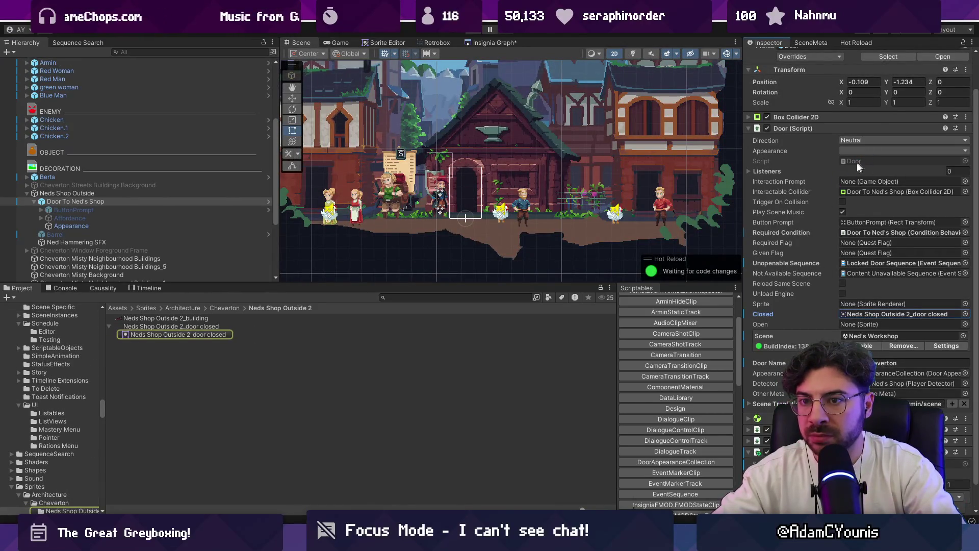
left_click(475, 30)
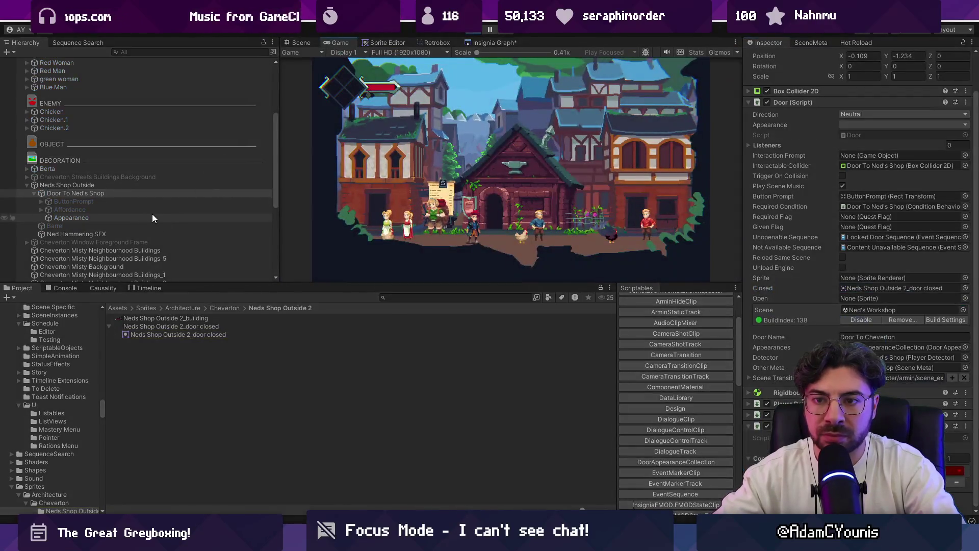
left_click(153, 216)
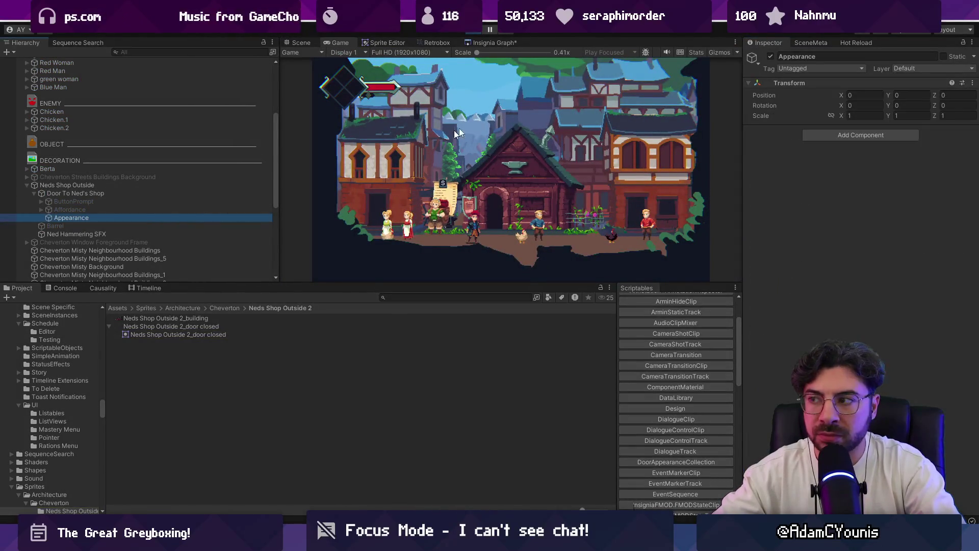
left_click(71, 193)
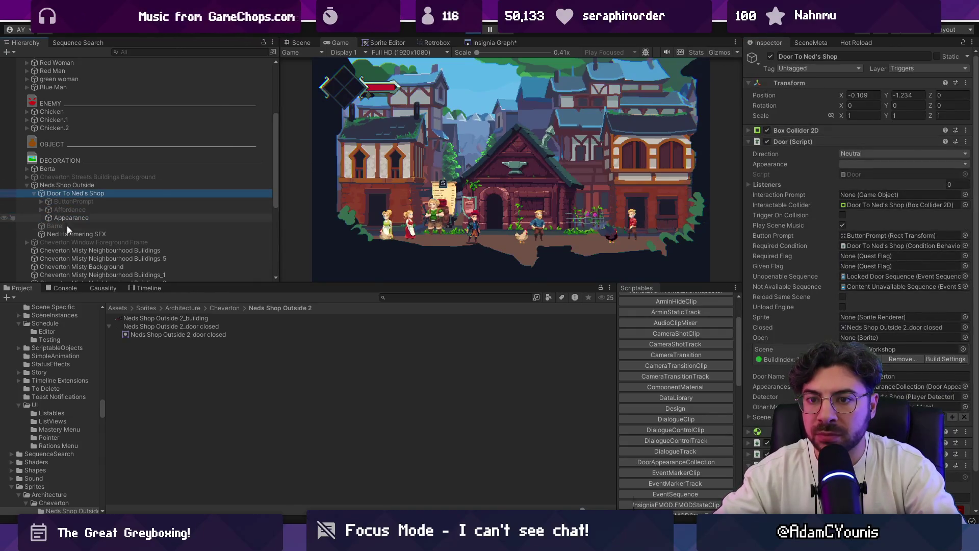
scroll(187, 219, "up", 2)
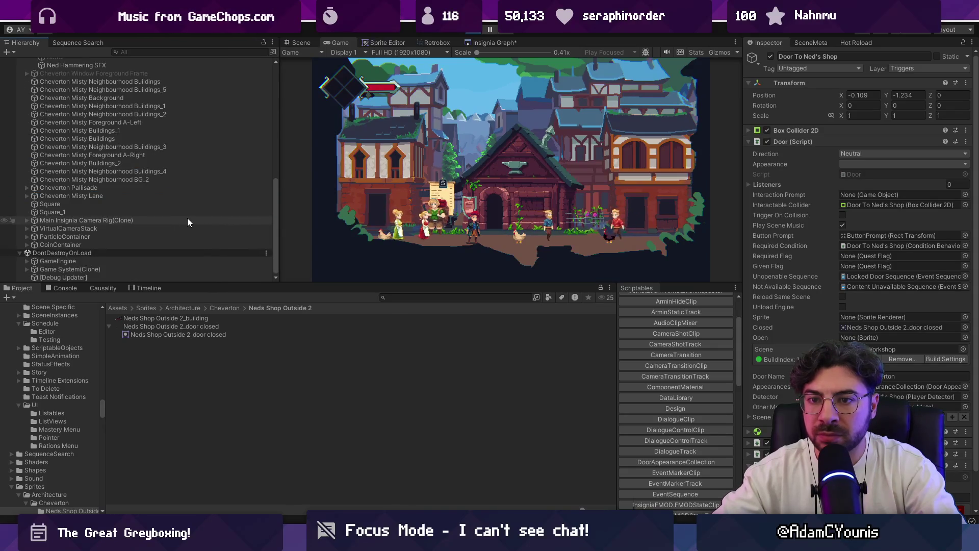
scroll(188, 217, "up", 2)
Step: Switch to VS Code and bring up Quick Open
left_click(430, 71)
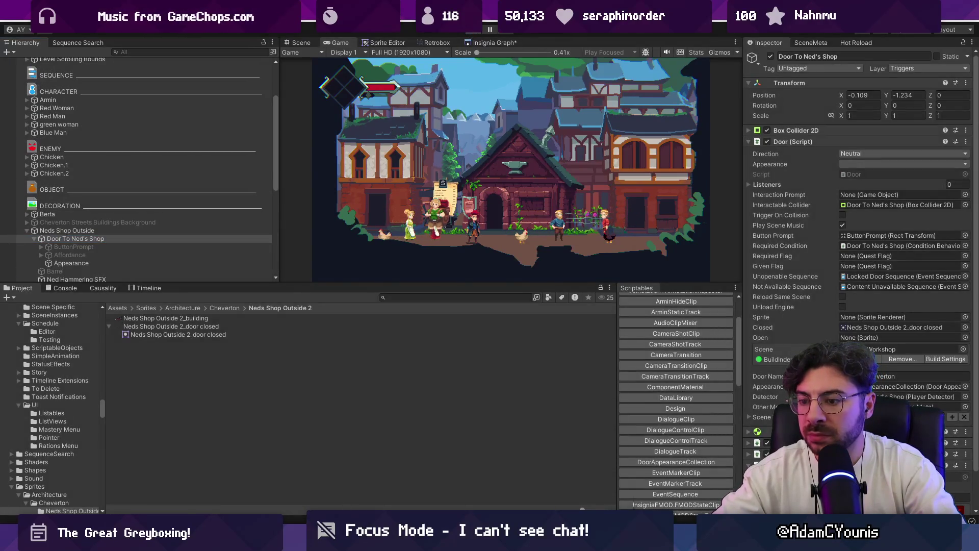
key("alt+Tab")
key("ctrl+p")
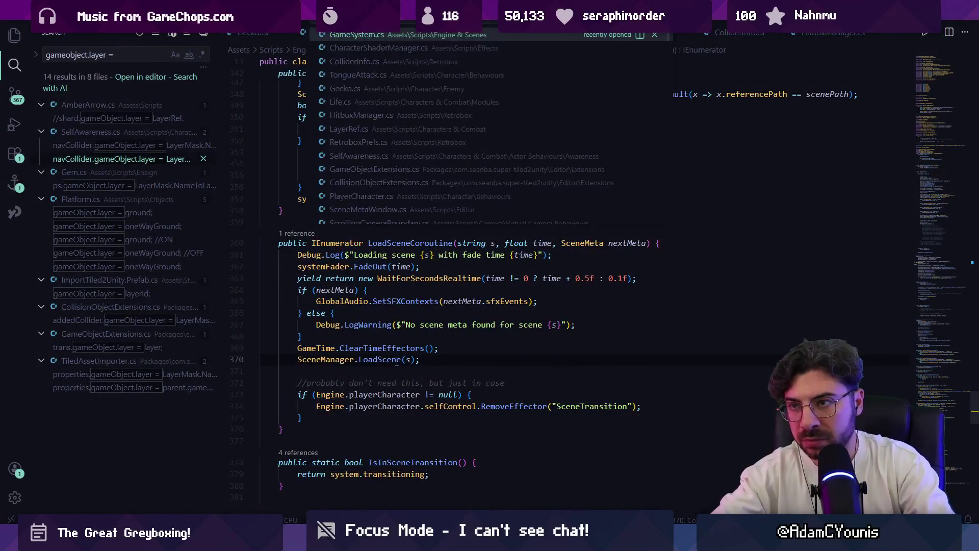
Step: Open Door.cs, search 'locked' and 'closed' to find the sprite field definition, then return to Unity
type("door")
key("Return")
key("ctrl+f")
type("locked")
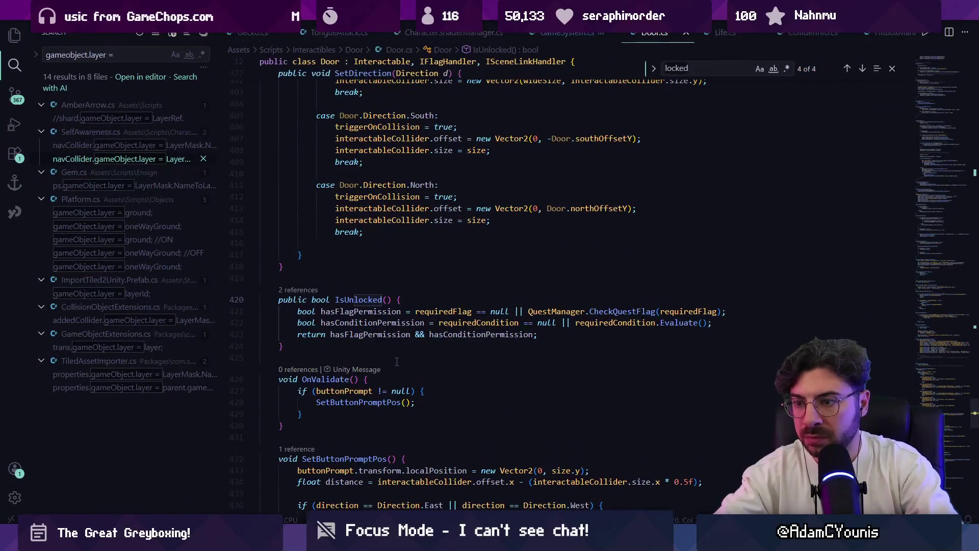
key("Return")
key("BackSpace")
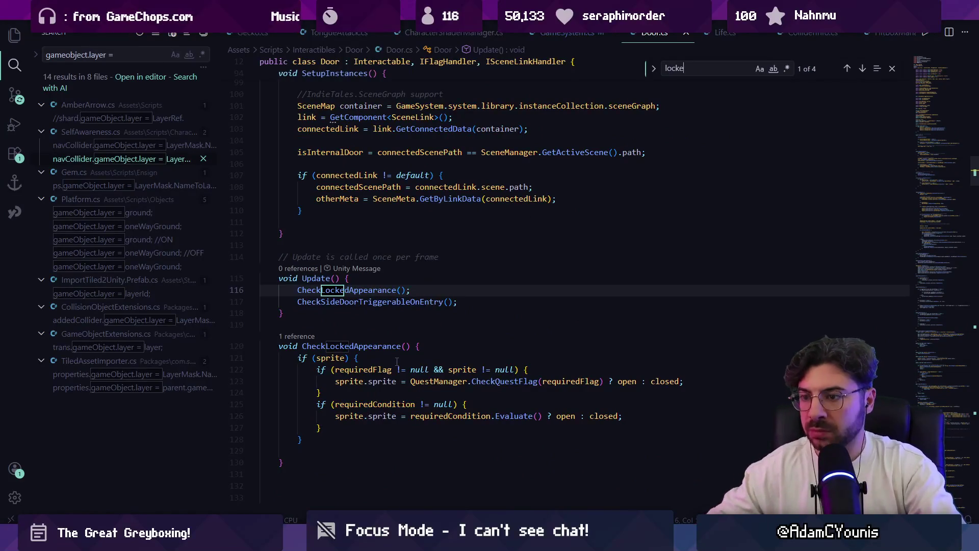
key("BackSpace")
key("BackSpace")
key("BackSpace")
type("clos")
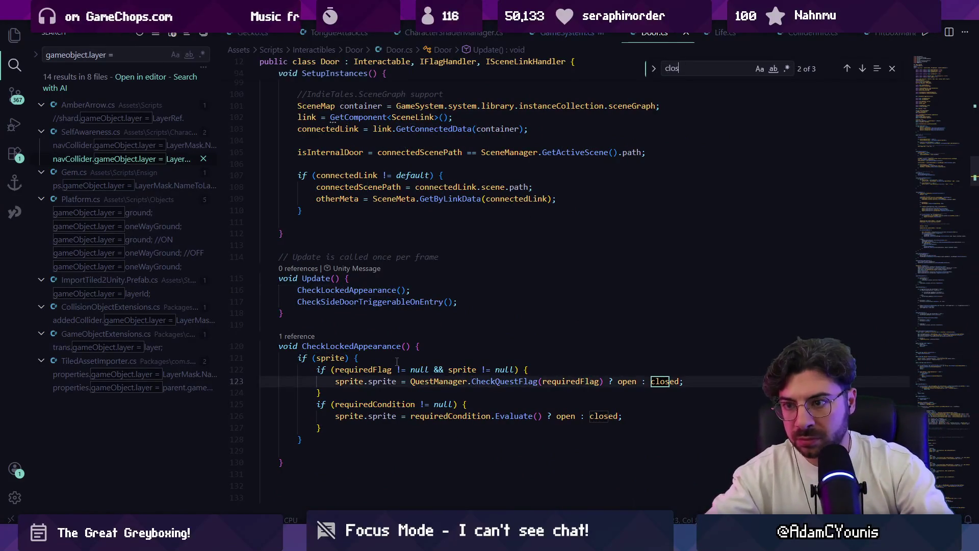
type("ed")
key("Return")
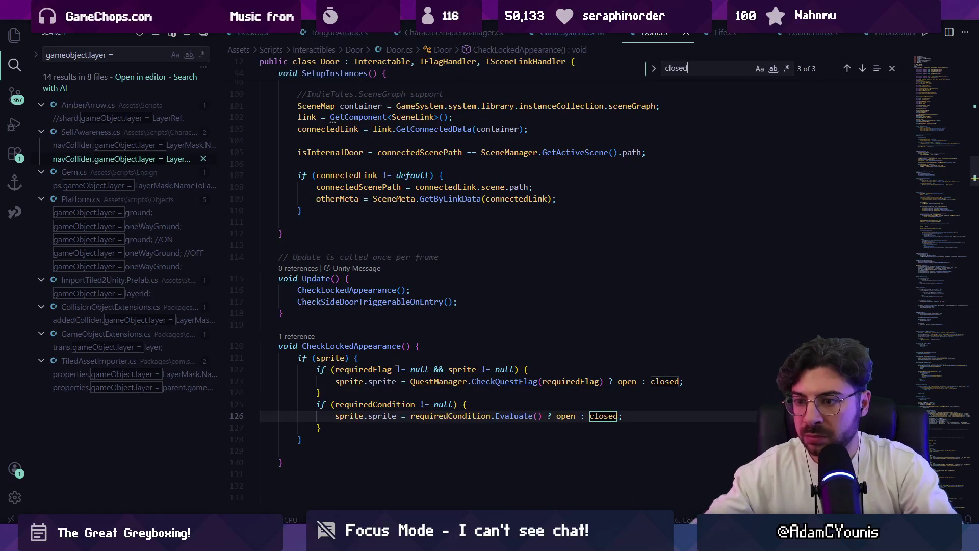
left_click(331, 357, "ctrl")
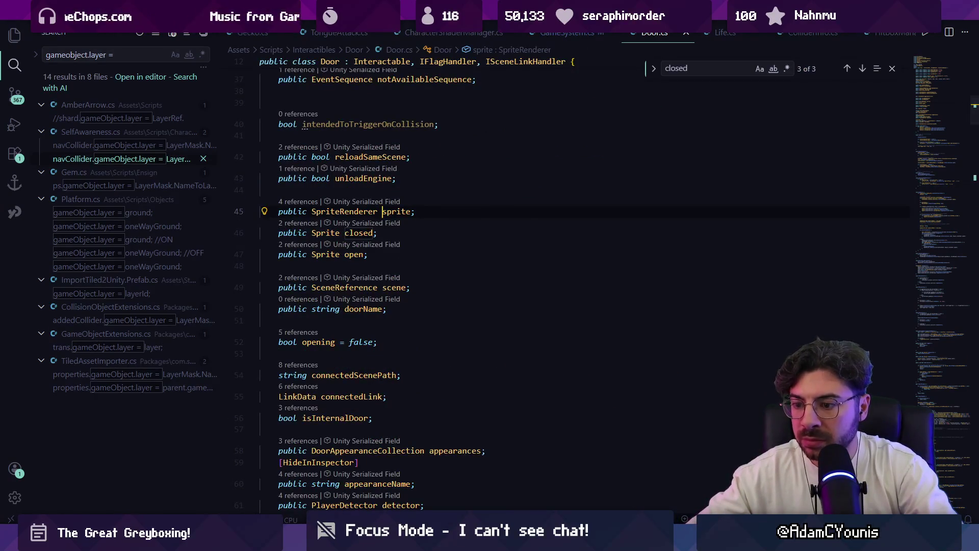
key("alt+Tab")
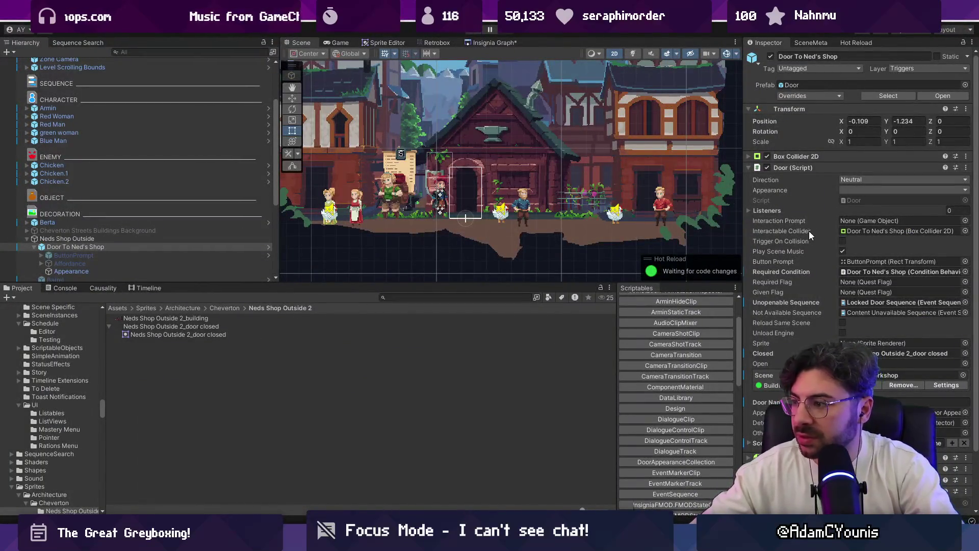
Step: Drag the door closed sprite into the scene and nest it in the Hierarchy
left_click(897, 343)
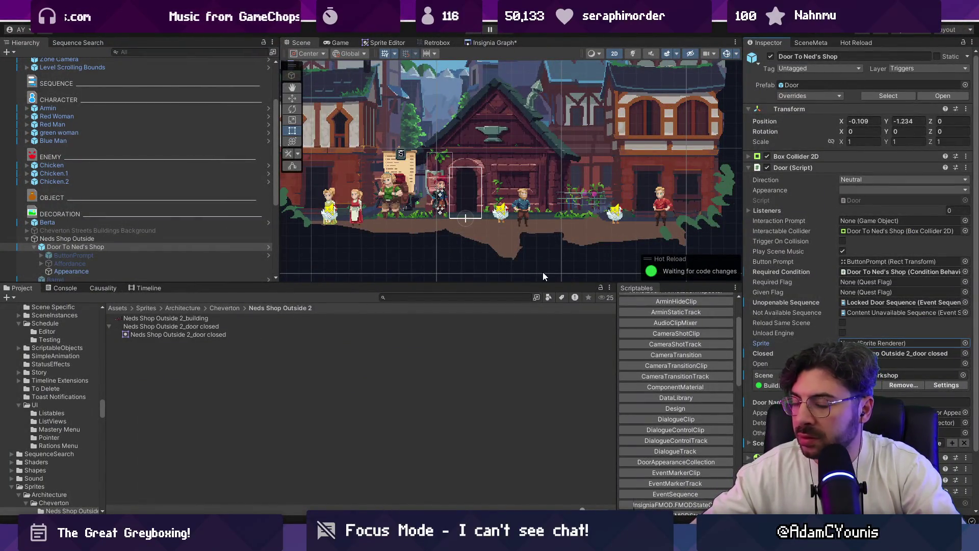
scroll(99, 229, "down", 3)
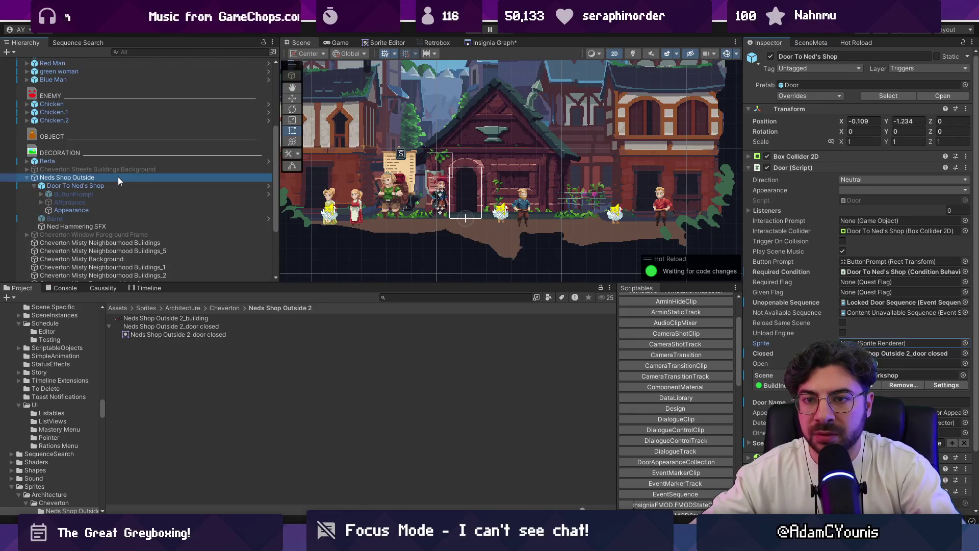
left_click(118, 177)
mouse_move(166, 335)
left_mouse_down()
mouse_move(88, 213)
mouse_move(462, 167)
left_mouse_up()
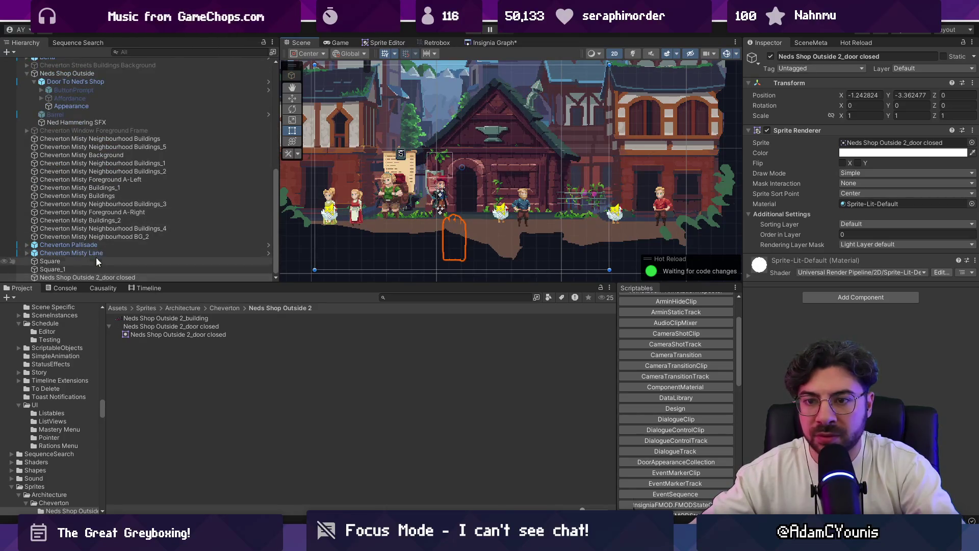
mouse_move(99, 278)
left_mouse_down()
mouse_move(125, 70)
mouse_move(118, 84)
left_mouse_up()
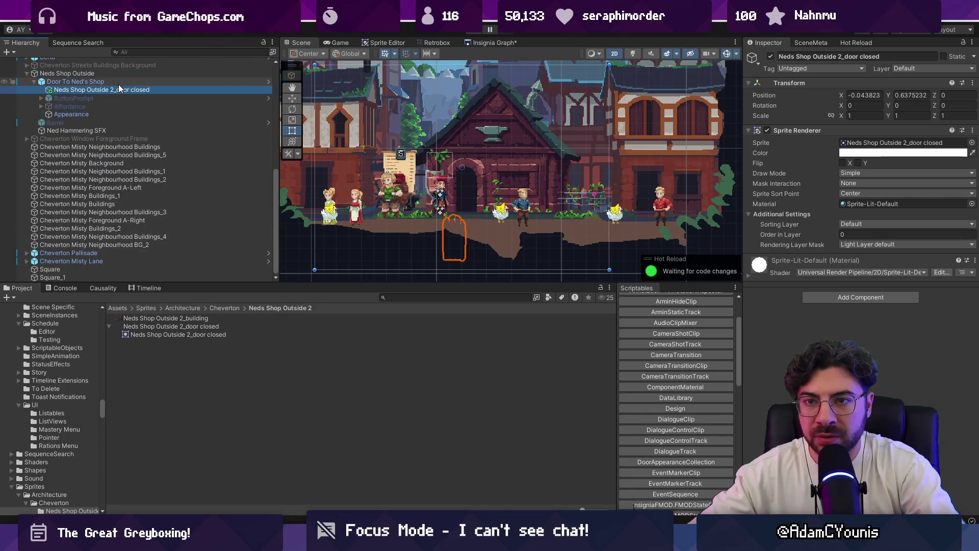
Step: Zero the closed-door sprite's X and Y position and move it under Neds Shop Outside
left_click(868, 95)
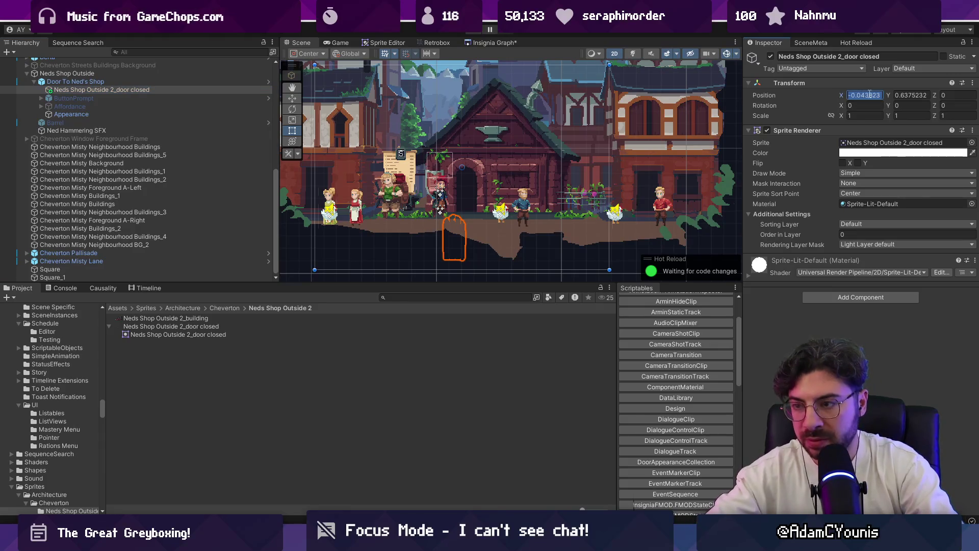
type("0")
key("Tab")
type("0")
left_click(102, 90)
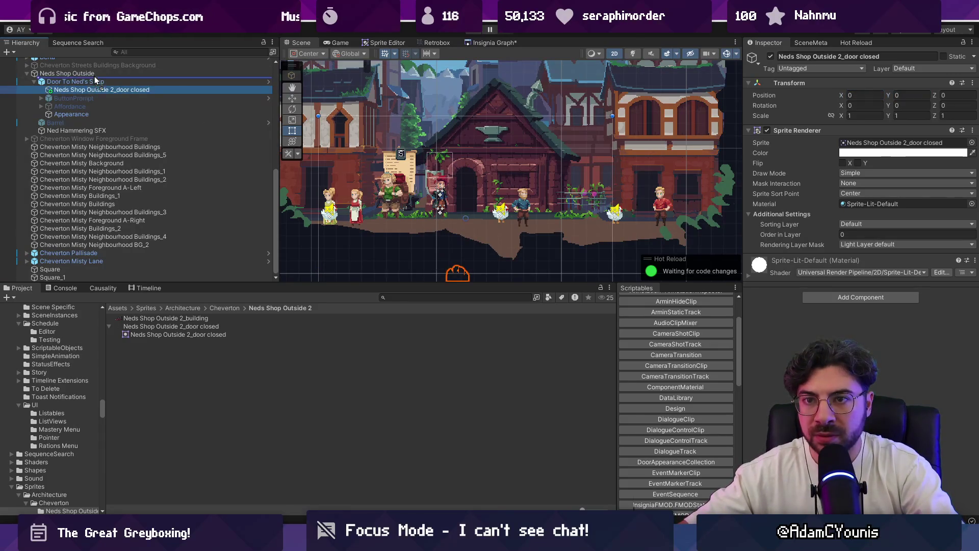
left_click_drag(95, 81, 95, 79)
left_click(867, 95)
type("0")
key("Tab")
type("0")
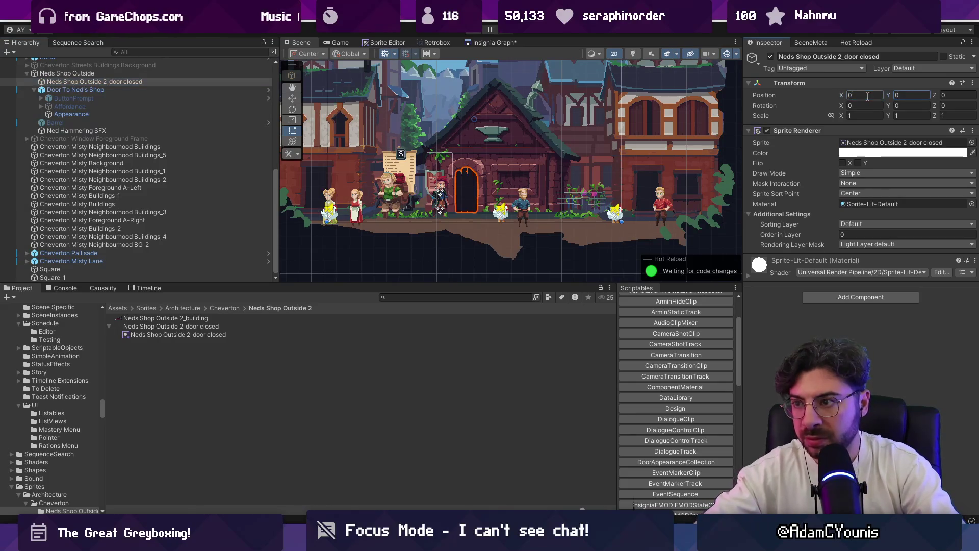
Step: Assign the closed-door sprite renderer to Door To Ned's Shop's Sprite field and start play mode
left_click(87, 74)
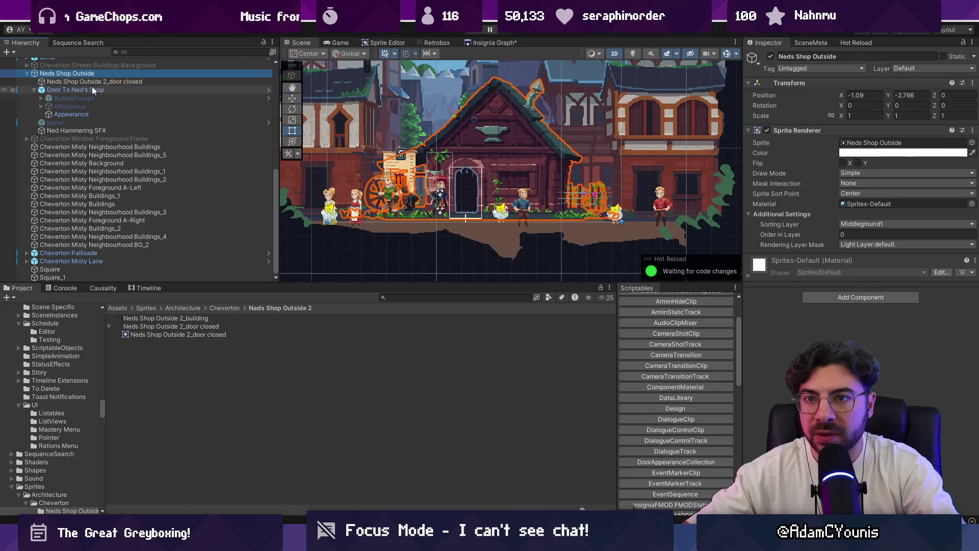
left_click(94, 90)
mouse_move(94, 81)
left_mouse_down()
mouse_move(902, 297)
mouse_move(815, 280)
mouse_move(867, 342)
left_mouse_up()
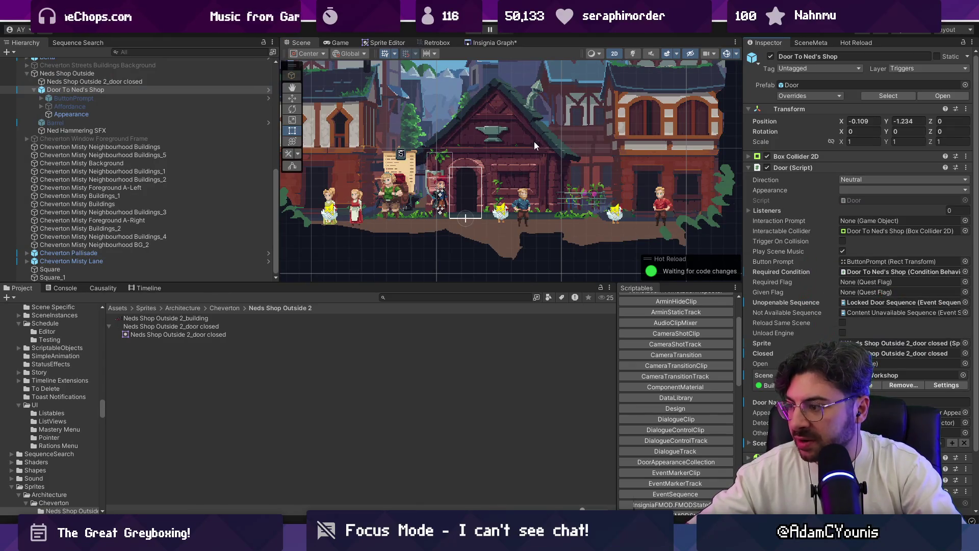
left_click(474, 31)
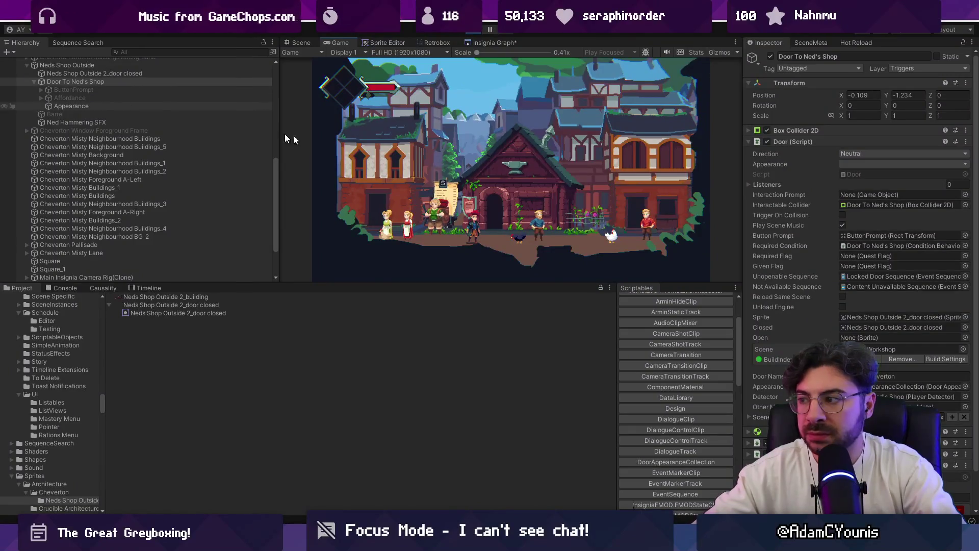
Step: Put the closed-door sprite on the Character sorting layer
left_click(119, 106)
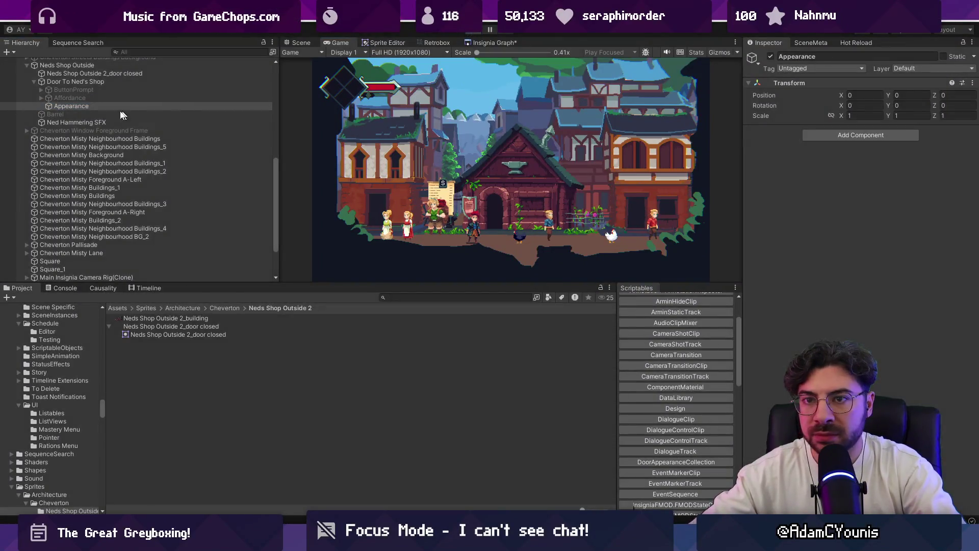
left_click(301, 42)
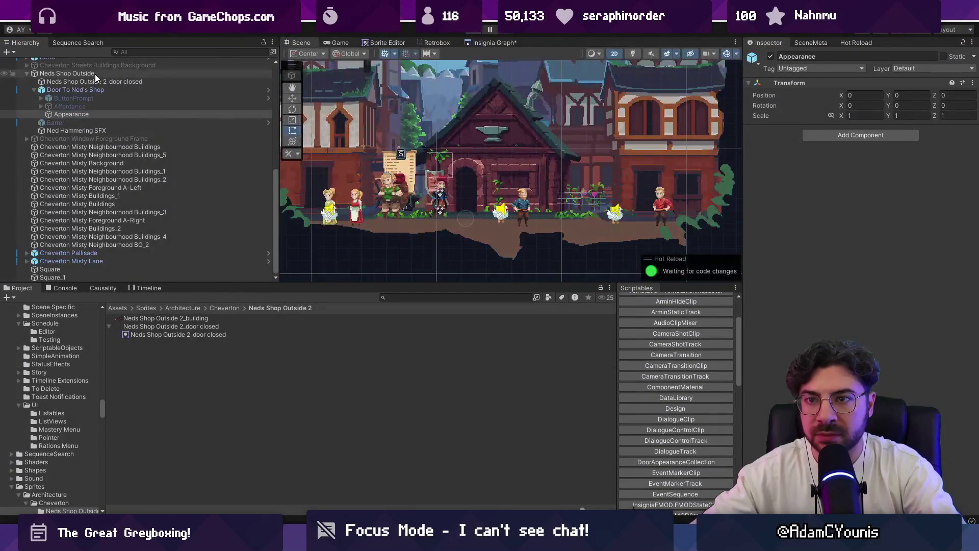
left_click(465, 184)
left_click(866, 224)
left_click(866, 314)
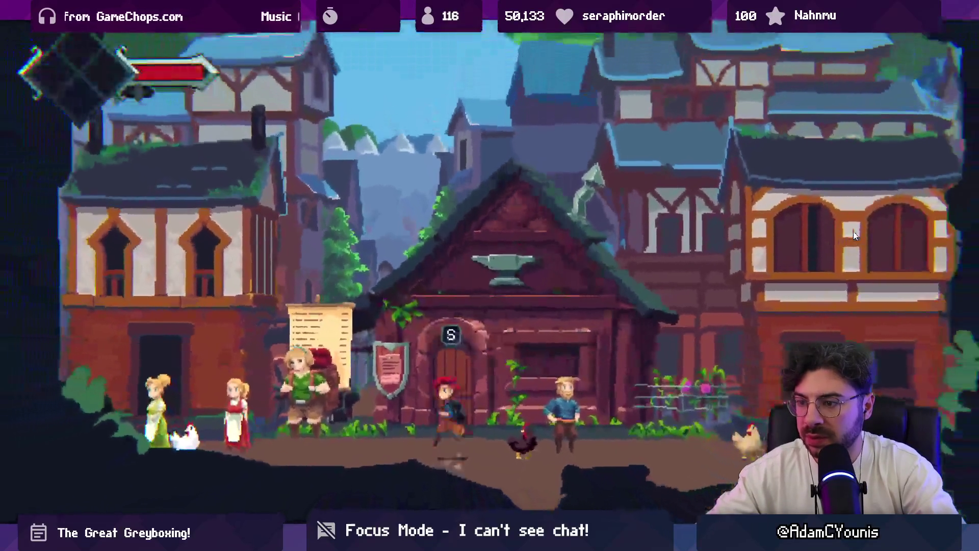
Step: In play mode, dismiss the Locked dialogue and walk the player away from and back to the door
key("Left")
key("Right")
key("Left")
Step: Stop the game and move the door sprite to the Middleground2 sorting layer at order -1
key("shift+space")
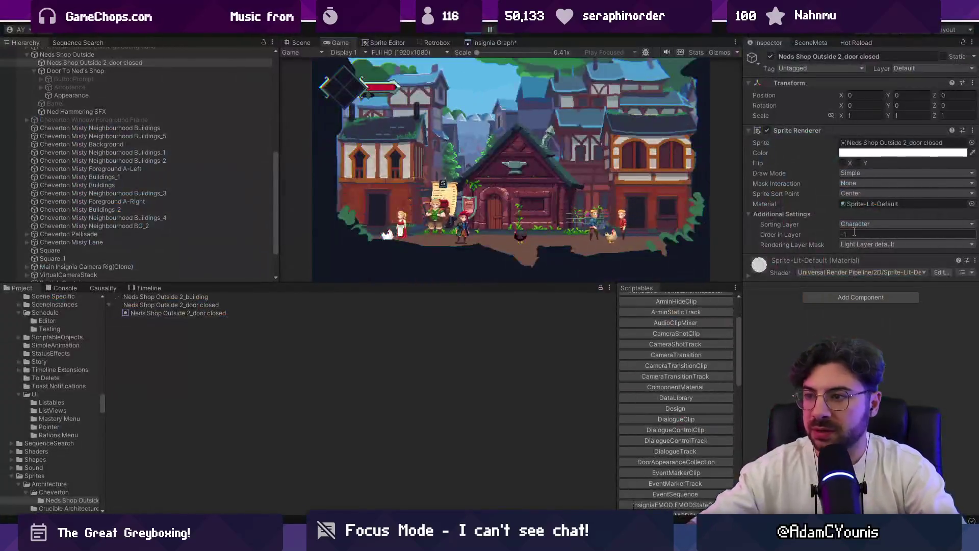
left_click(478, 29)
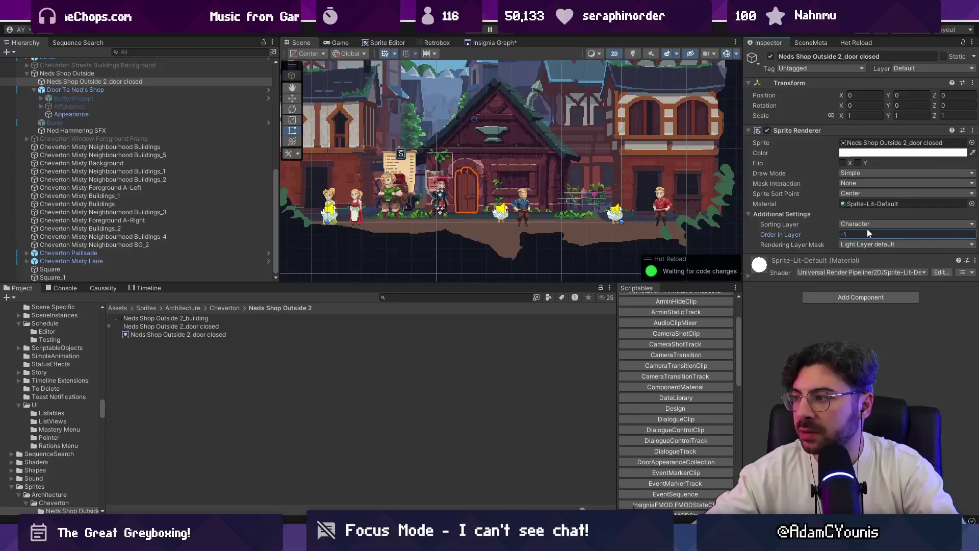
left_click(872, 224)
left_click(878, 291)
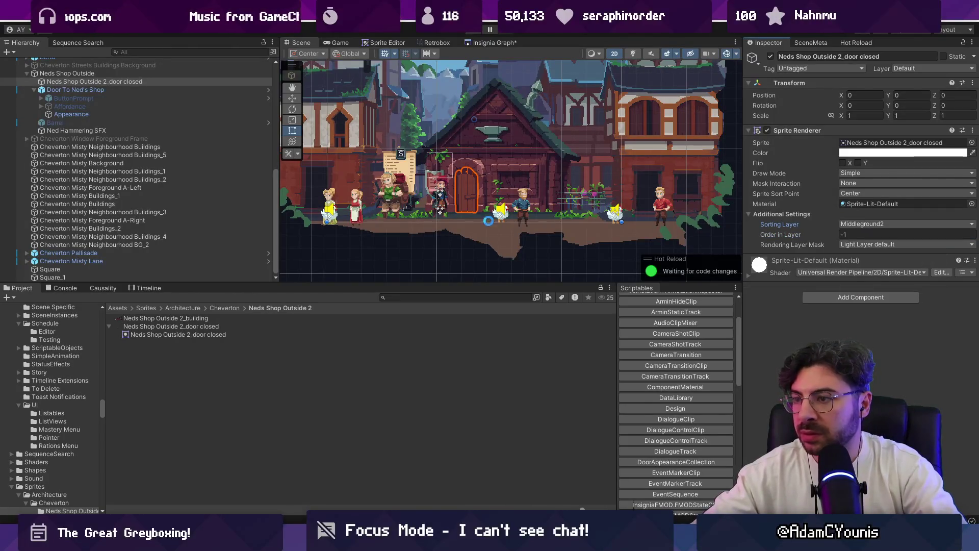
scroll(142, 109, "up", 10)
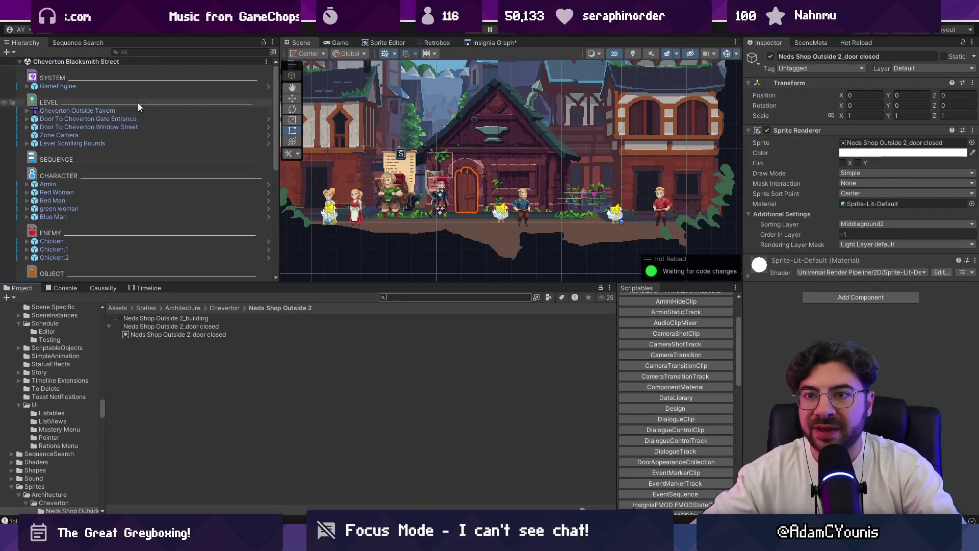
Step: Set GameEngine's Progress State to Chapter 2 - Fete Solstice, then start and stop play mode
left_click(153, 85)
left_click(965, 183)
type("galiere")
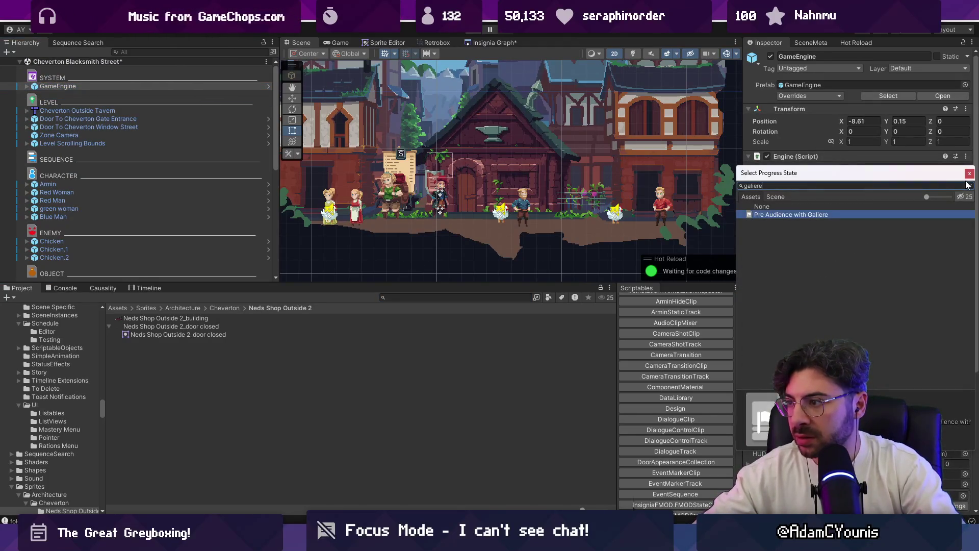
key("BackSpace")
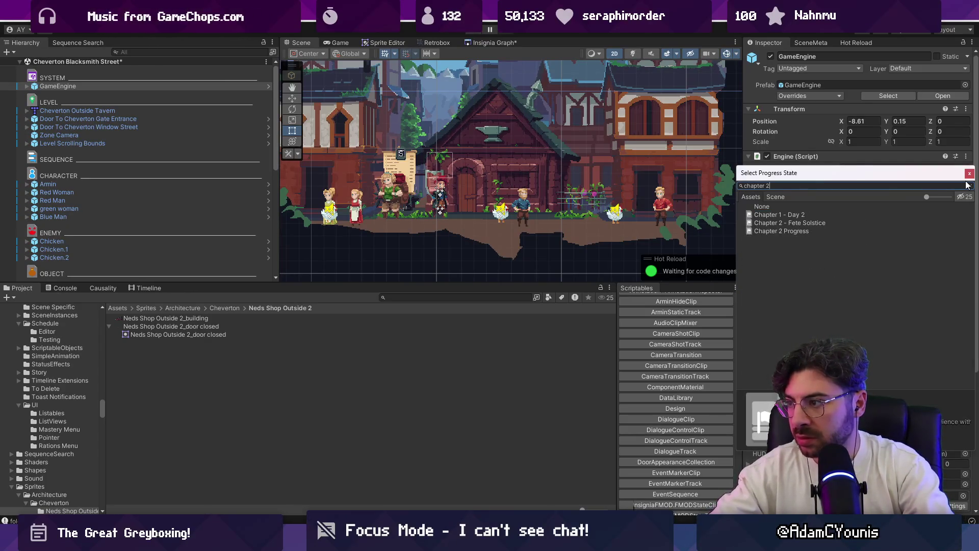
key("Down")
key("Down")
key("Down")
key("Return")
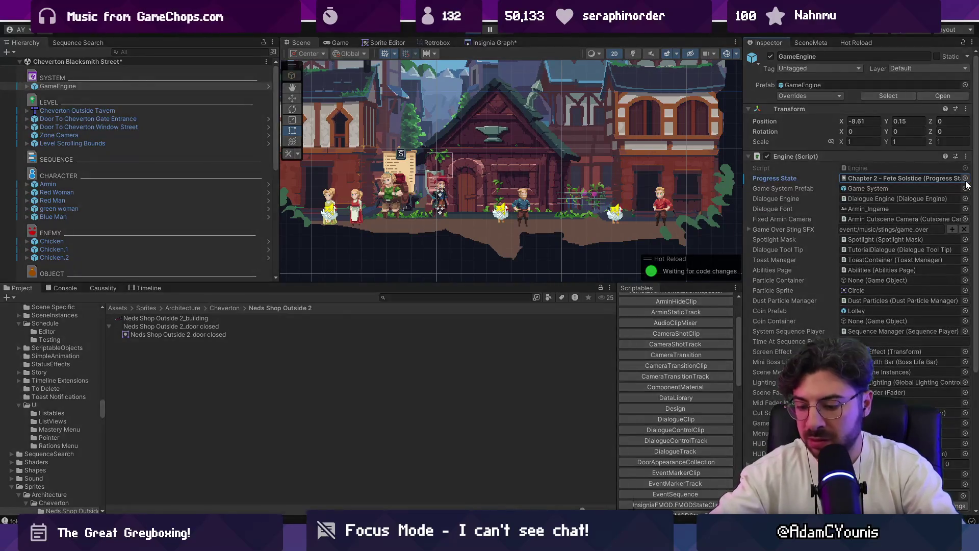
key("ctrl+p")
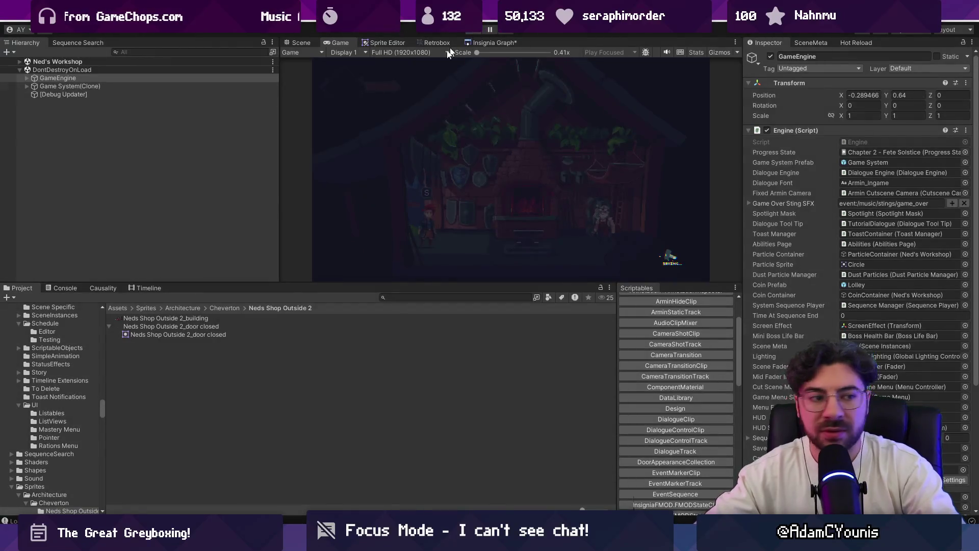
key("ctrl+p")
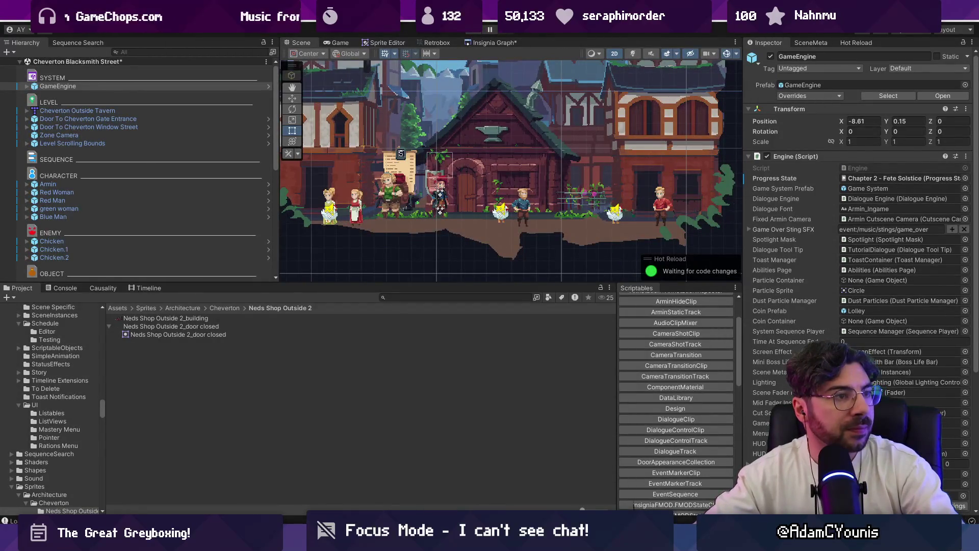
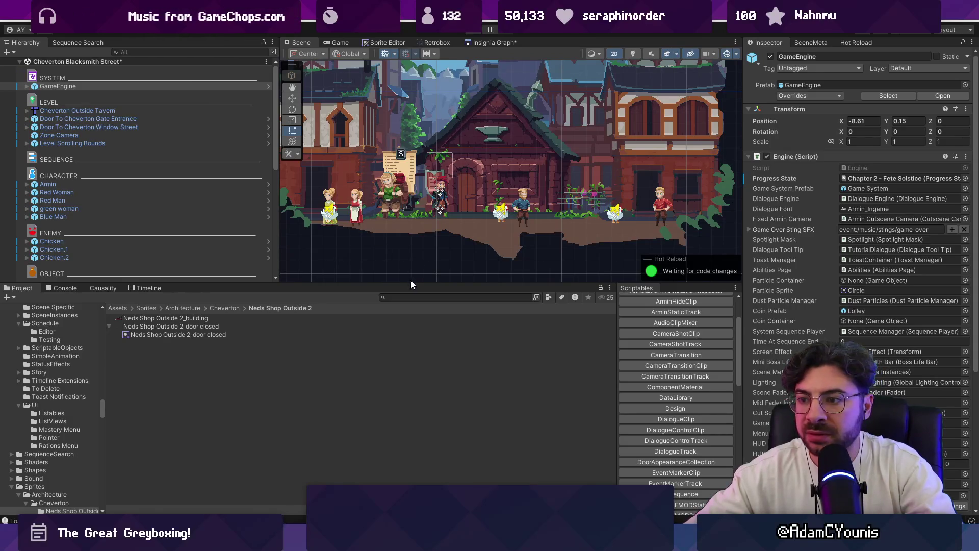
Step: Drag the splitters to give the Scene view more height and width
mouse_move(414, 284)
left_mouse_down()
mouse_move(387, 357)
mouse_move(357, 374)
left_mouse_up()
left_click_drag(279, 268, 203, 265)
scroll(443, 255, "down", 2)
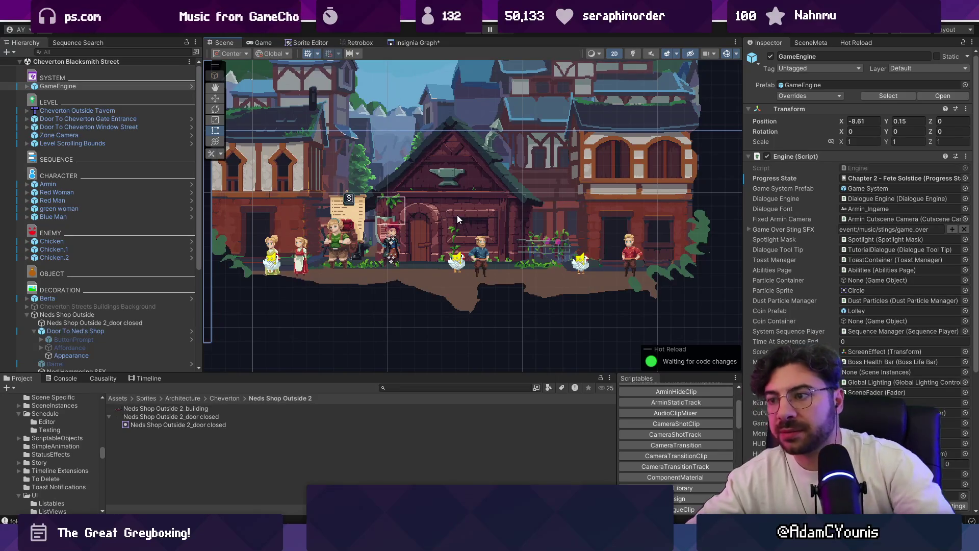
Step: Open the Insignia scene graph and start playtesting the Cheverton Blacksmith Street scene
scroll(835, 248, "down", 5)
scroll(799, 247, "up", 3)
scroll(799, 247, "up", 3)
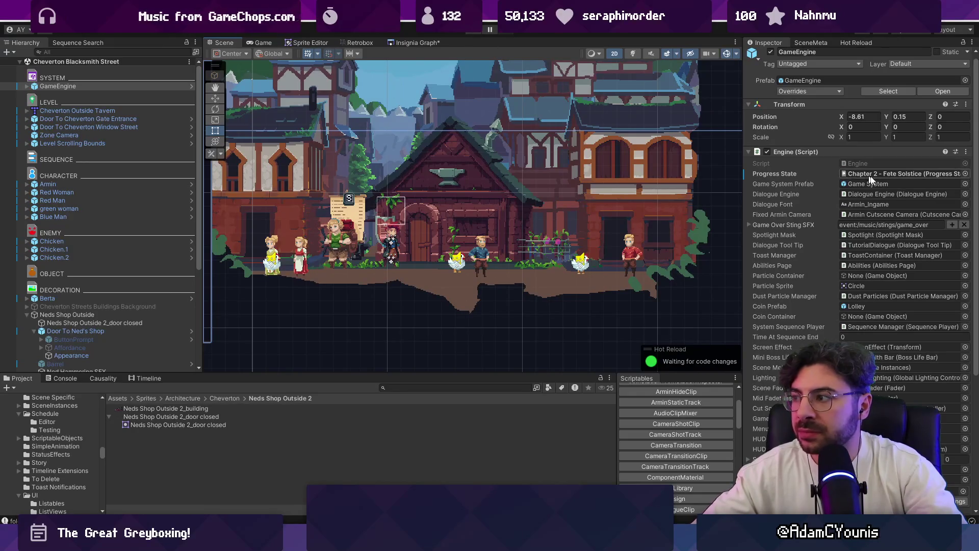
double_click(942, 182)
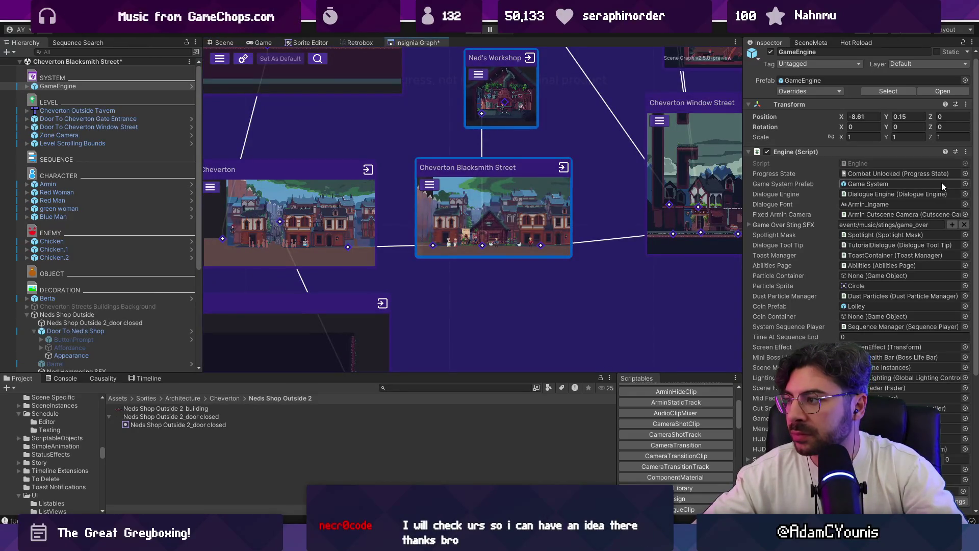
left_click(478, 30)
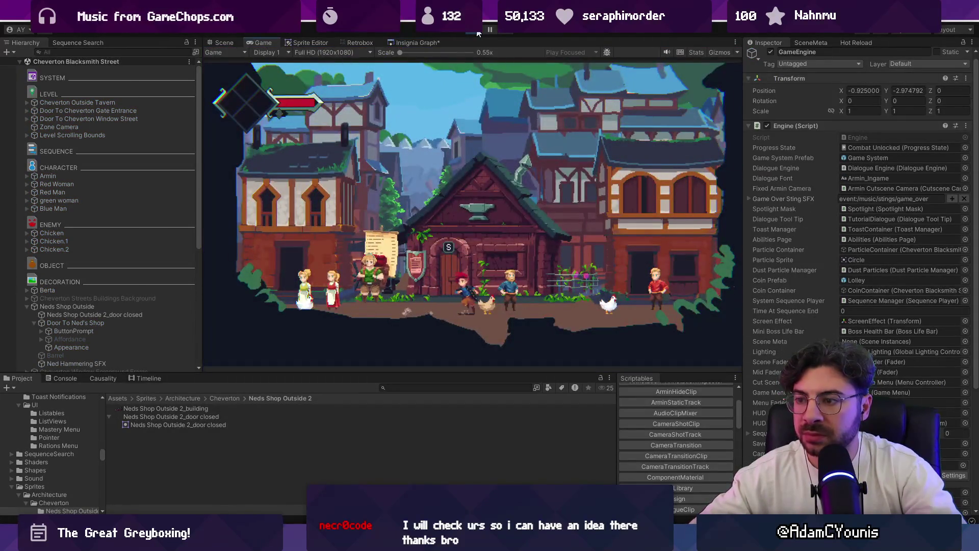
Step: Stop the playtest and inspect the Puff of Smoke-Medium_3 sprite found by searching 'smoke'
key("s")
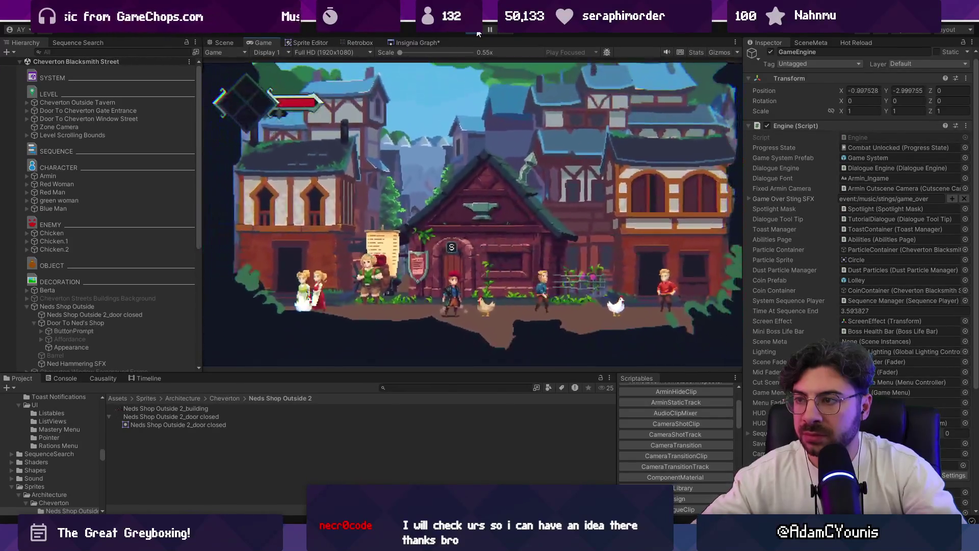
left_click(478, 30)
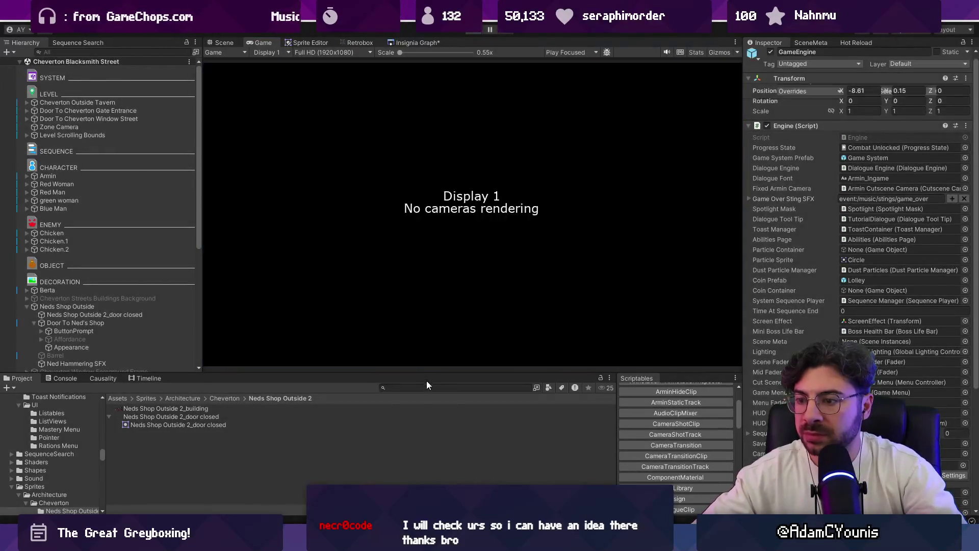
left_click(427, 386)
type("smoke")
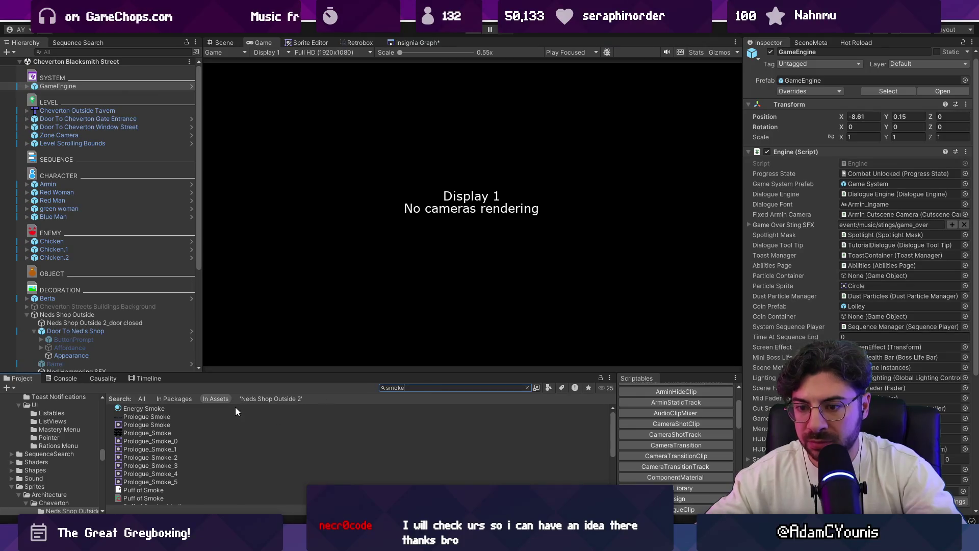
scroll(229, 410, "down", 5)
left_click(208, 427)
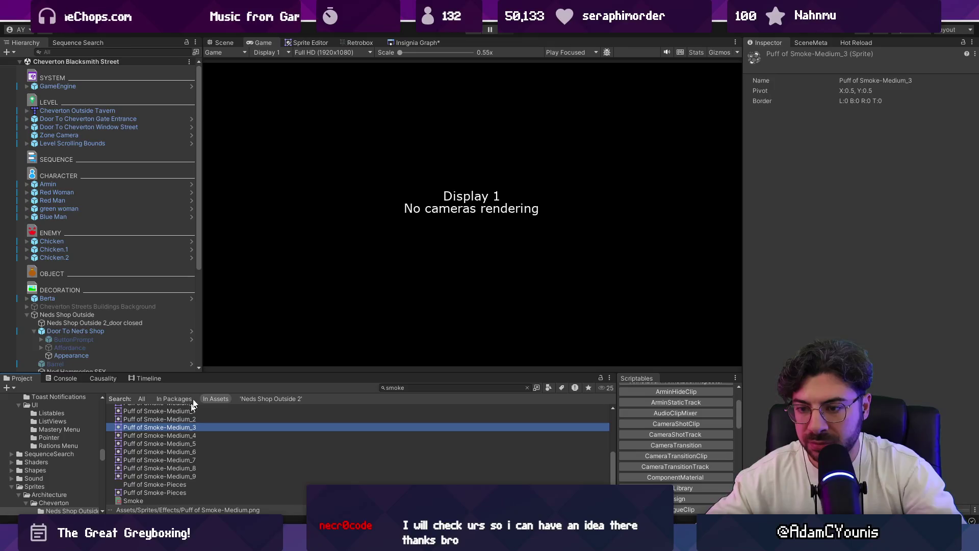
left_click(406, 43)
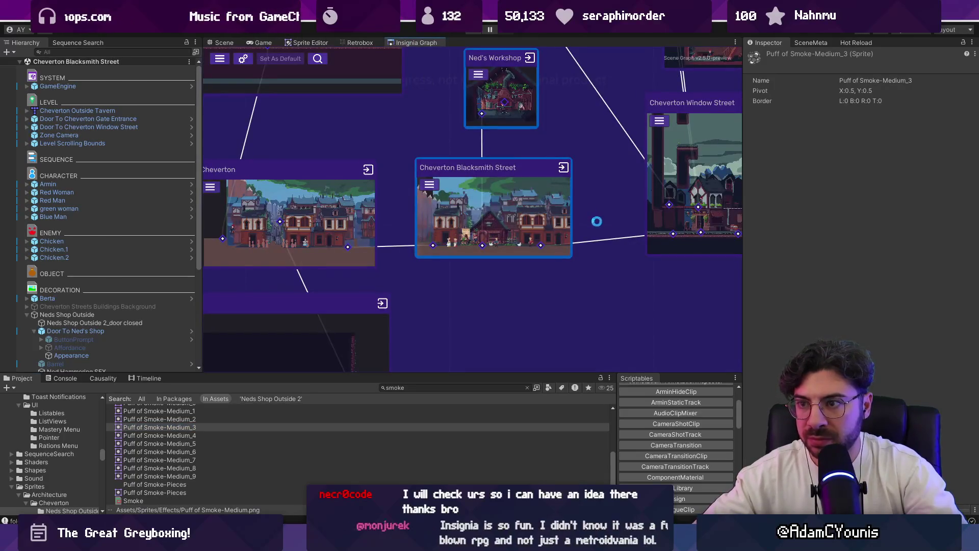
scroll(596, 219, "down", 3)
Step: Search 'abandoned', open the Abandoned Forge prefab and select its foreground object
left_click(419, 388)
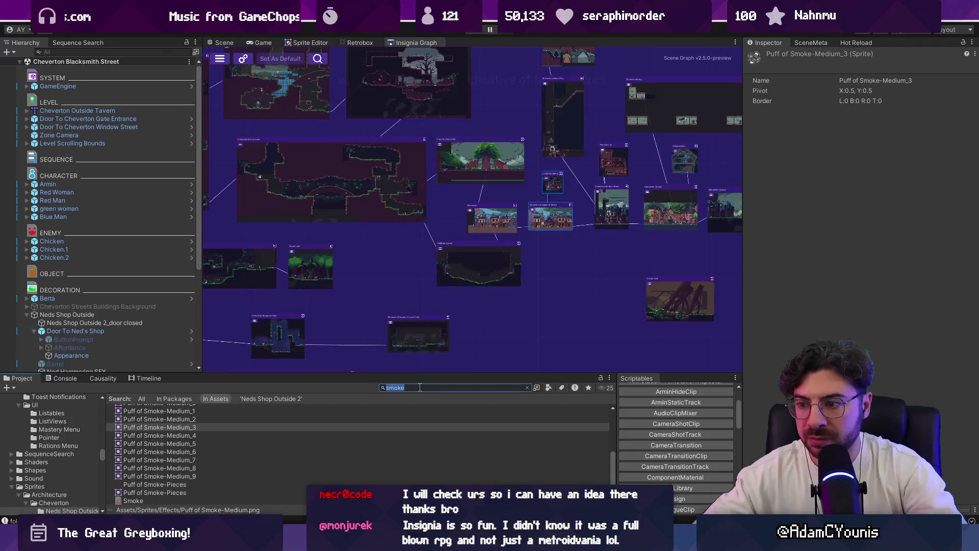
type("abandoned")
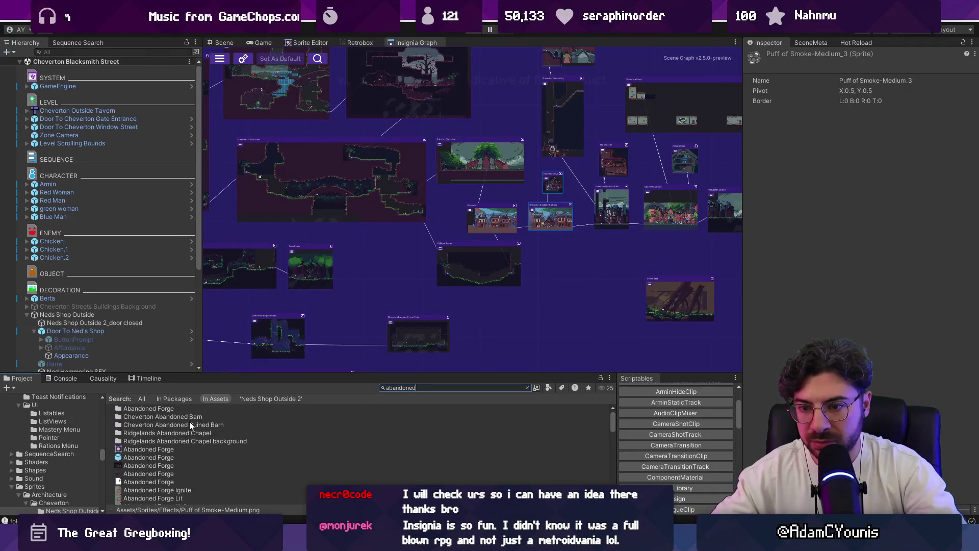
left_click(174, 458)
double_click(173, 457)
left_click(118, 90)
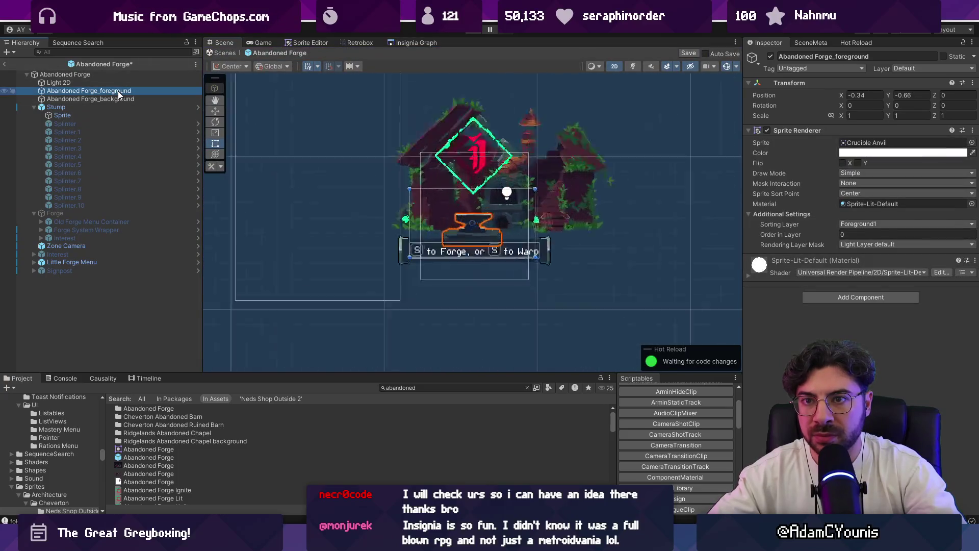
Step: Select the Abandoned Forge_background object in the prefab
left_click(119, 98)
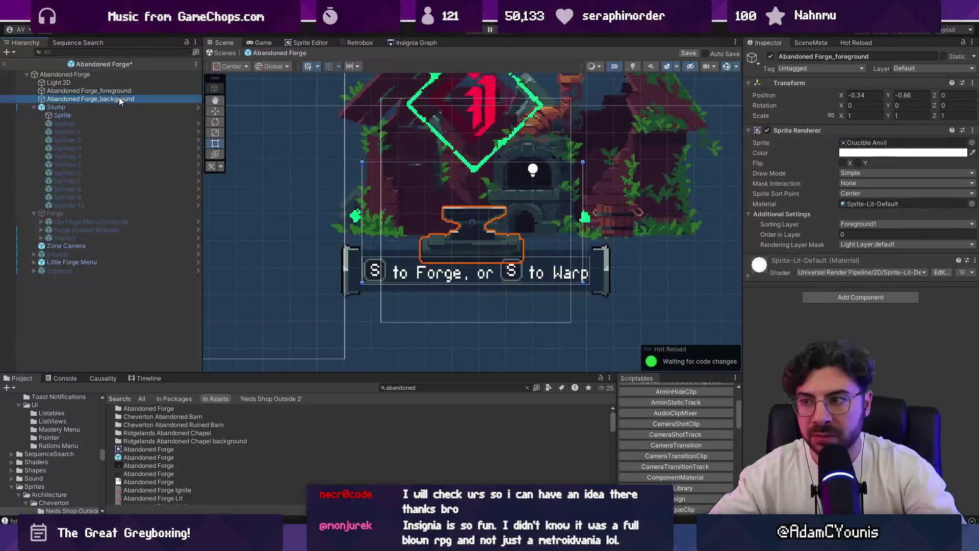
left_click(491, 198)
left_click(494, 191)
left_click(493, 190)
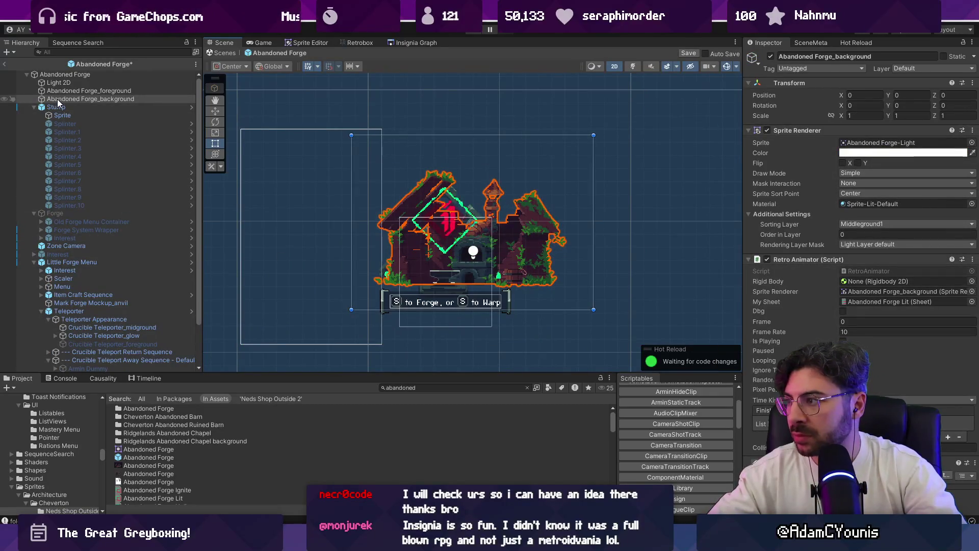
Step: Open the Abandoned Forge Lit sheet from the My Sheet field and play then pause it
left_click(901, 302)
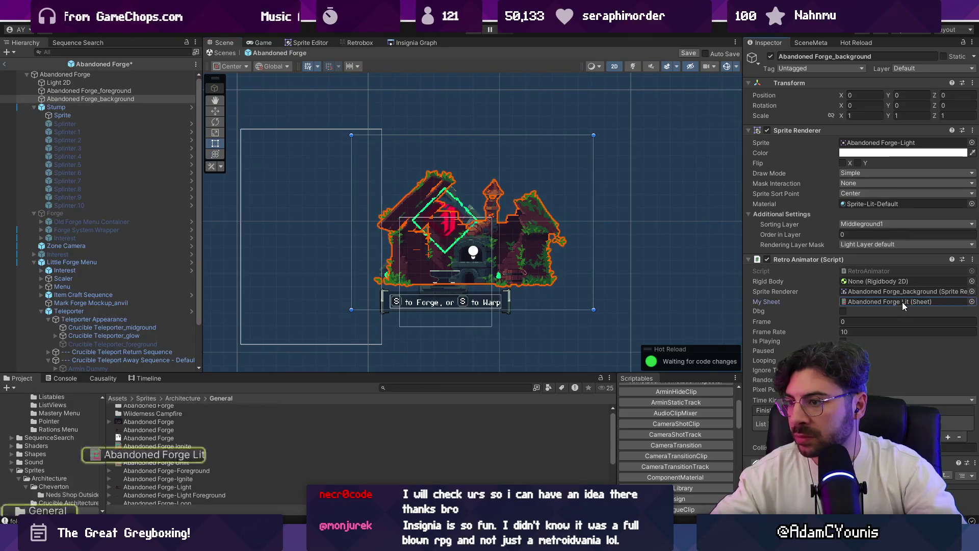
double_click(173, 447)
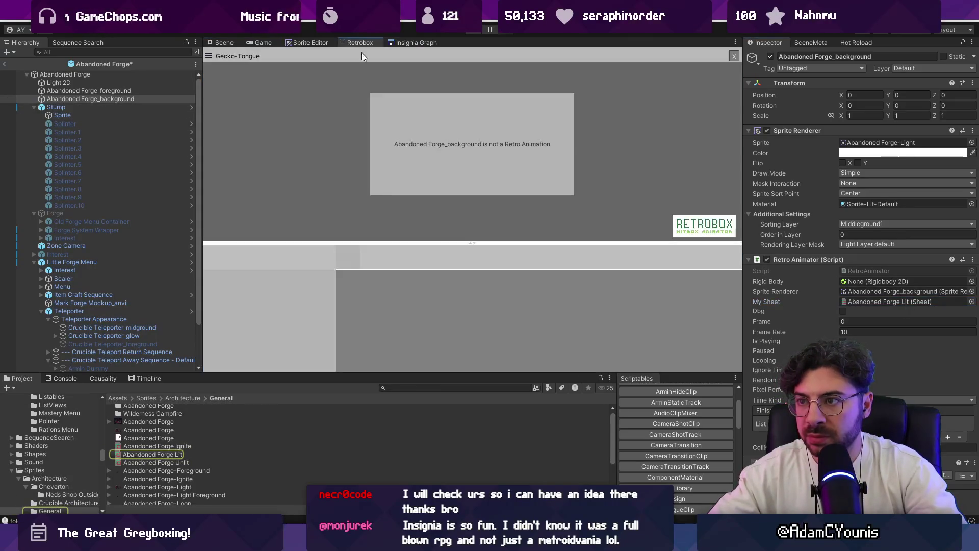
double_click(176, 454)
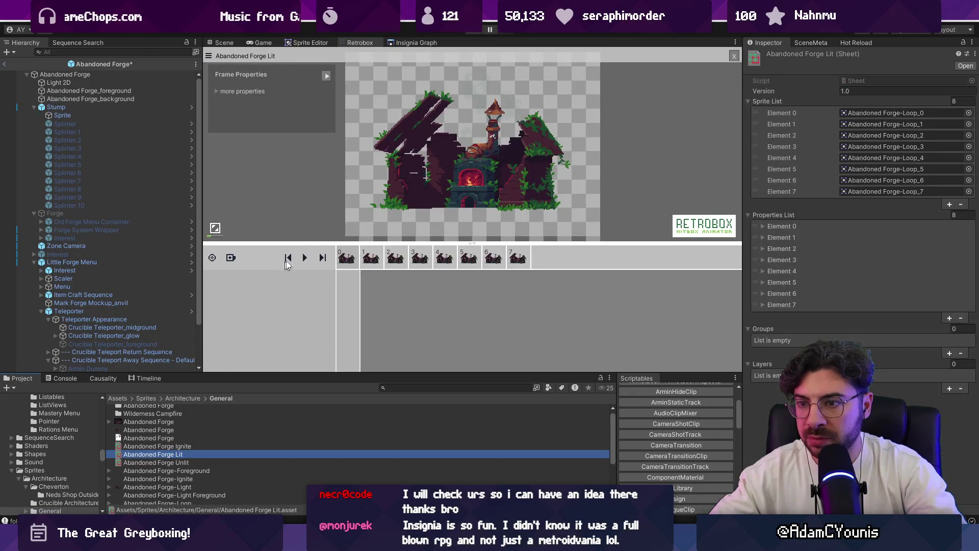
left_click(306, 258)
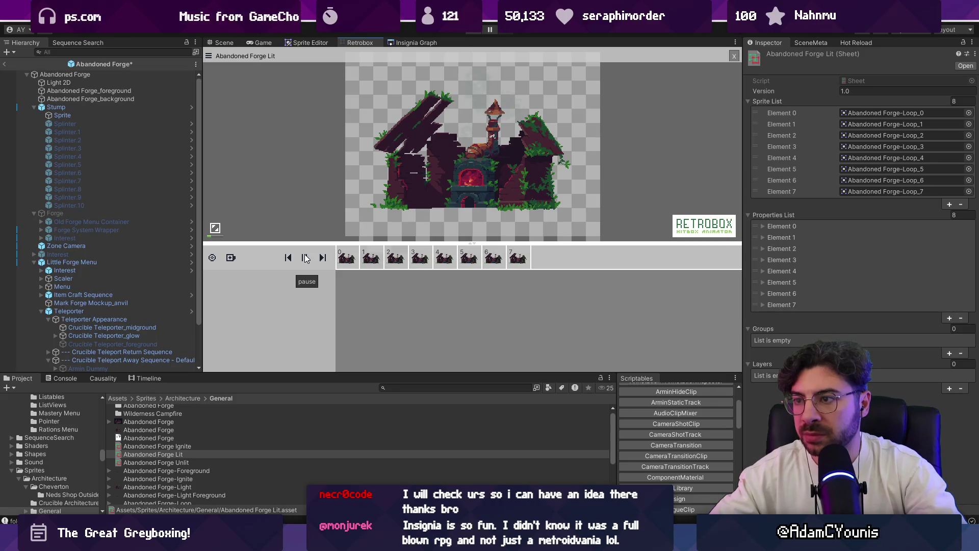
left_click(305, 258)
Step: Open the Abandoned Forge sprite asset in Aseprite
left_click(423, 387)
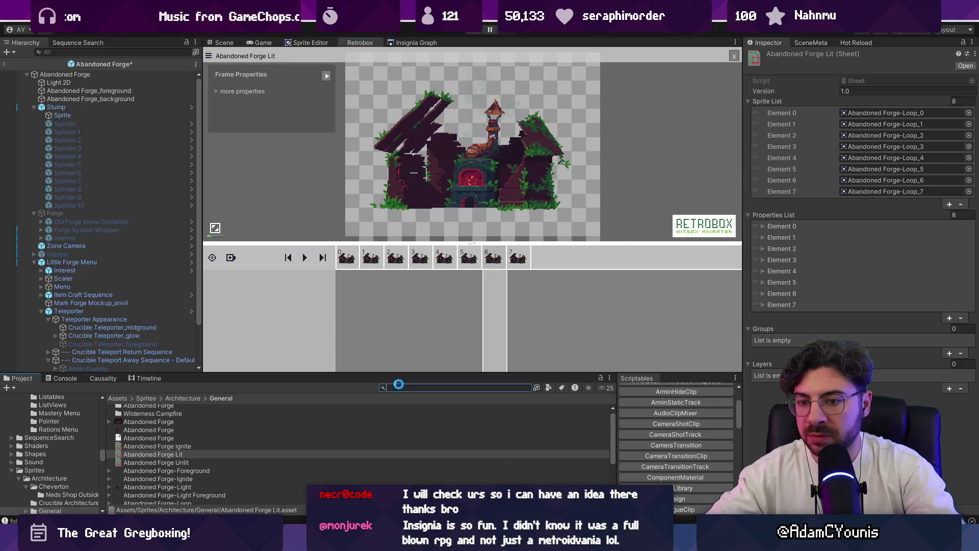
double_click(172, 439)
scroll(471, 349, "up", 3)
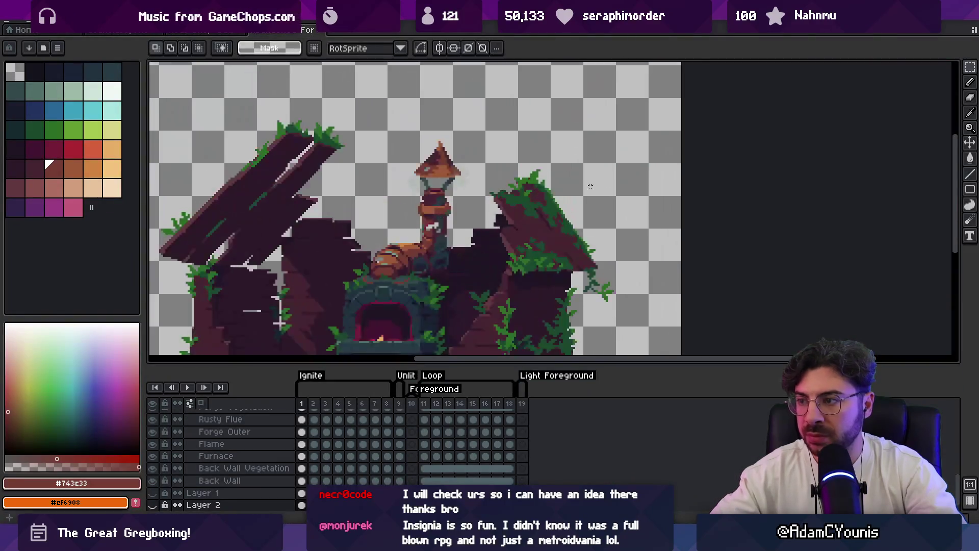
Step: Select frames in the forge timeline, ending with frames 1–8 across all layers
mouse_move(420, 411)
left_mouse_down()
mouse_move(479, 411)
mouse_move(329, 411)
mouse_move(386, 411)
left_mouse_up()
key("v")
left_click(406, 208)
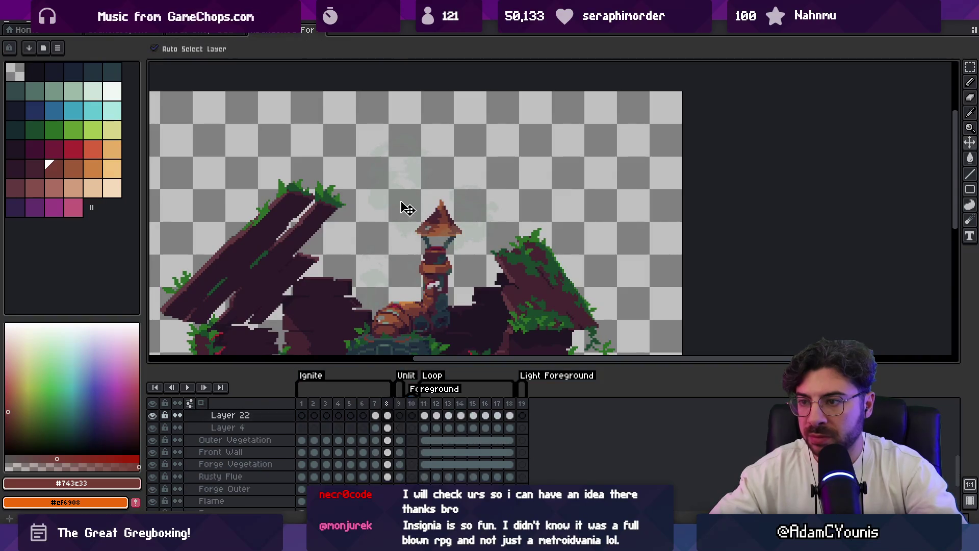
left_click_drag(302, 403, 510, 410)
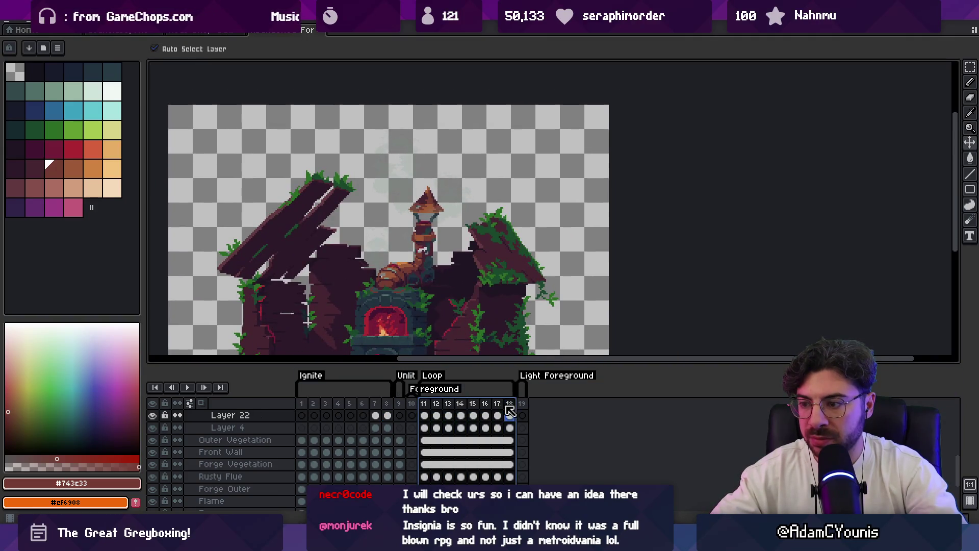
Step: Select Layer 4's frames 11–18 and open a new 360px-tall RGB transparent sprite
left_click(448, 204)
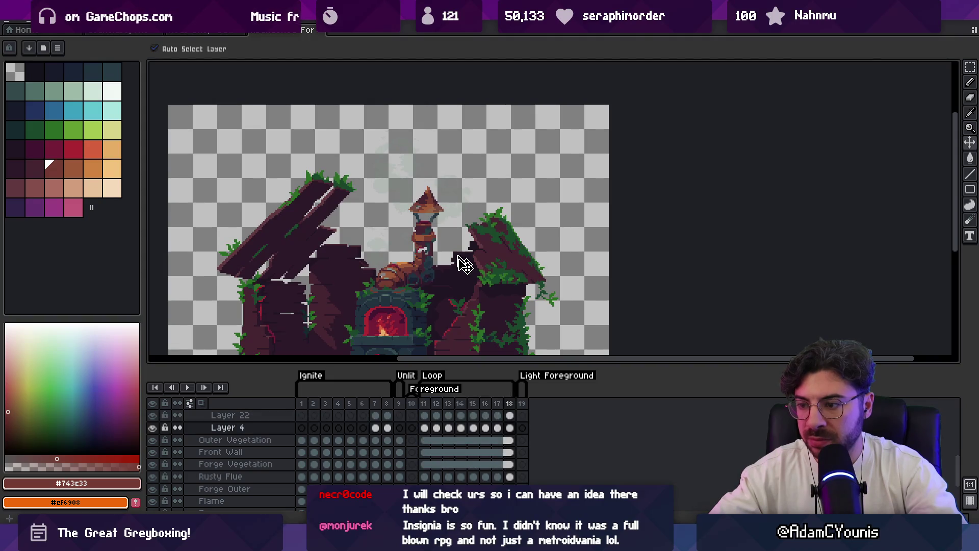
left_click_drag(510, 430, 424, 428)
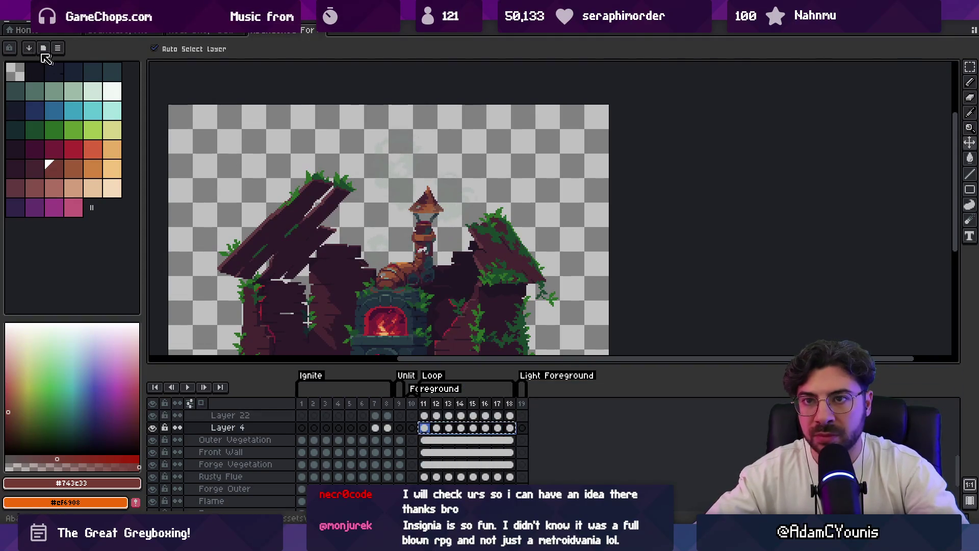
left_click(20, 26)
left_click(21, 42)
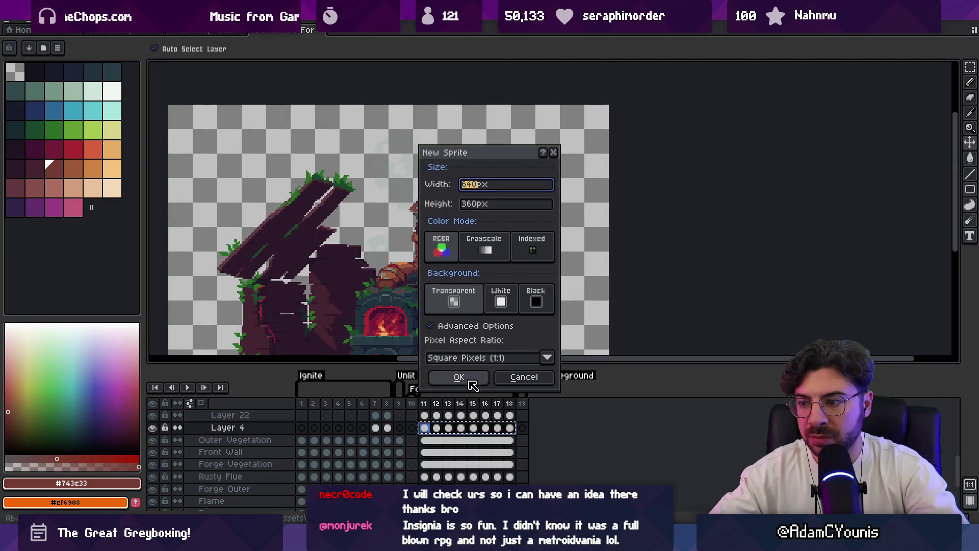
Step: Create the new blank sprite and play then stop its frames 1–8 animation
left_click(468, 380)
scroll(465, 148, "up", 2)
left_click_drag(301, 402, 399, 391)
key("Return")
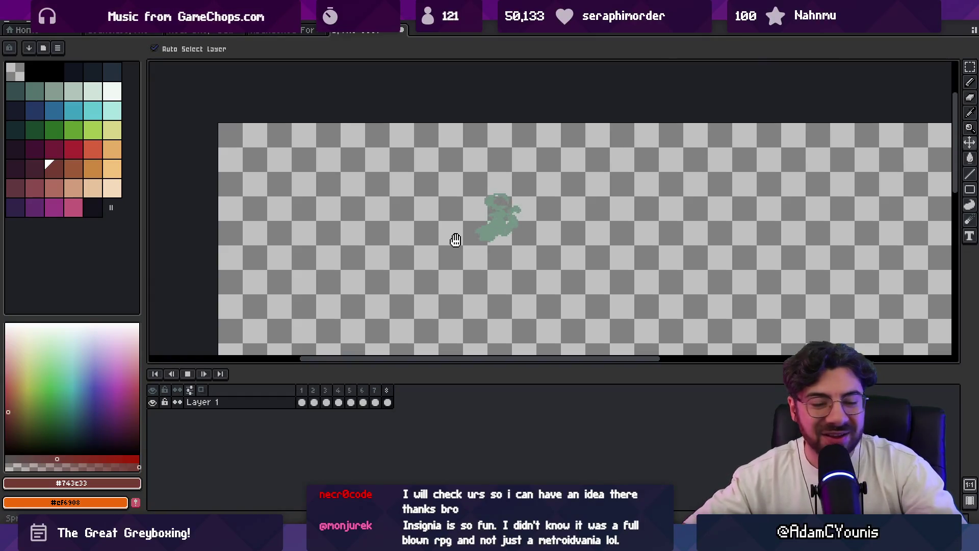
scroll(497, 240, "down", 2)
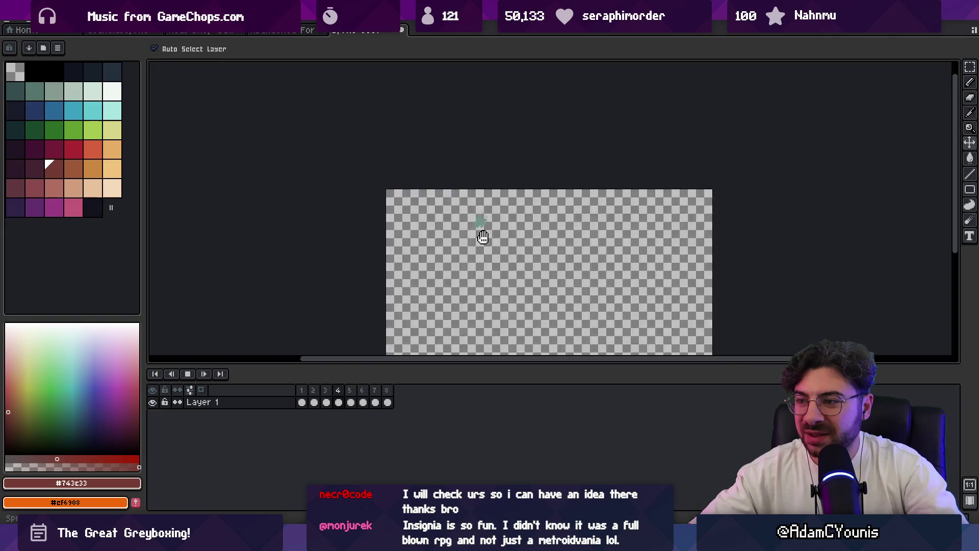
scroll(483, 237, "up", 1)
key("r")
key("F5")
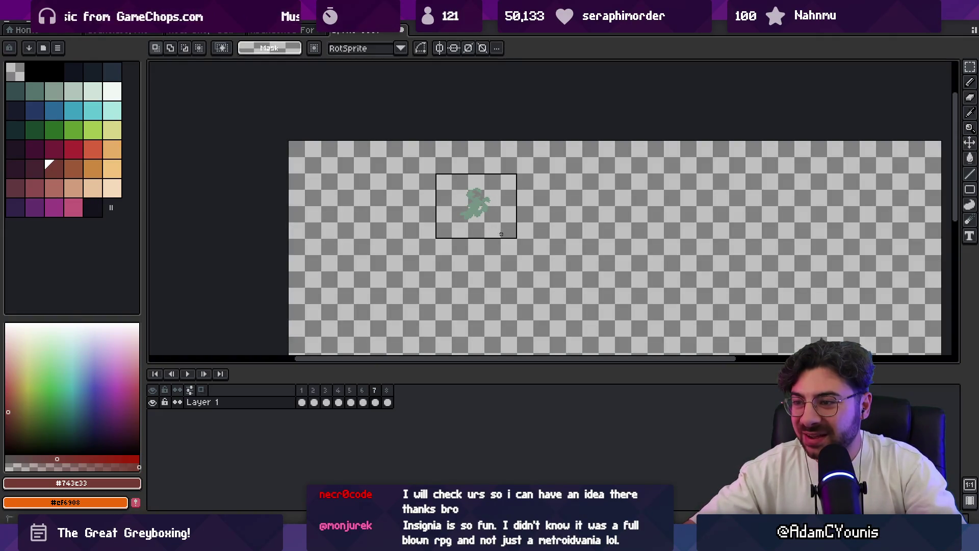
Step: Check the canvas size, then paste the forge's Layer 22 frames 11–18 as new Layer 2
key("alt+s")
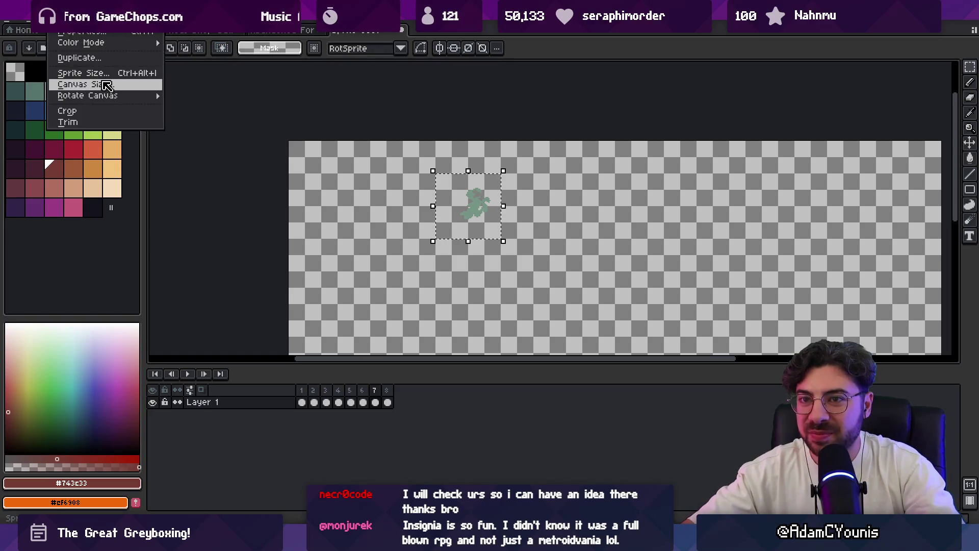
left_click(87, 83)
left_click(923, 243)
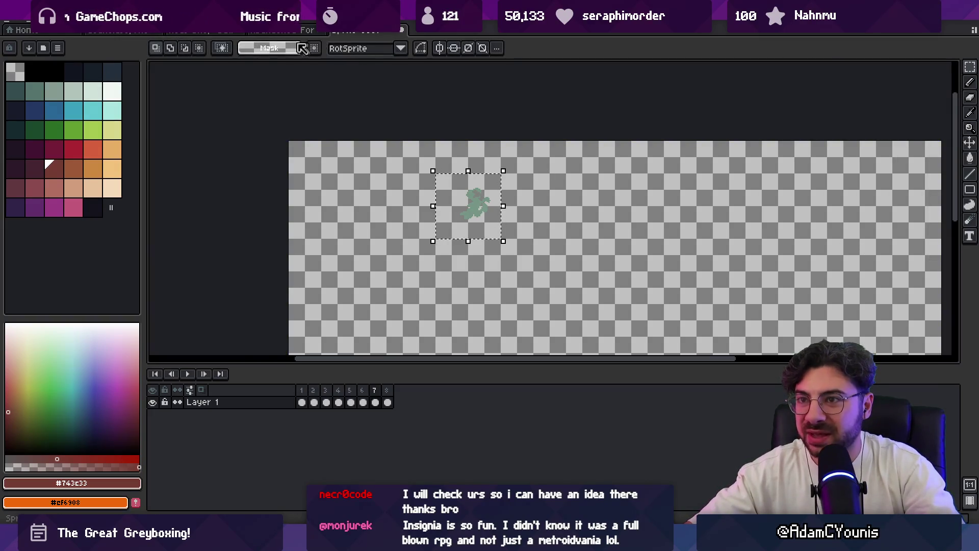
left_click(284, 31)
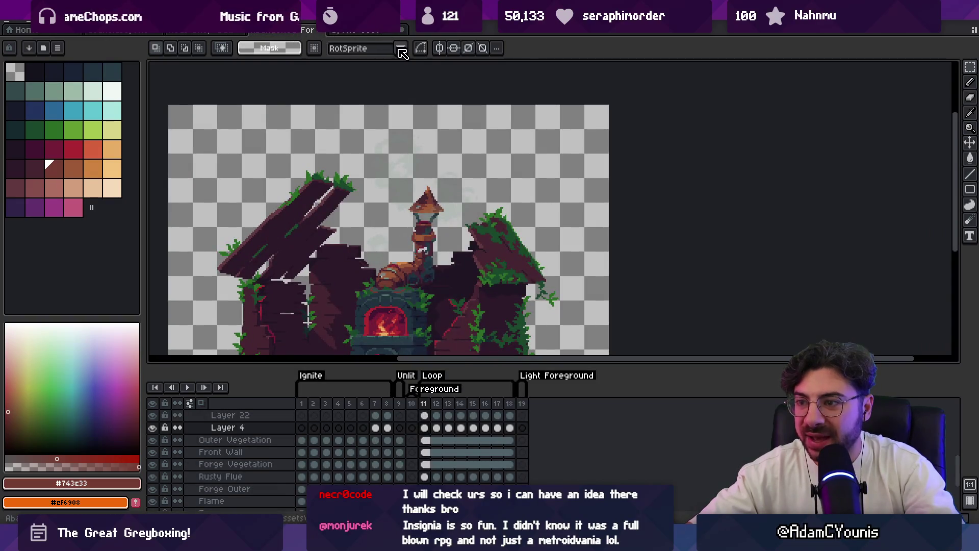
left_click(414, 168, "ctrl")
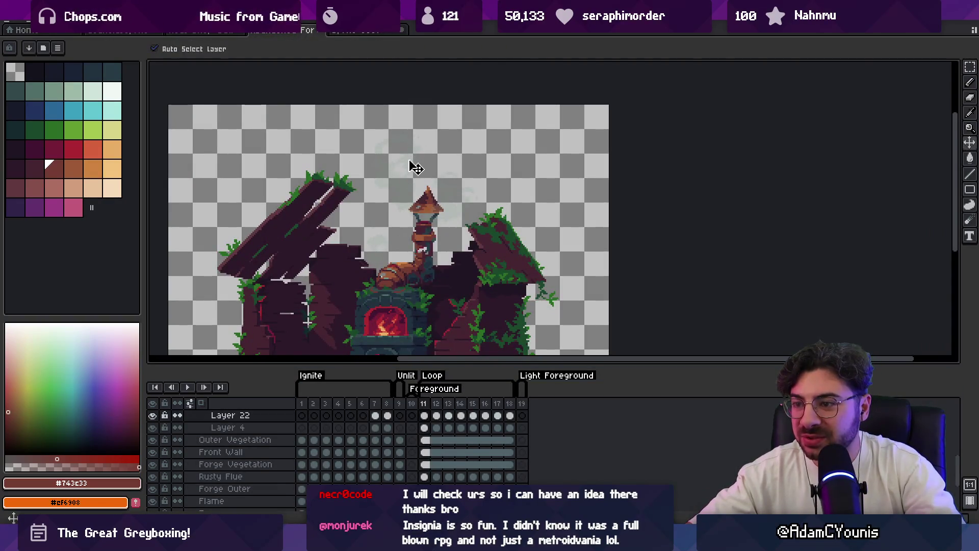
left_click_drag(424, 415, 510, 415)
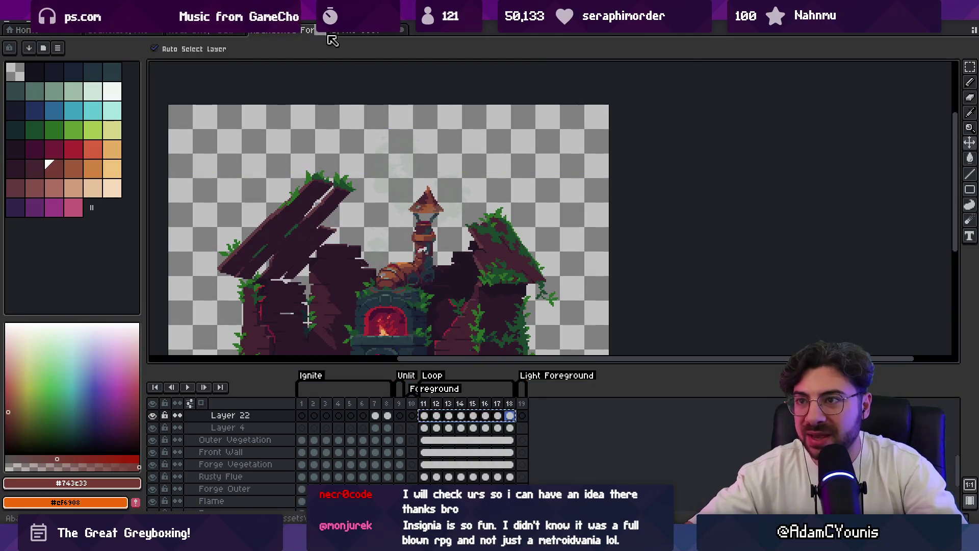
left_click(337, 31)
key("ctrl+v")
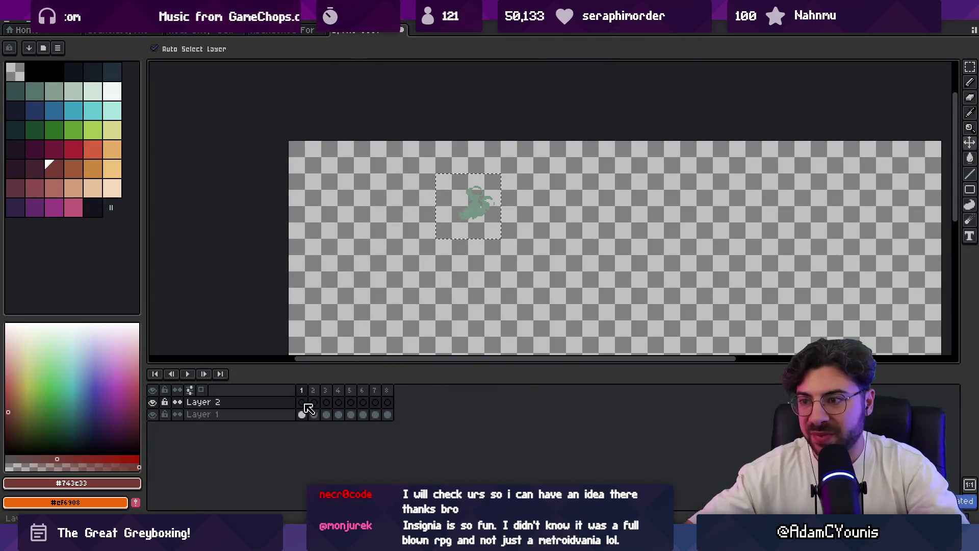
Step: Play the animation to preview the smoke and rough out a rectangle selection around it
left_click(331, 397, "shift")
key("Return")
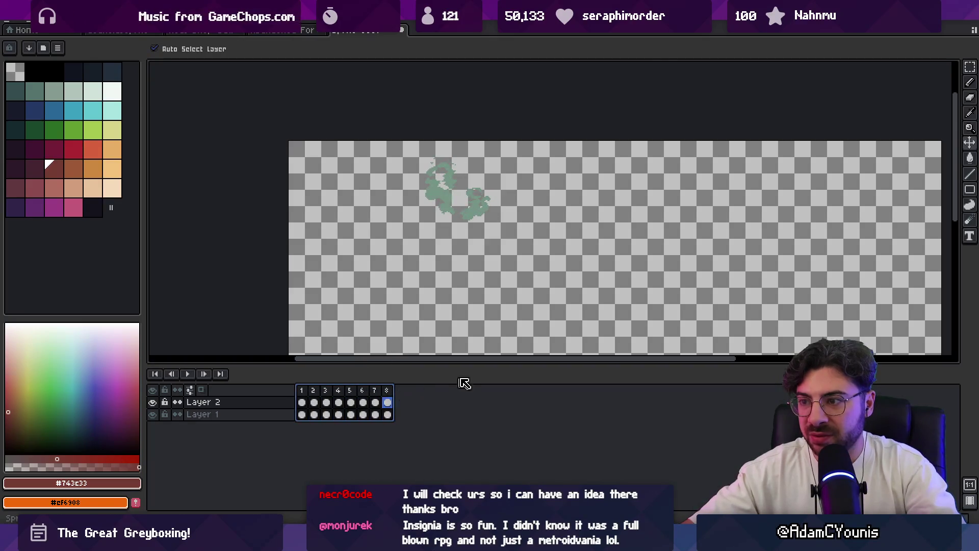
key("m")
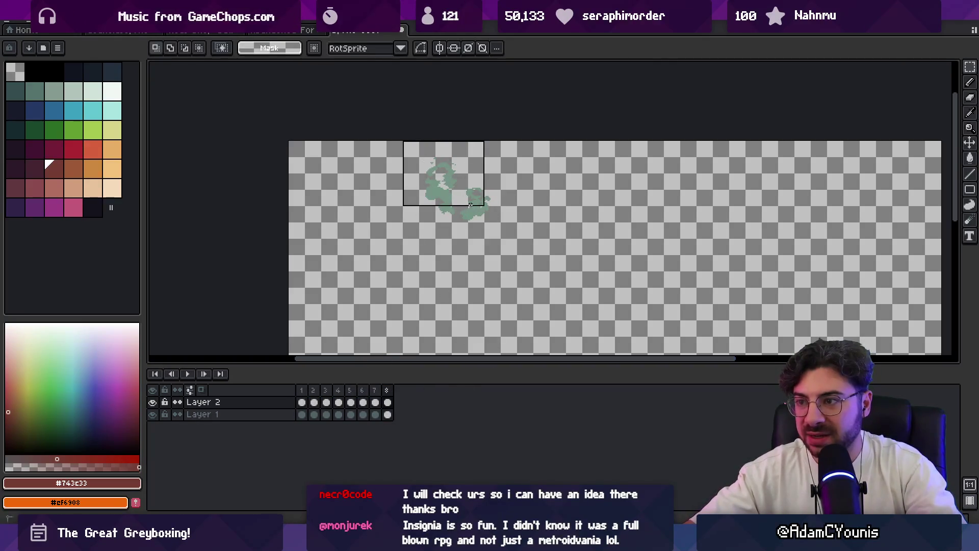
left_click_drag(302, 390, 411, 400)
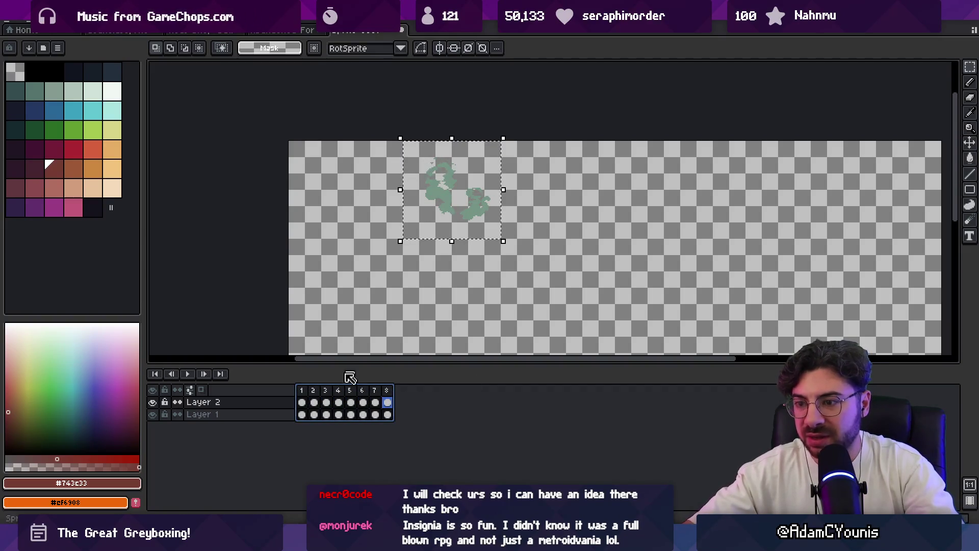
left_click(306, 401)
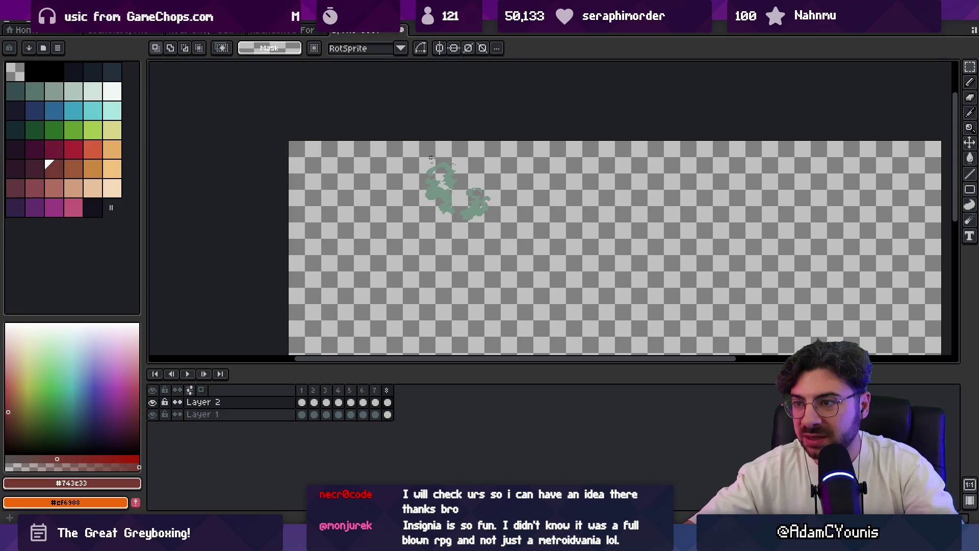
Step: Crop the canvas tightly around the green smoke with Sprite > Crop
left_click(56, 20)
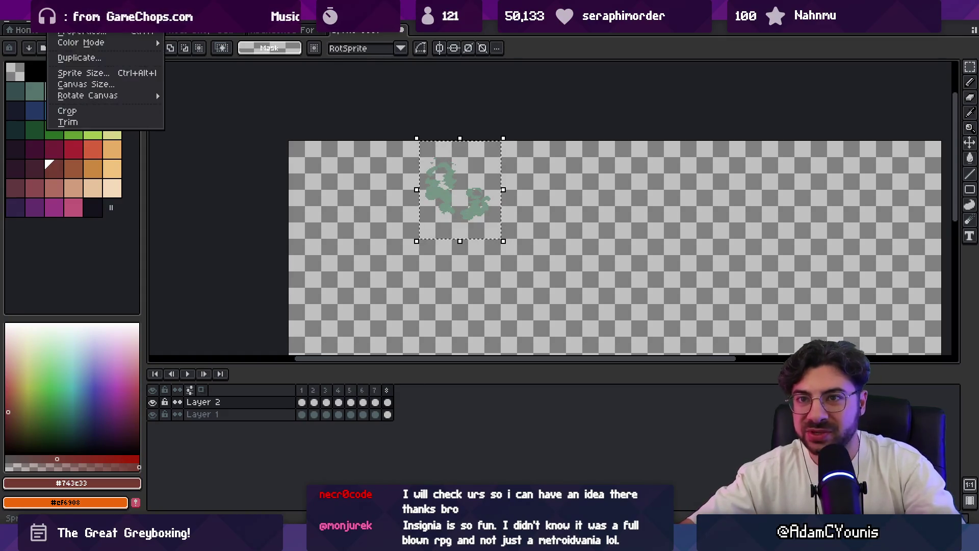
left_click(97, 86)
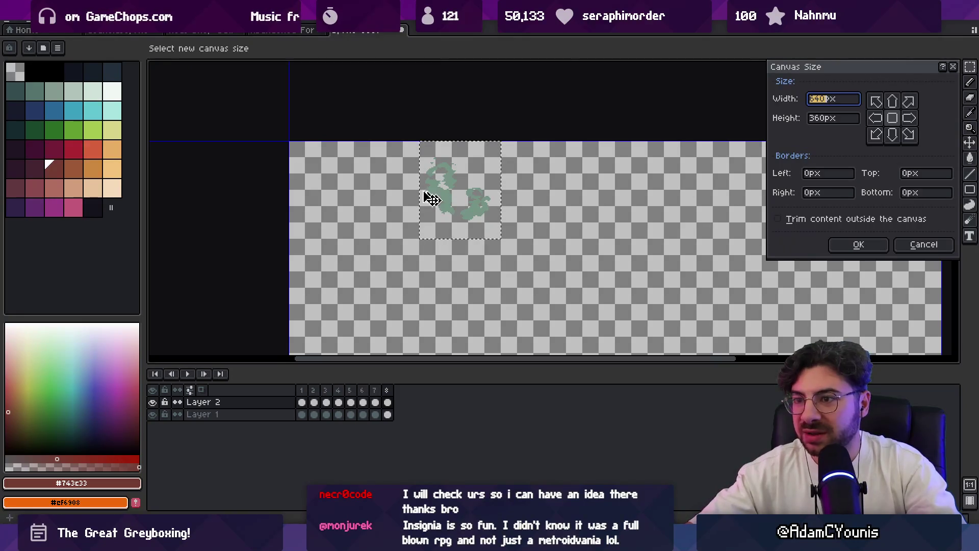
left_click(920, 245)
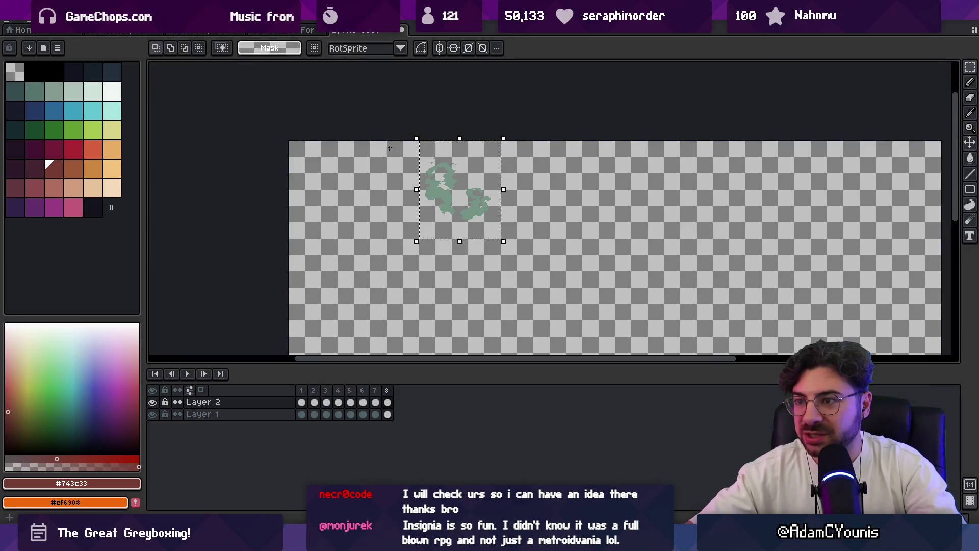
left_click(56, 20)
left_click(66, 109)
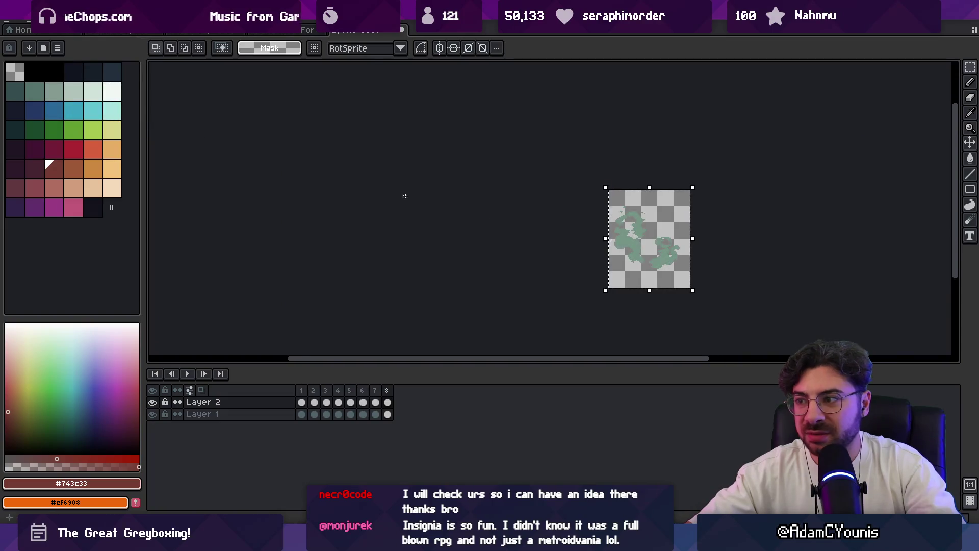
scroll(583, 239, "up", 1)
Step: Open Layer 2's properties and fade it to about 40% opacity
left_click(255, 405, "ctrl")
double_click(255, 405)
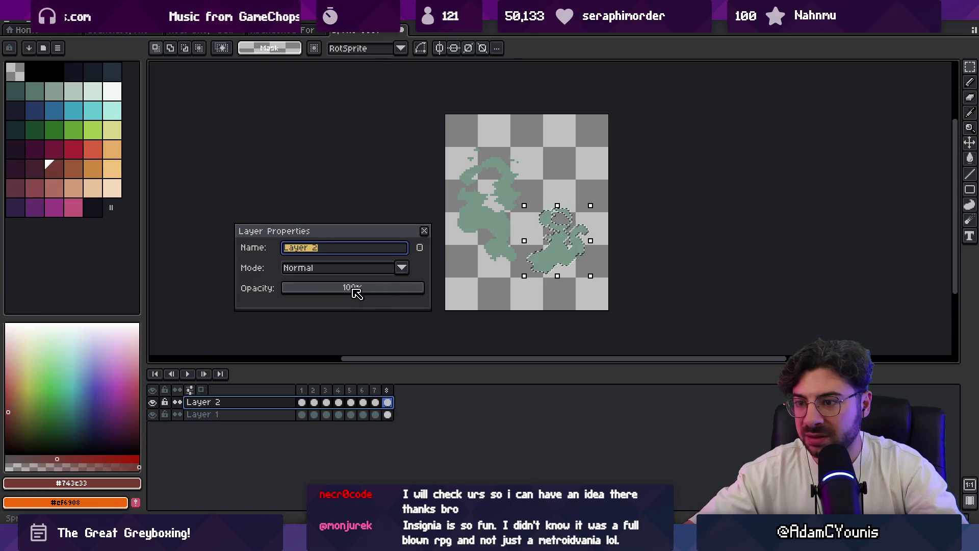
left_click_drag(354, 288, 356, 291)
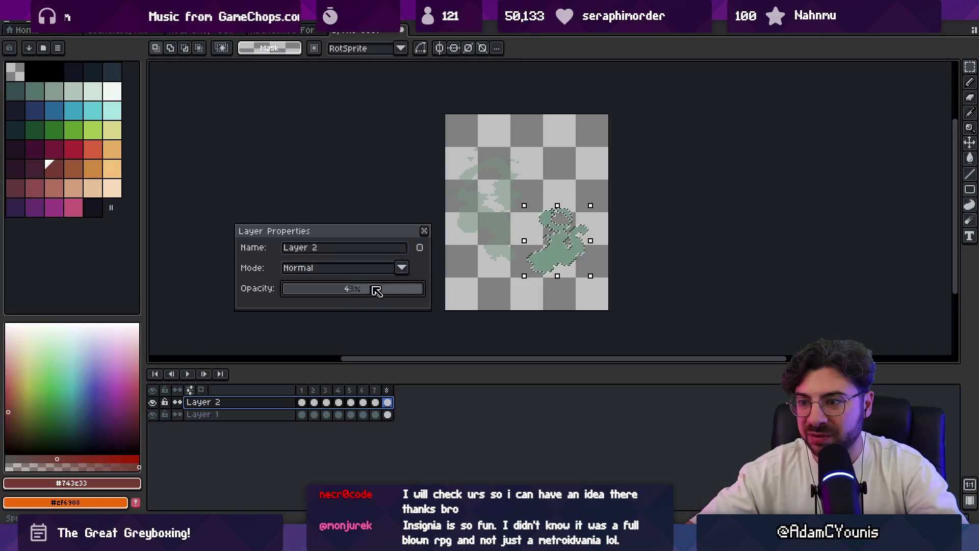
Step: Return Layer 2 to full opacity
left_click(424, 231)
double_click(260, 405)
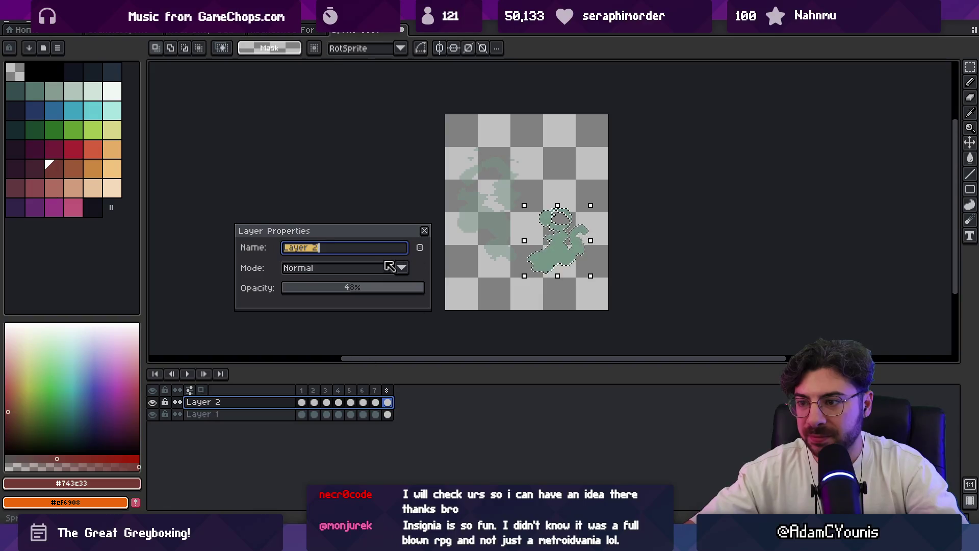
left_click(424, 231)
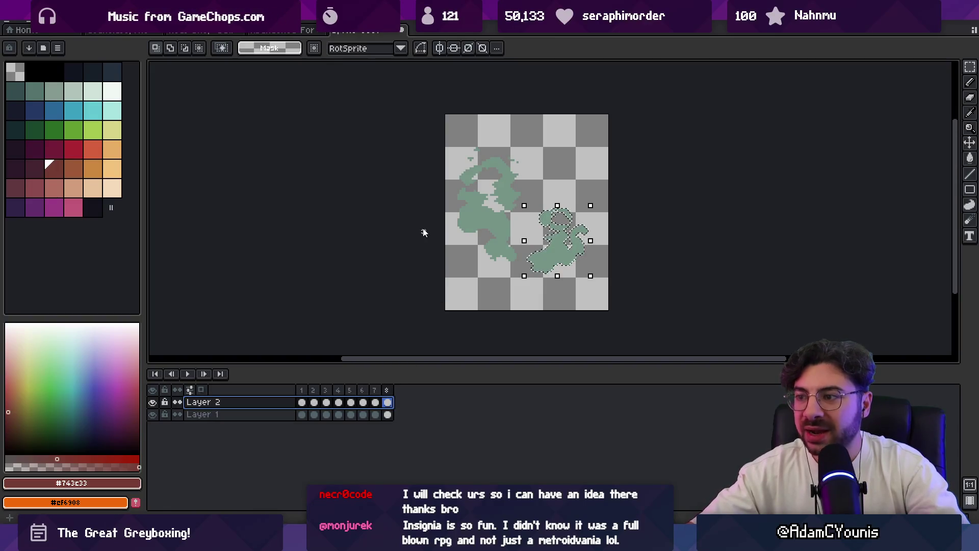
Step: Save the sprite as Smokestack.aseprite in the Sprites > Effects folder
key("ctrl+s")
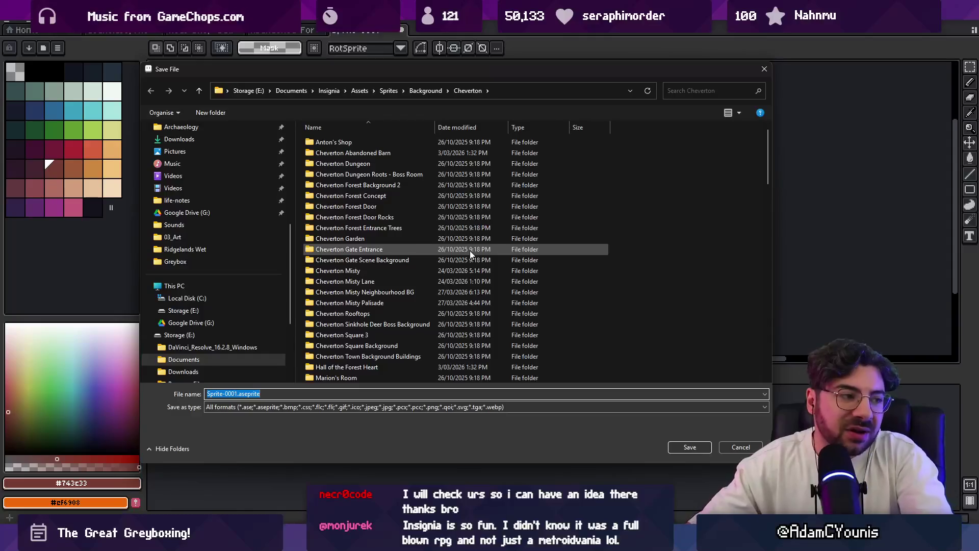
scroll(418, 253, "down", 13)
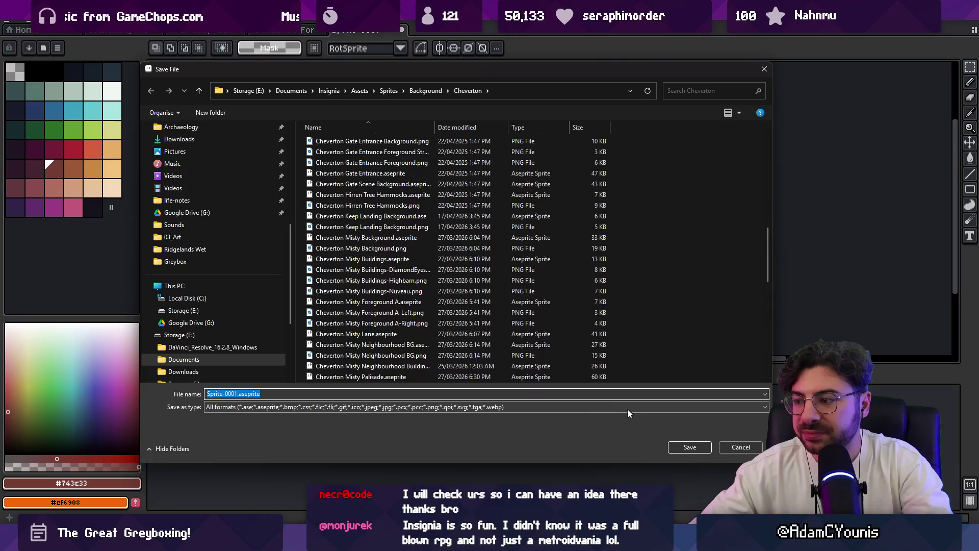
left_click(388, 90)
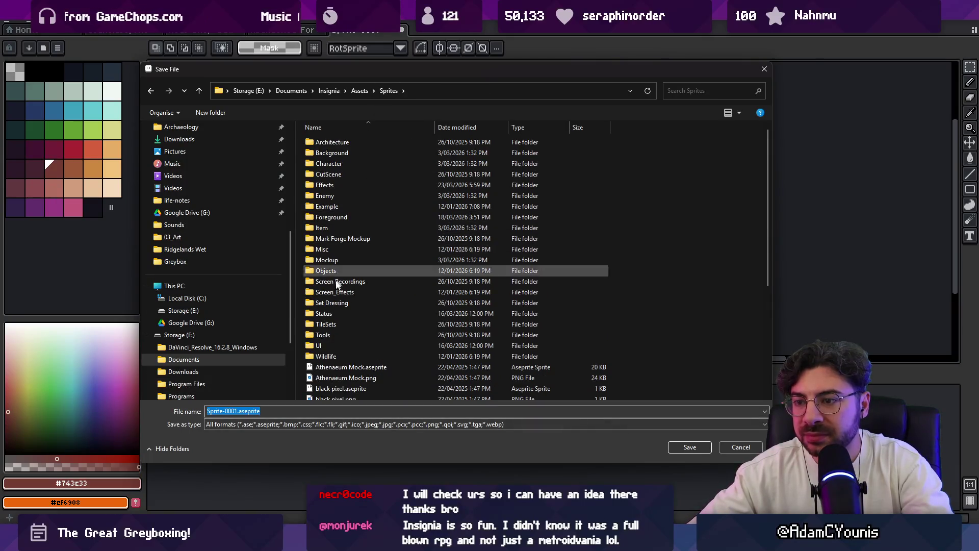
double_click(343, 185)
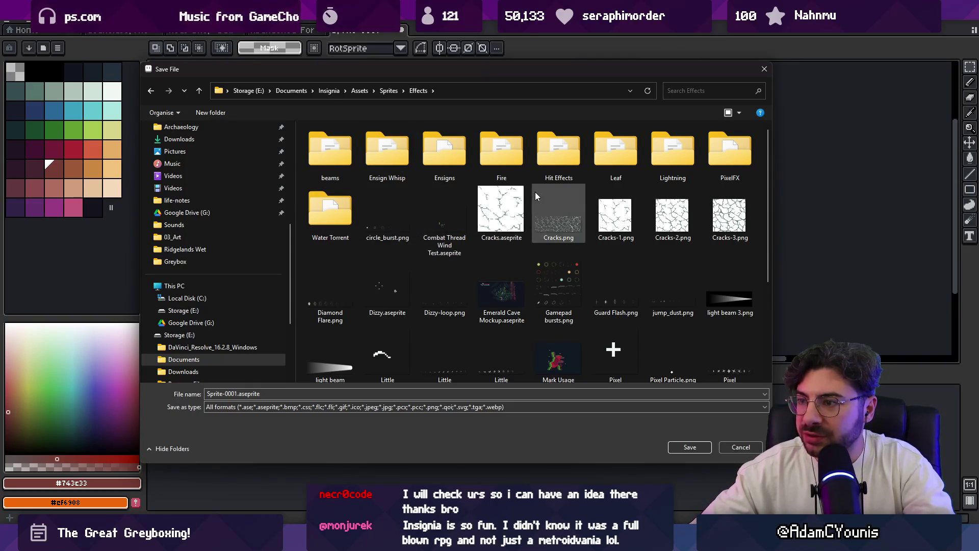
scroll(530, 195, "down", 3)
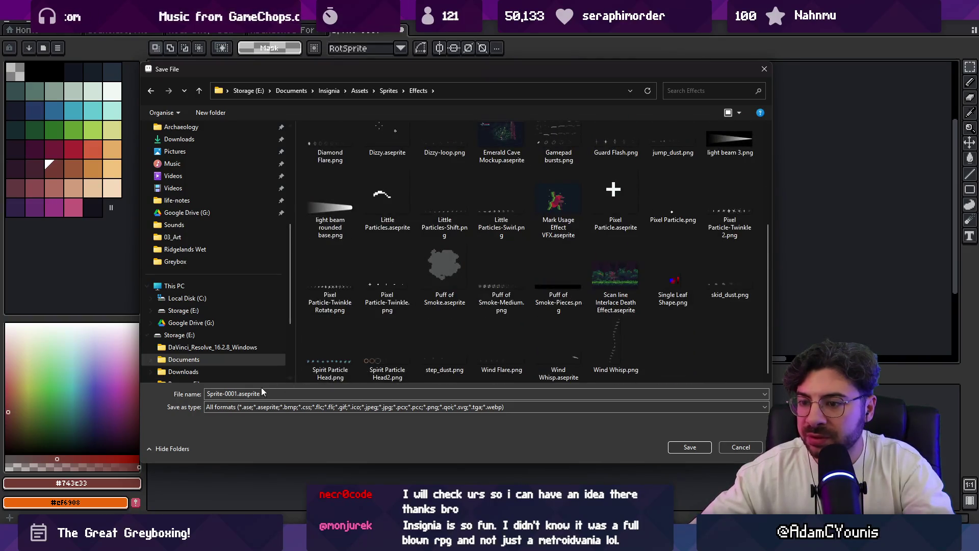
key("Home")
key("shift+Right")
key("shift+Right")
key("shift+Right")
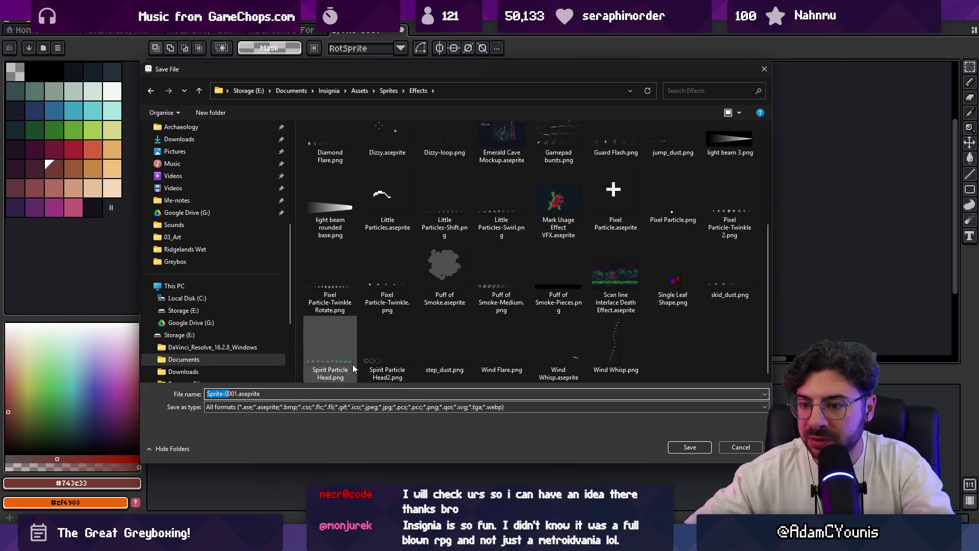
type("Black")
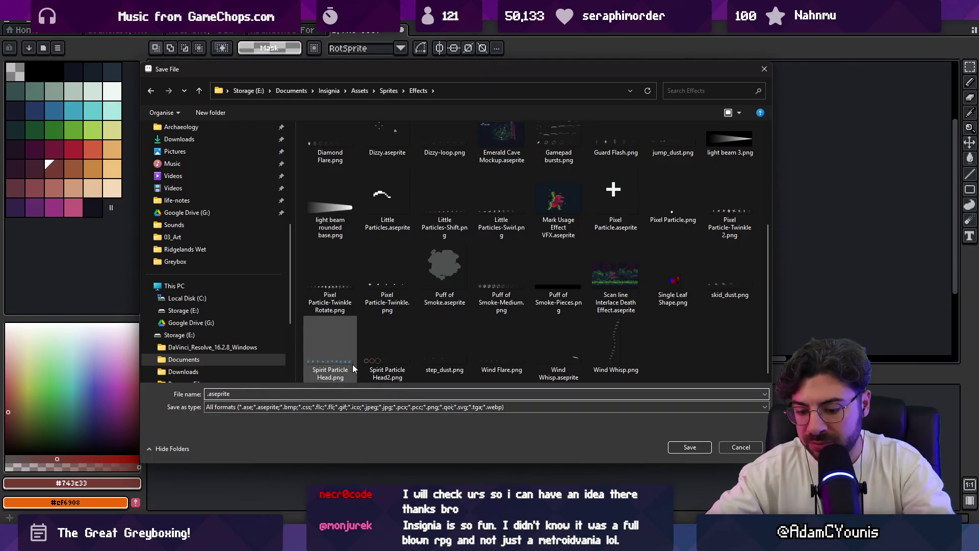
type("smith")
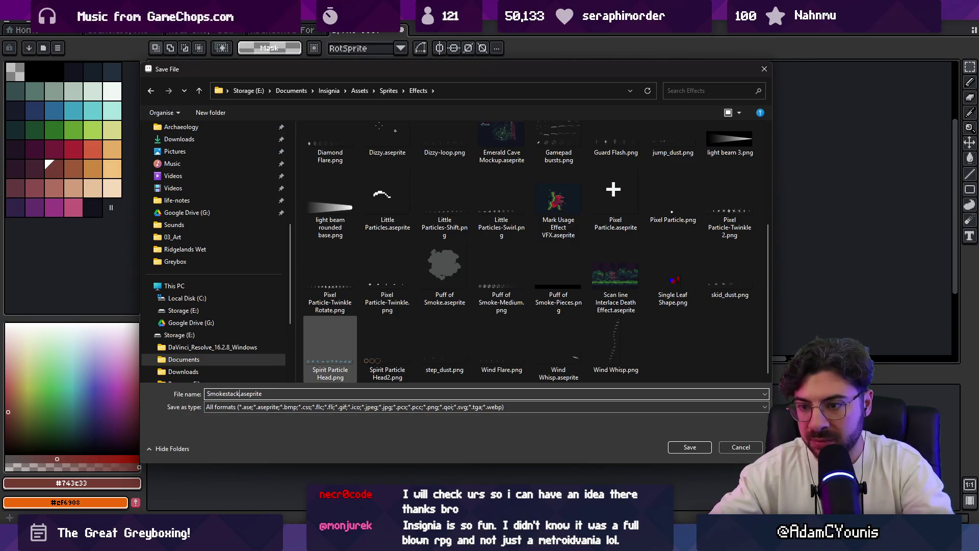
key("Return")
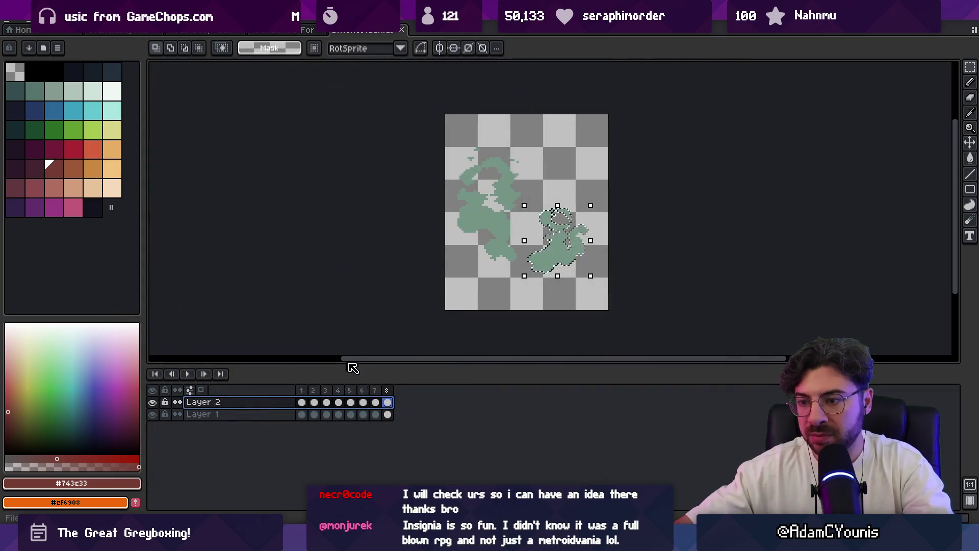
Step: Tag frames 1–8 as Loop and export the animation as a sprite sheet
right_click(385, 391)
left_click(431, 435)
type("Loop")
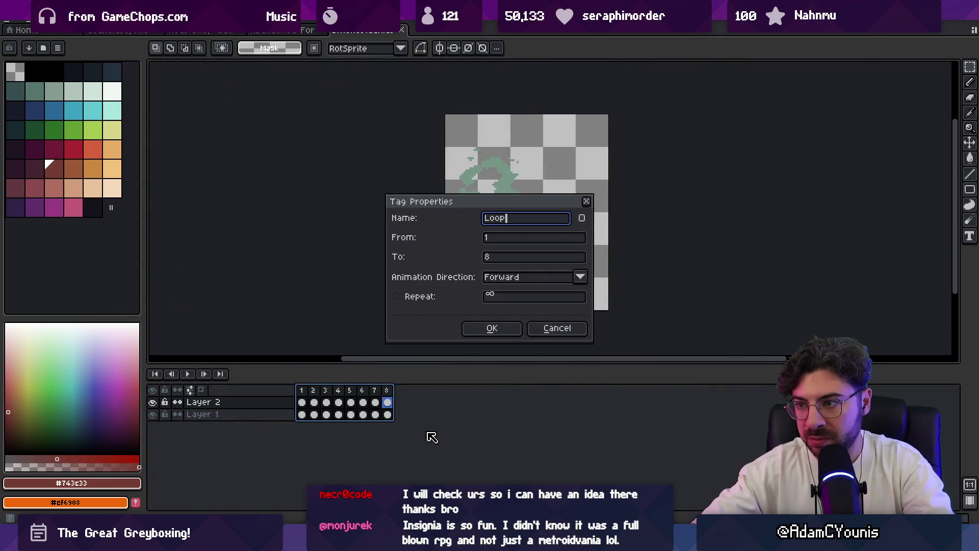
key("Return")
key("ctrl+shift+x")
key("Return")
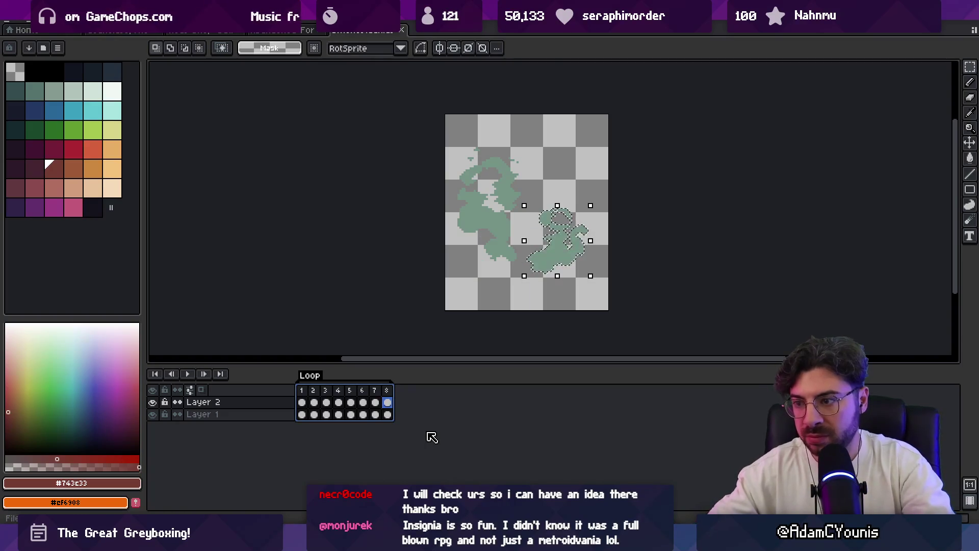
key("alt+Tab")
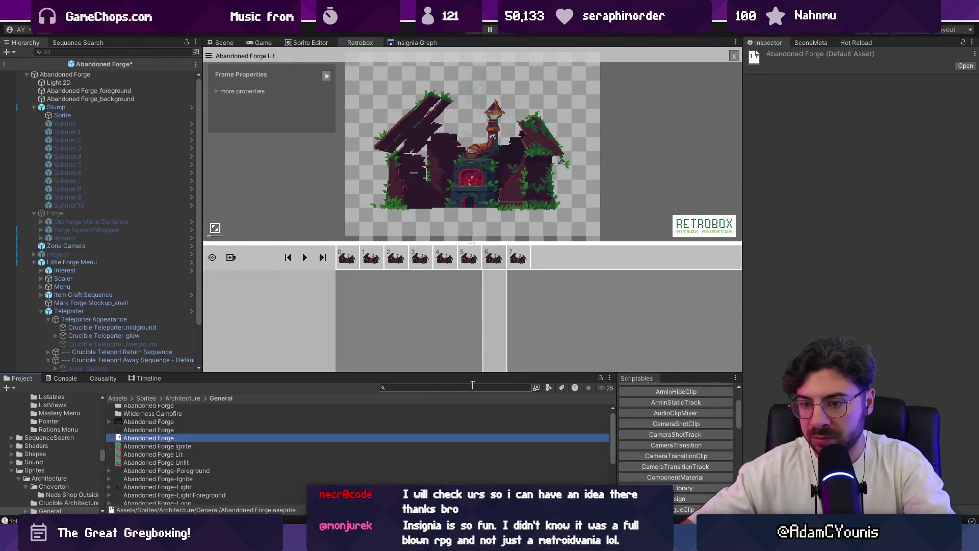
Step: Find the Smokestack-Loop sprite by searching 'stack' and start a new sheet in the importer
type("smokestack")
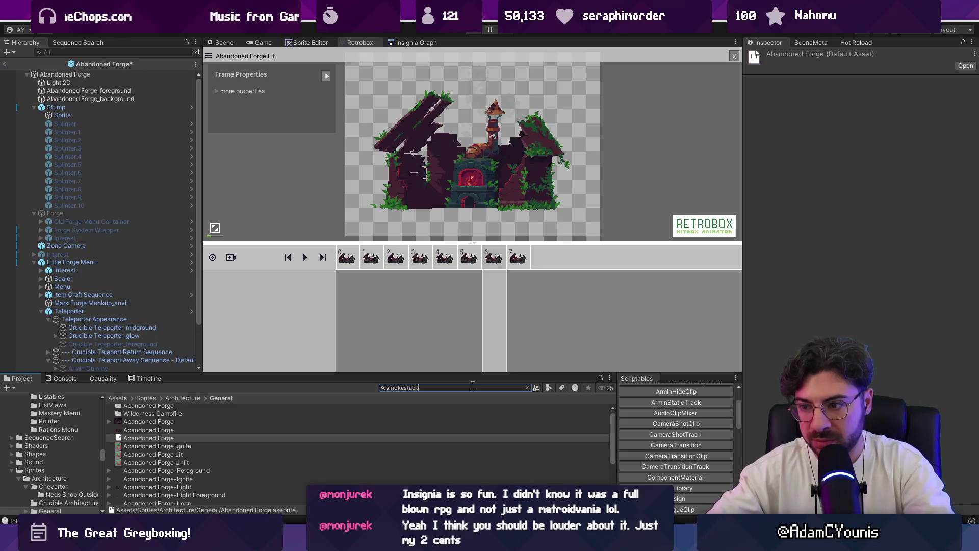
left_click(175, 417)
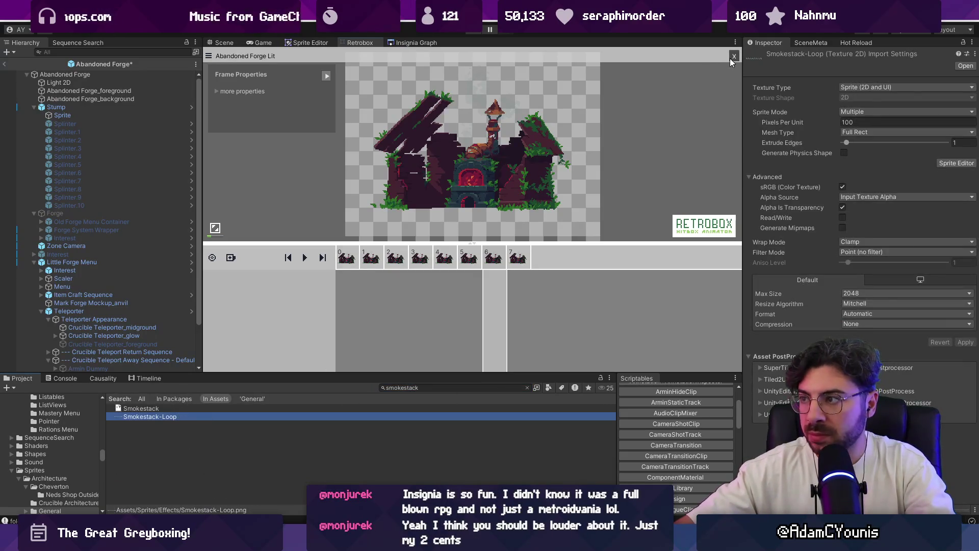
left_click(733, 56)
left_click(168, 419)
left_click_drag(196, 416, 380, 469)
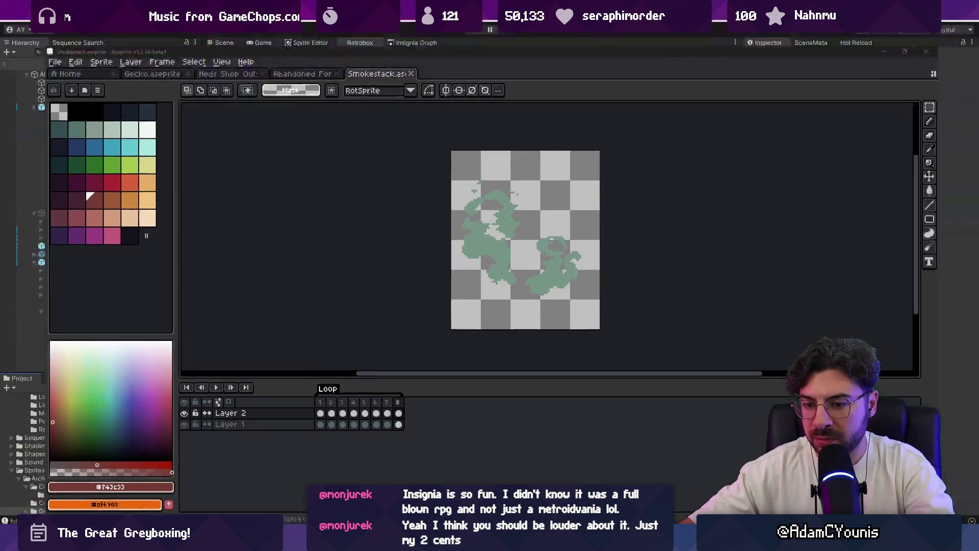
key("alt+Tab")
Step: Set the sheet's frame size to 80×96 with a 0.5/0.5 pivot
left_click(460, 148)
type("80")
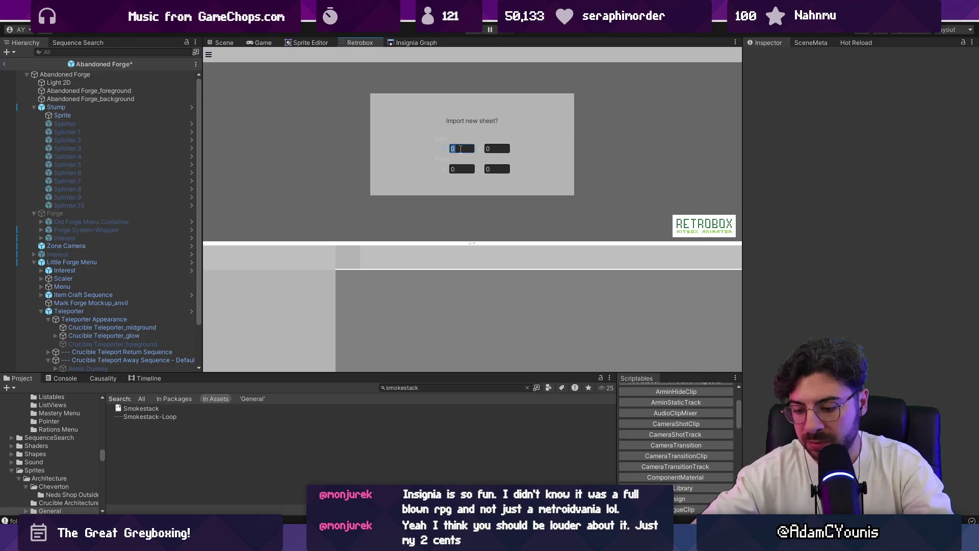
key("Tab")
type("96")
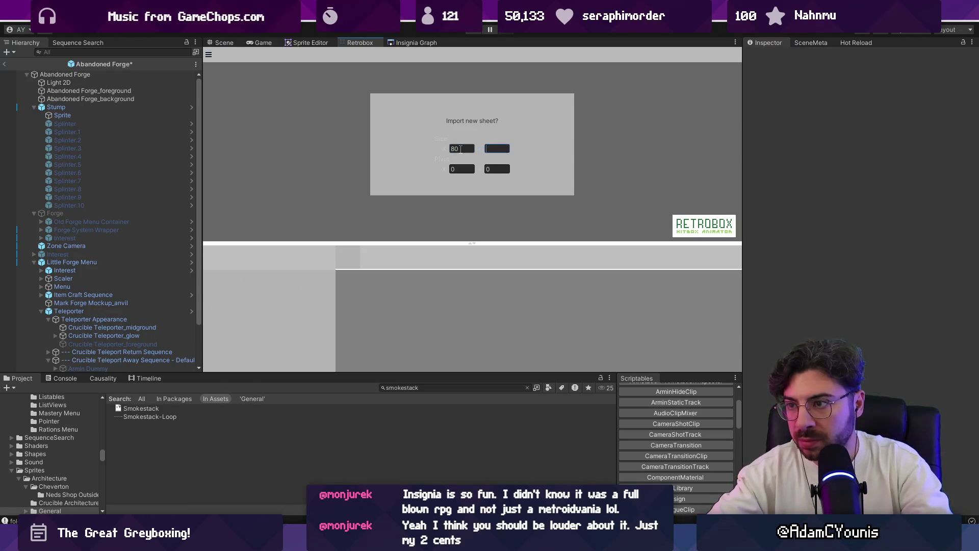
key("Tab")
type("0.5")
key("Tab")
type("0.5")
Step: Import Smokestack-Loop as an eight-frame sheet and play its preview
mouse_move(158, 416)
left_mouse_down()
mouse_move(439, 247)
mouse_move(447, 216)
left_mouse_up()
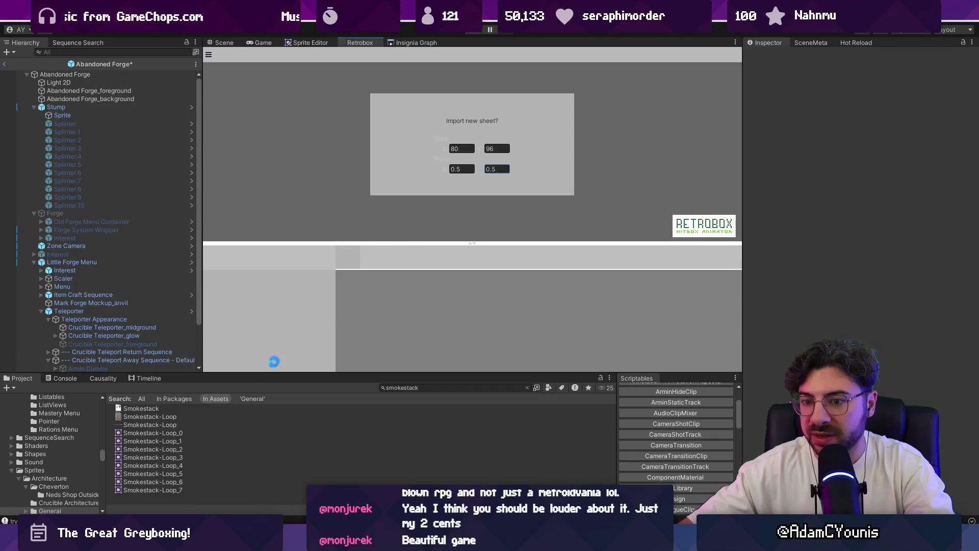
left_click(305, 257)
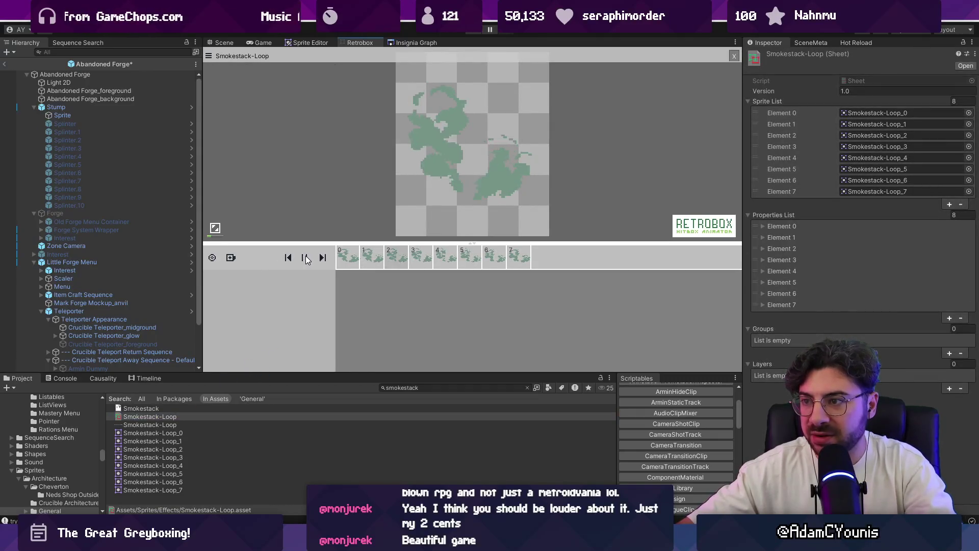
left_click(306, 258)
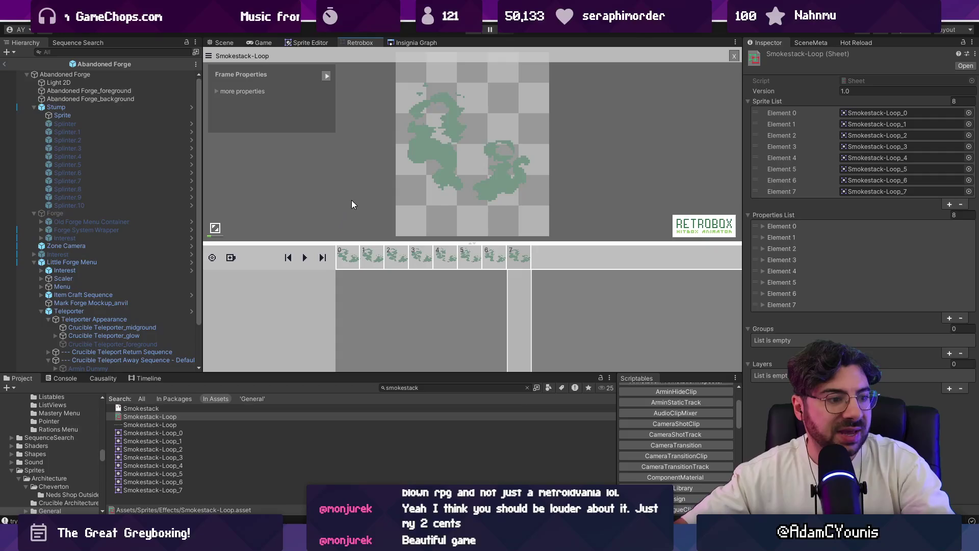
left_click(222, 42)
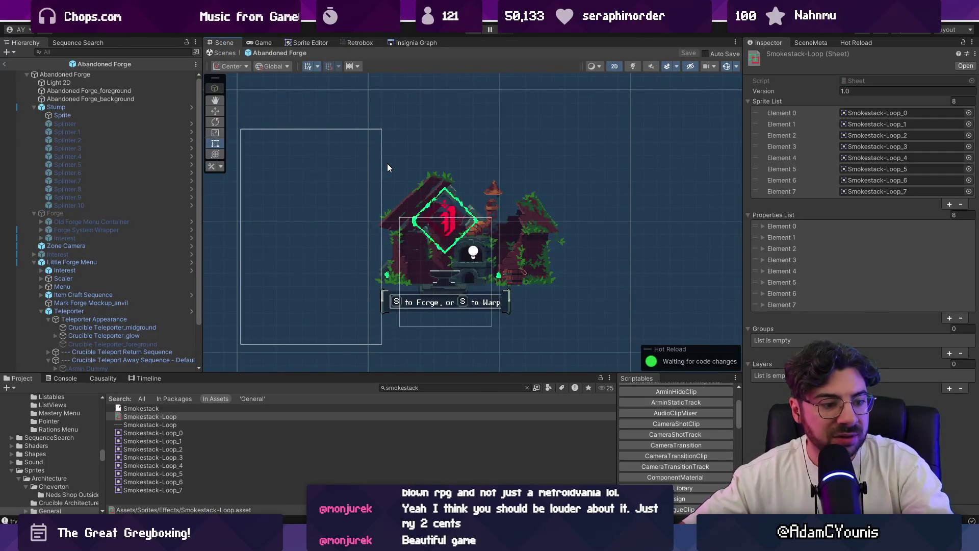
Step: Leave prefab mode and create an empty object from Neds Shop Outside's options
left_click_drag(466, 178, 439, 171)
left_click(224, 53)
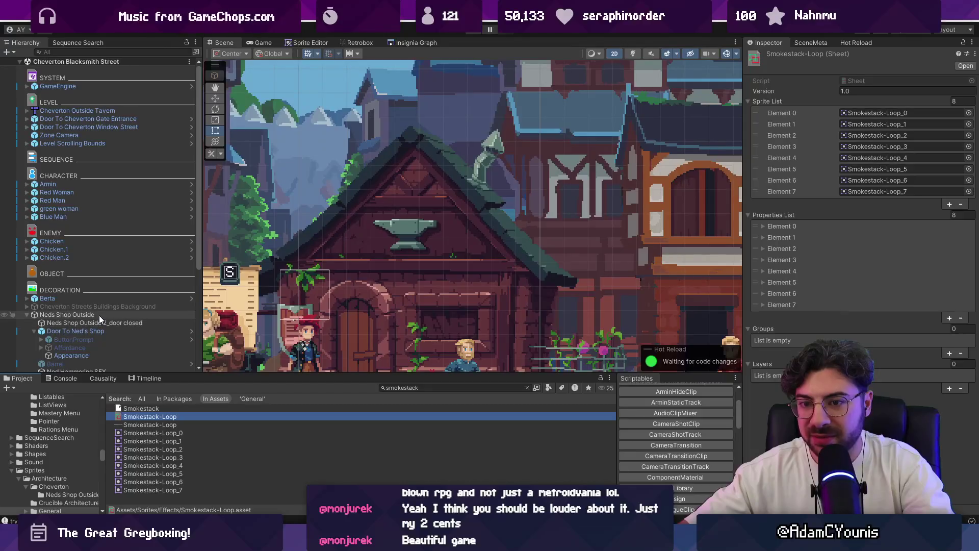
left_click(98, 316)
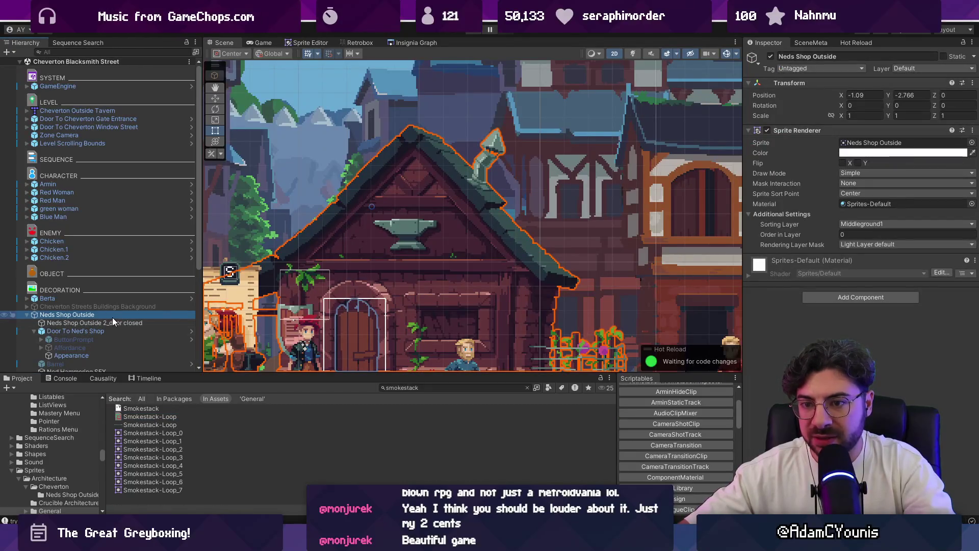
right_click(112, 316)
left_click(153, 245)
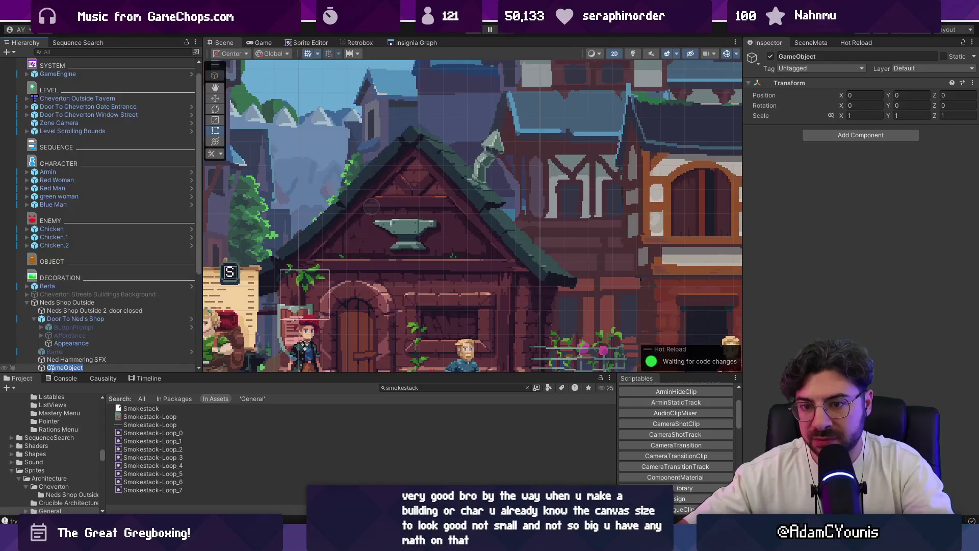
Step: Parent the new object under Neds Shop Outside and name it Smokestack
left_click_drag(60, 310, 60, 309)
key("F2")
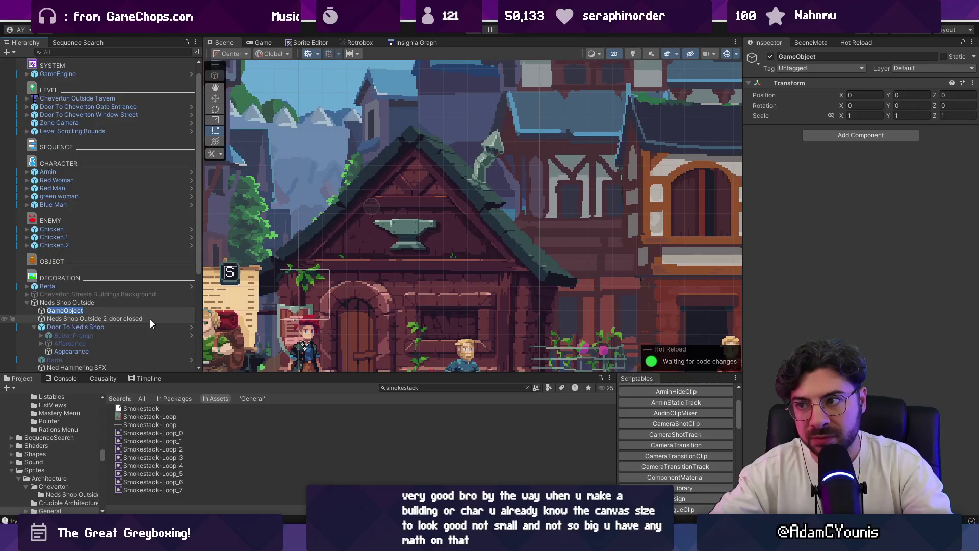
type("Smokestack")
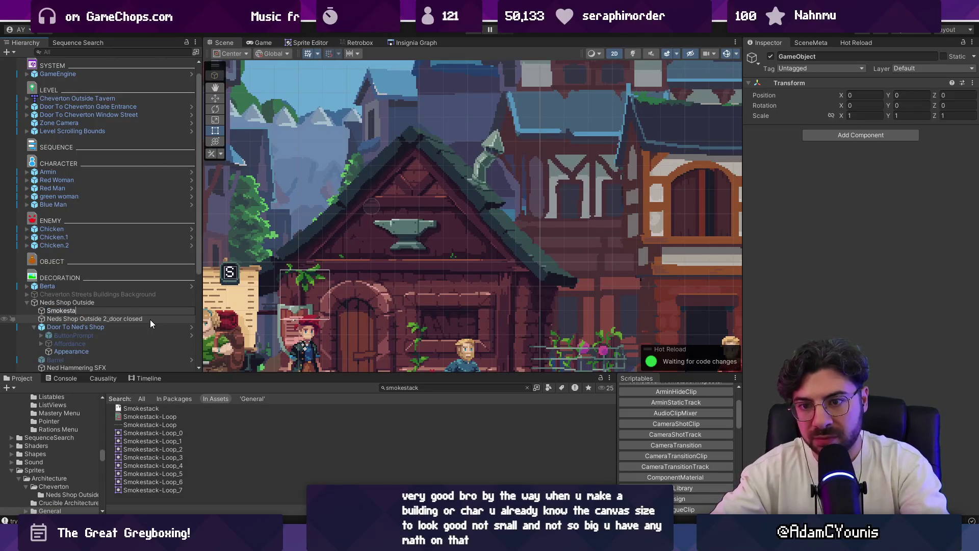
key("Return")
Step: Undo an extra empty child and begin adding a component to Smokestack
right_click(56, 310)
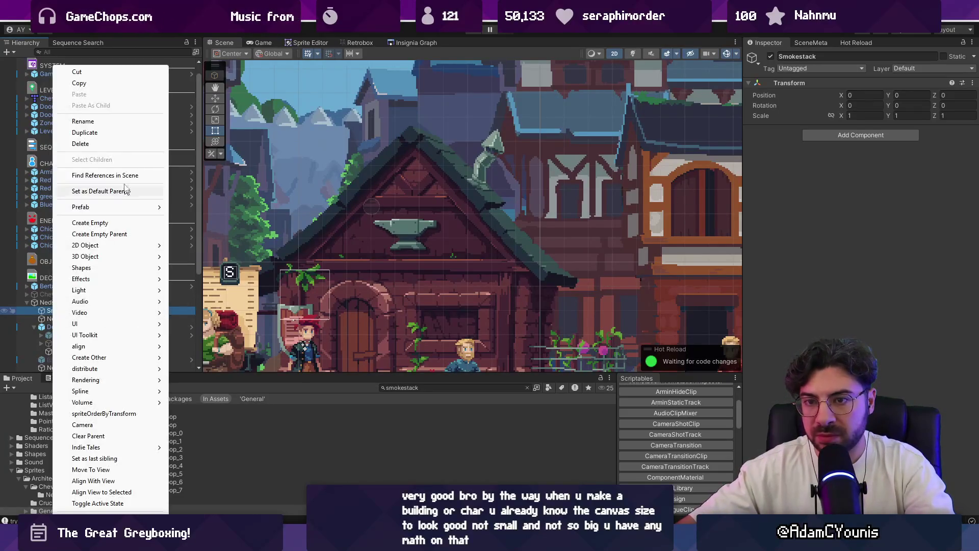
left_click(121, 226)
type("Sp")
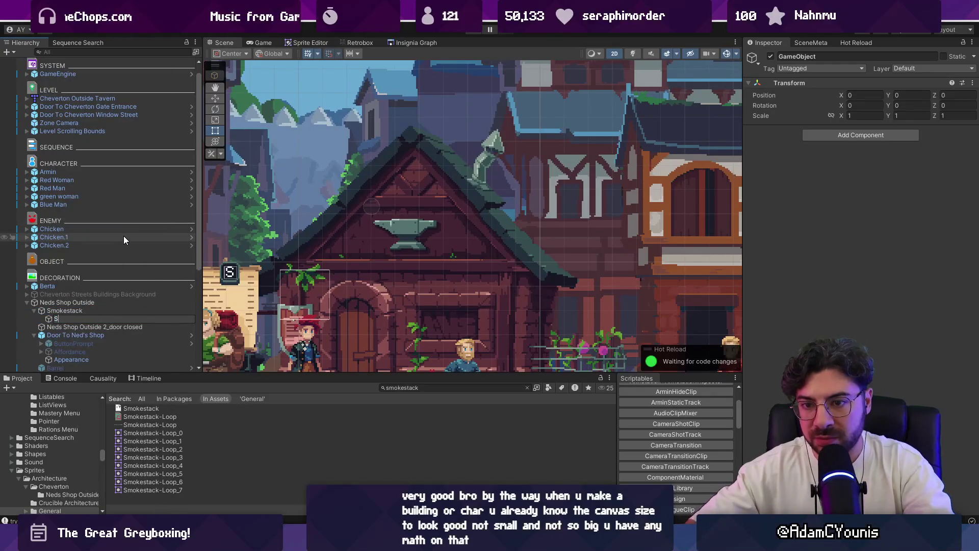
key("ctrl+z")
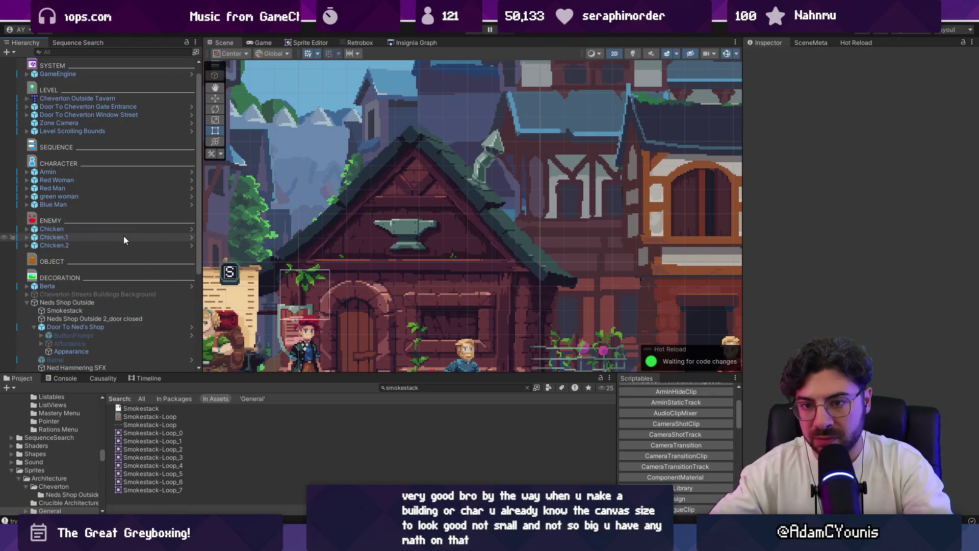
left_click(107, 311)
left_click(825, 135)
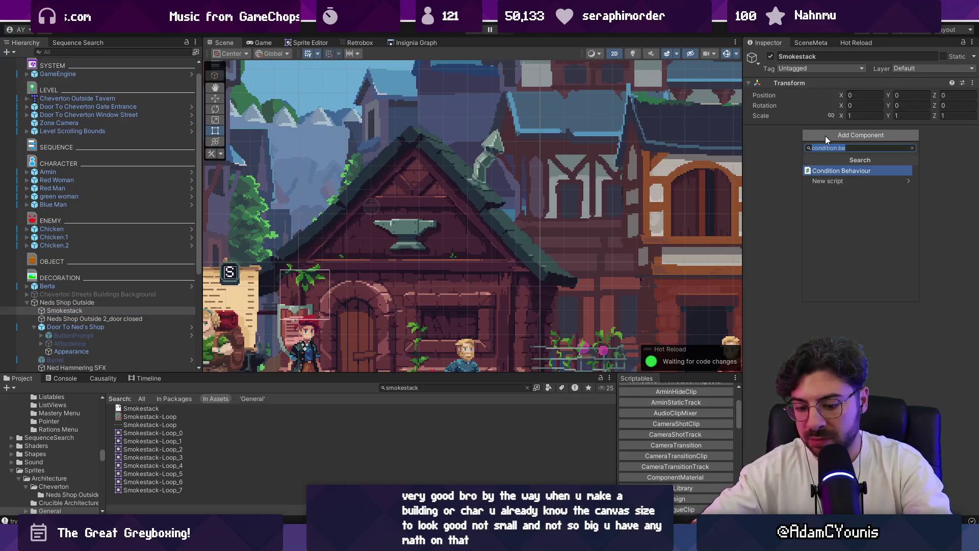
Step: Add a Retro Animator and a Sprite Renderer to Smokestack
type("retro")
key("BackSpace")
key("BackSpace")
key("BackSpace")
type("animat")
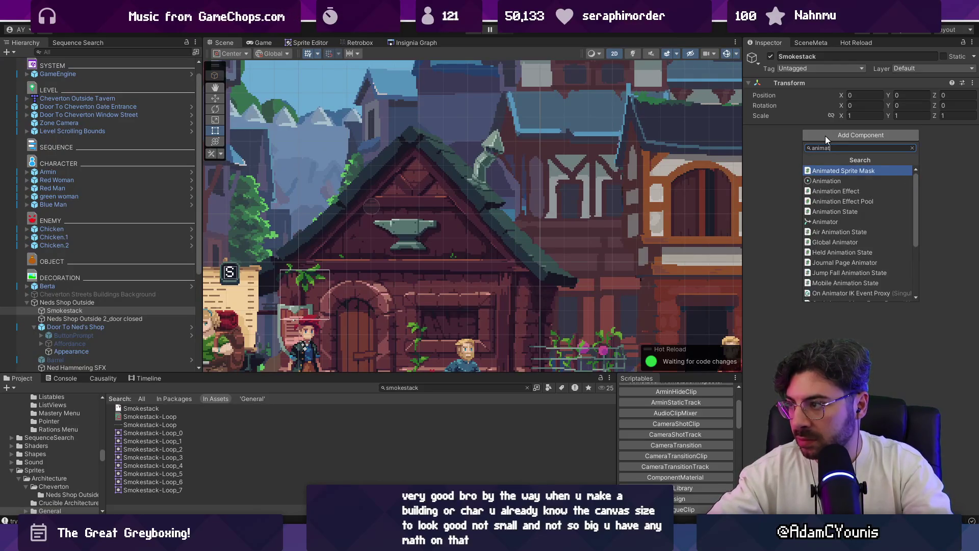
key("Down")
key("Down")
key("Down")
key("Return")
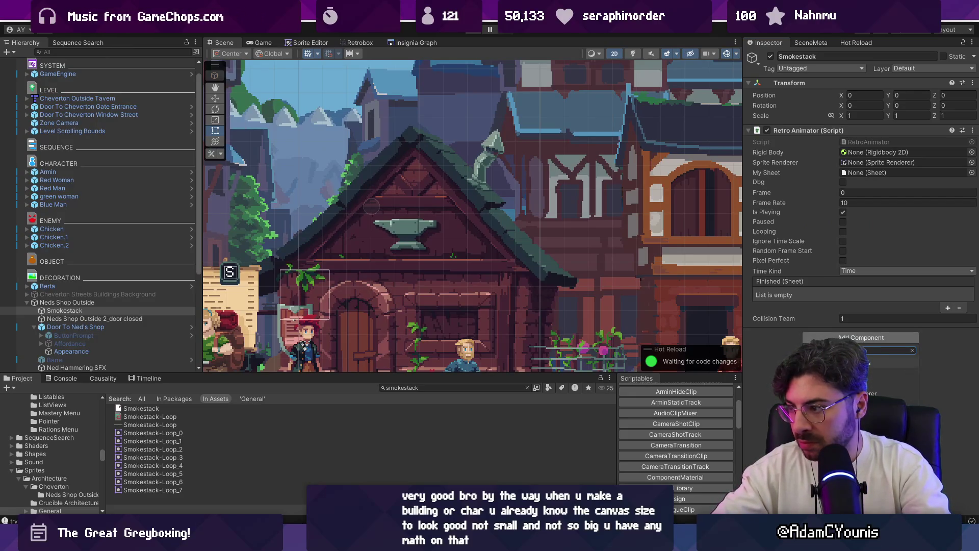
key("Return")
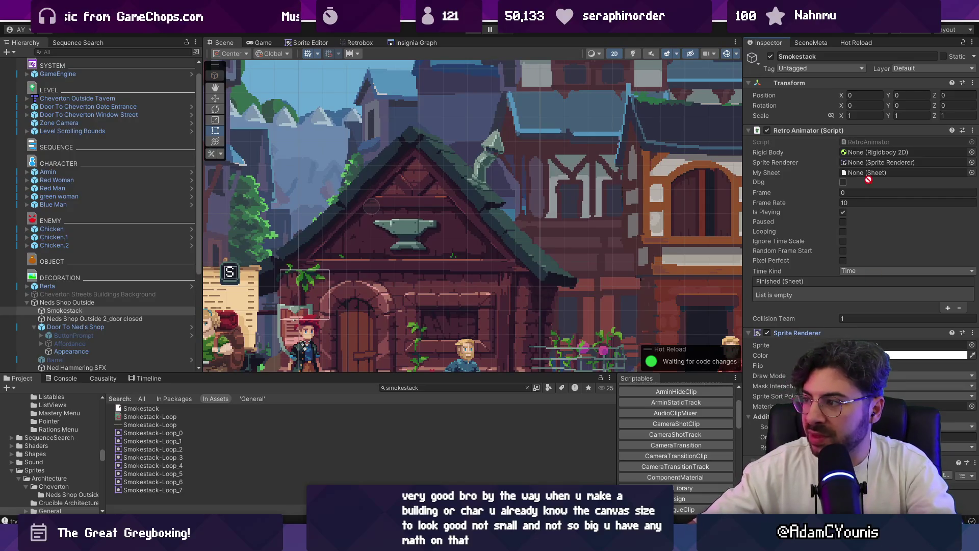
Step: Assign the Smokestack-Loop sheet to the animator and choose a sorting layer
left_click(972, 173)
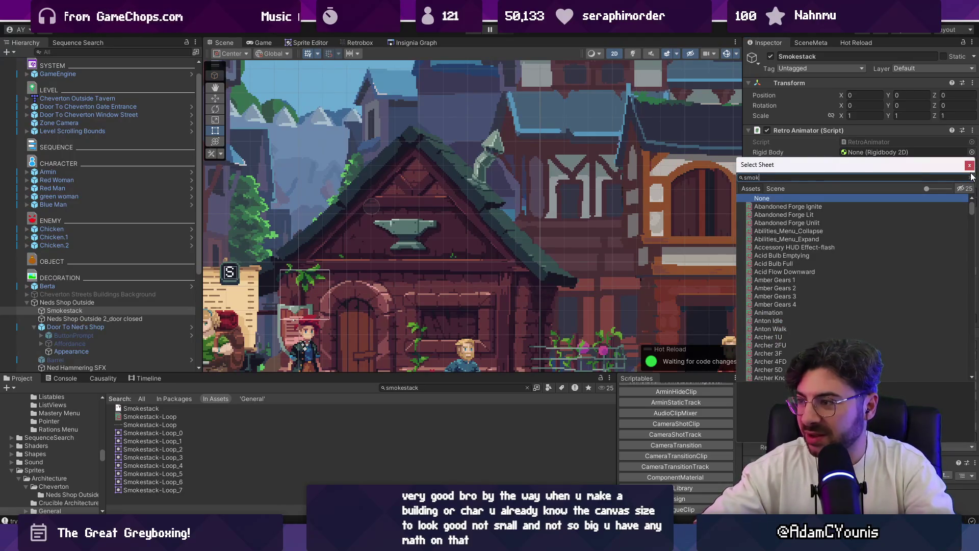
key("Down")
key("Down")
key("Return")
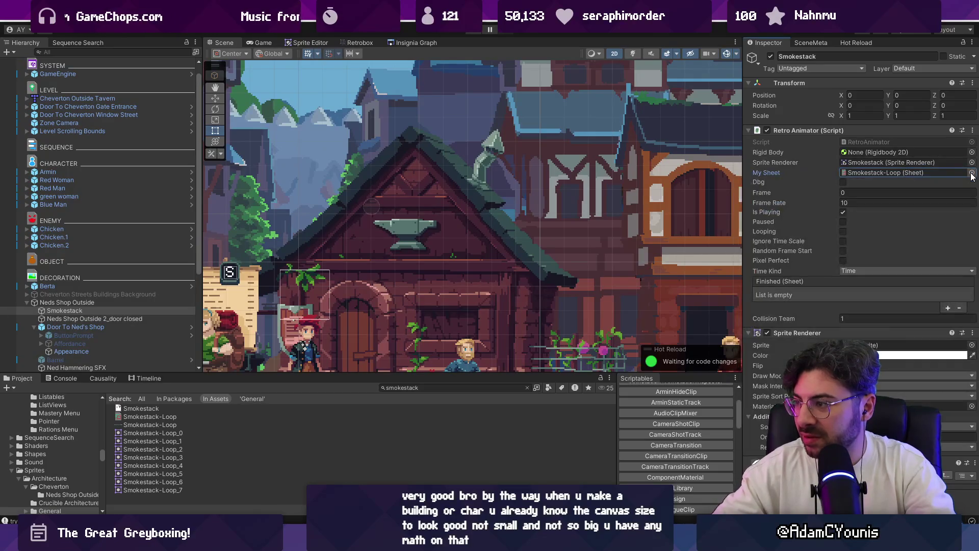
left_click(918, 426)
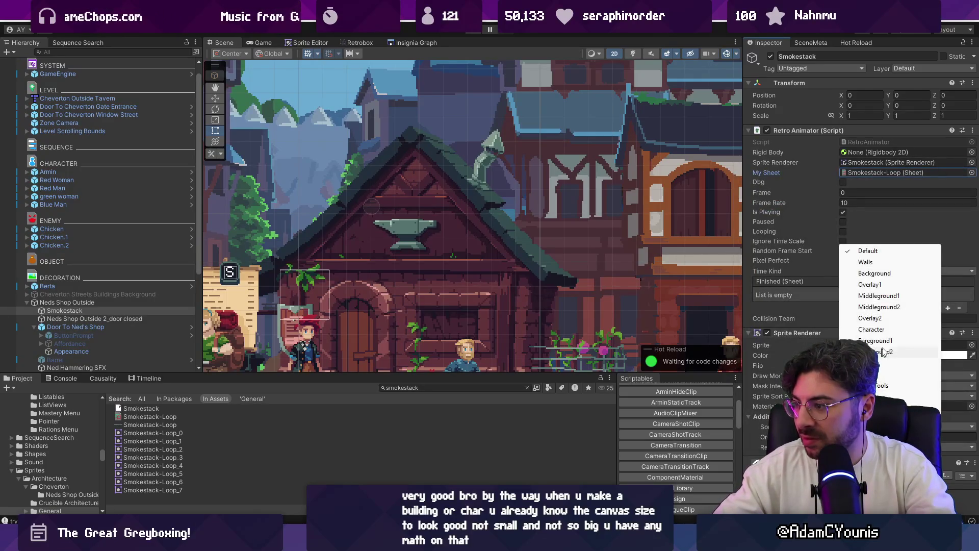
left_click(887, 296)
scroll(420, 214, "down", 4)
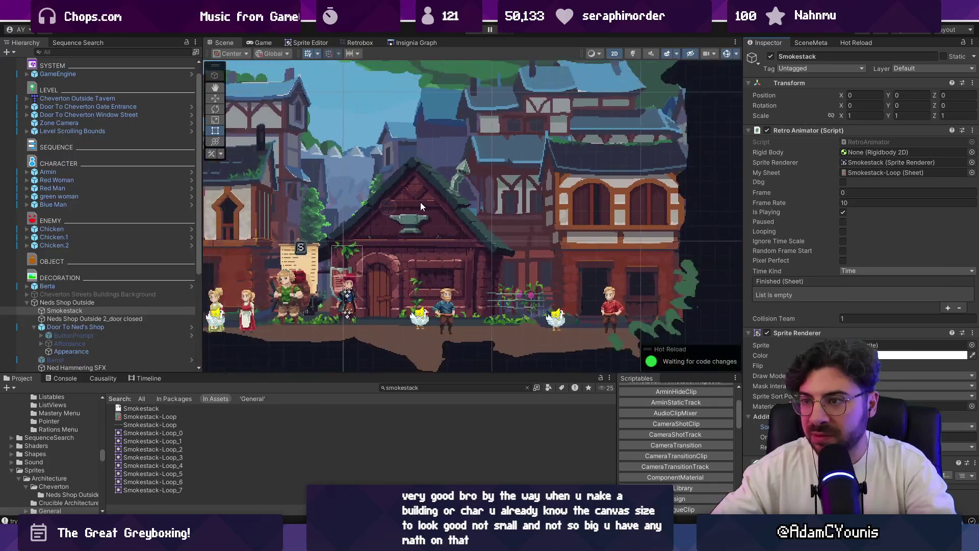
Step: Assign the Smokestack-Loop_0 sprite, adjust its tint, and move the smoke above the shop roof
left_click(972, 346)
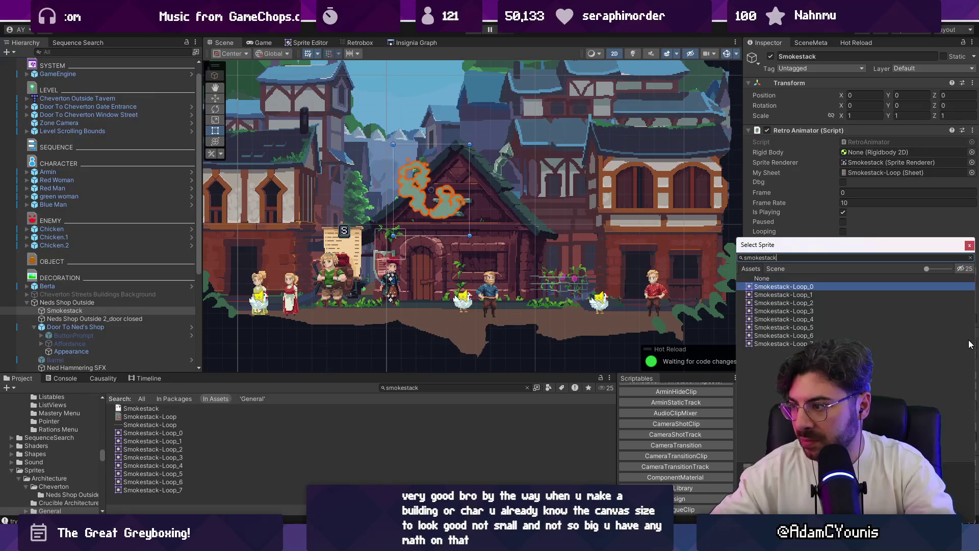
key("Return")
left_click(892, 356)
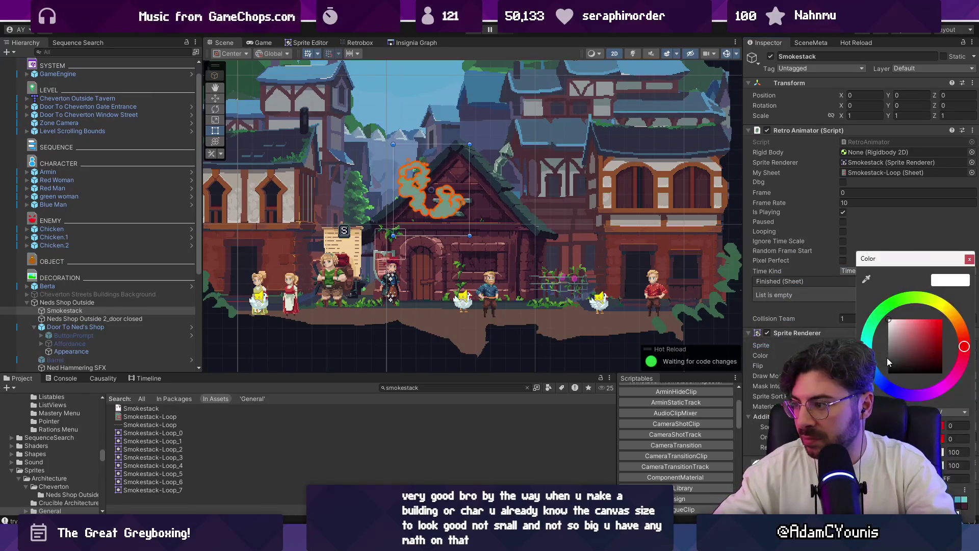
type("50")
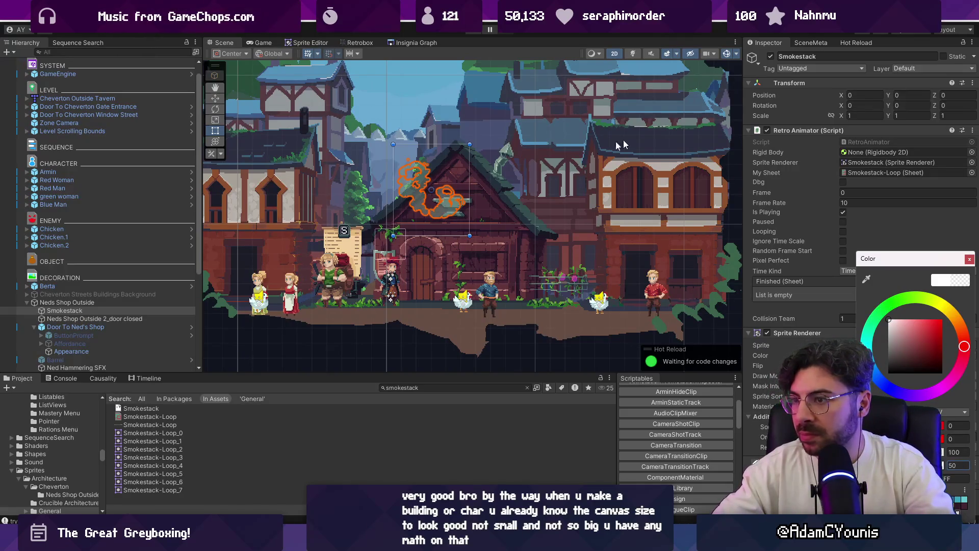
type("w")
mouse_move(433, 193)
left_mouse_down()
mouse_move(488, 111)
mouse_move(512, 127)
mouse_move(510, 137)
mouse_move(499, 107)
left_mouse_up()
Step: Review a dropdown setting's choices in the Inspector and close it without changing anything
scroll(506, 168, "up", 1)
scroll(506, 169, "up", 6)
left_click(867, 270)
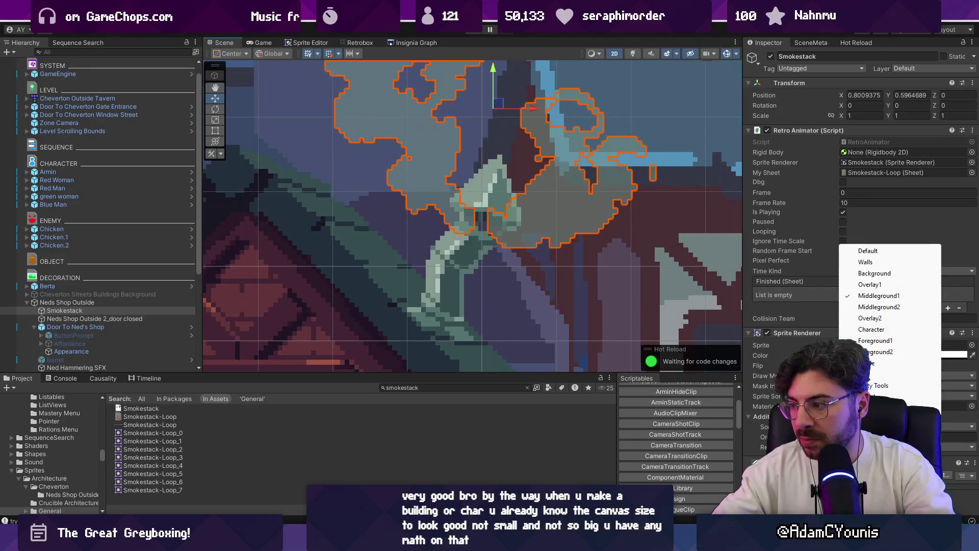
left_click(865, 278)
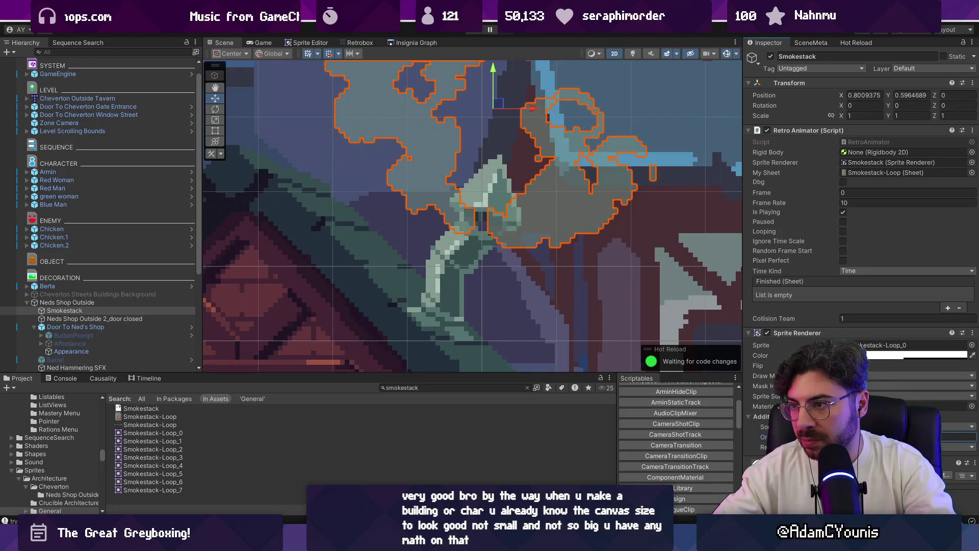
Step: Trim the Smokestack Position to X 0.8 and Y 0.6, then start playtesting the town
scroll(530, 262, "down", 3)
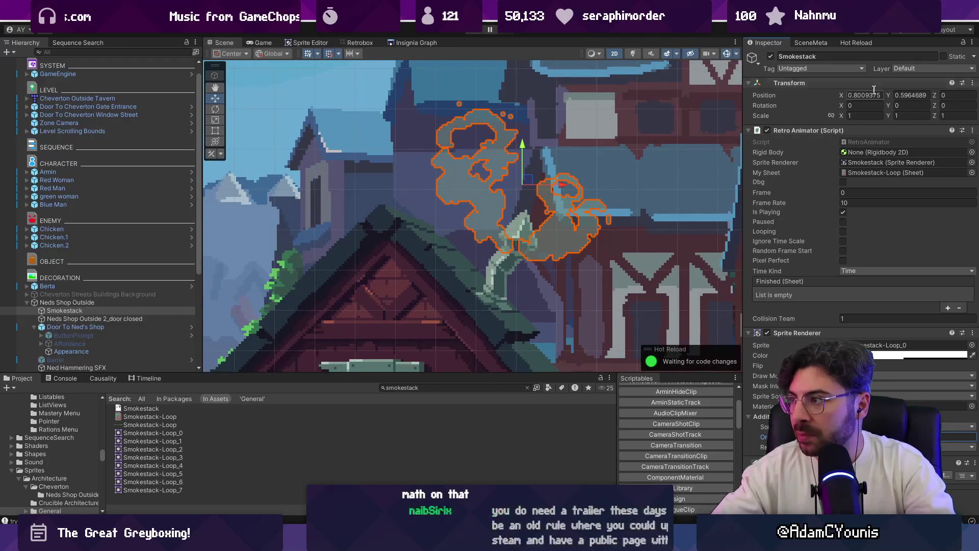
key("BackSpace")
key("Tab")
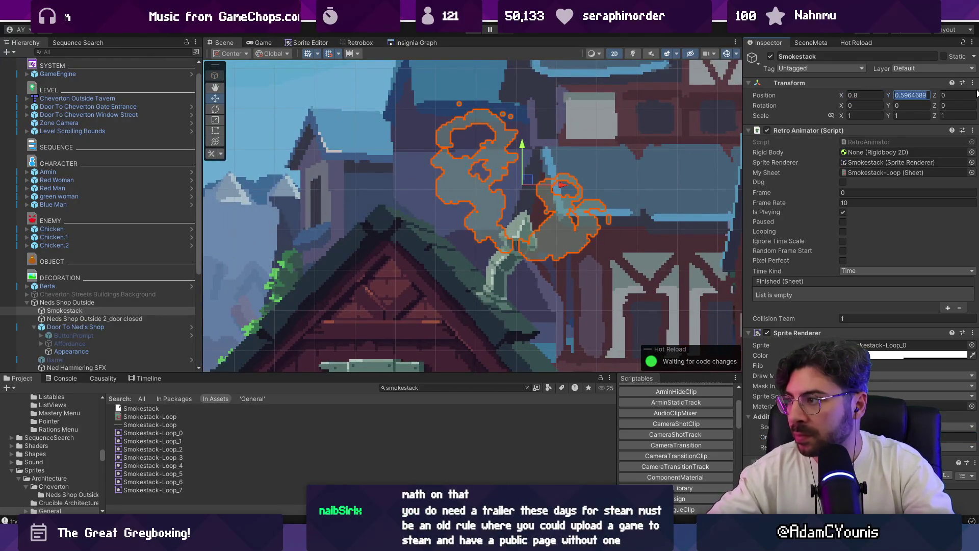
key("BackSpace")
key("BackSpace")
key("BackSpace")
key("BackSpace")
type("6")
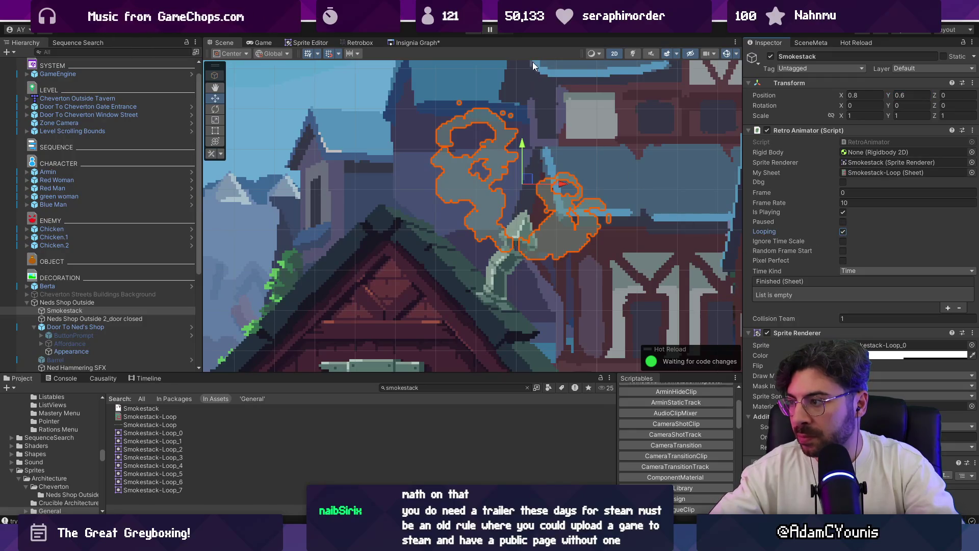
left_click(477, 29)
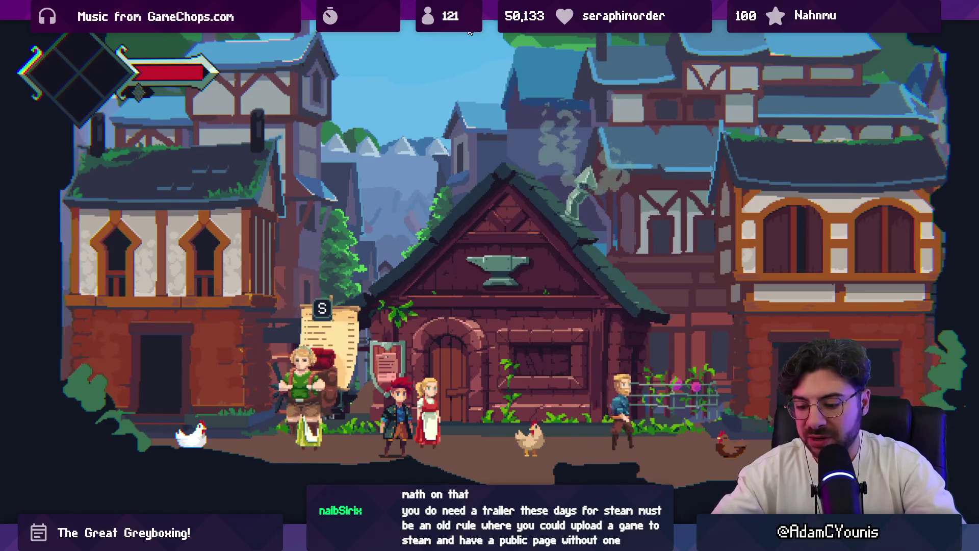
Step: Un-maximize the Game view with Shift+Space so the editor panels surround the running game
key("shift+space")
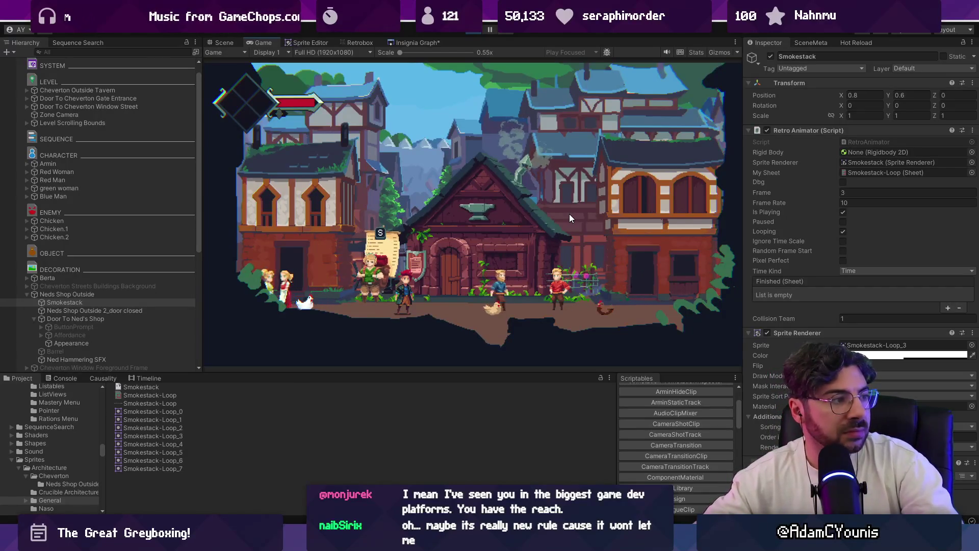
Step: Stop play and change the Smokestack Retro Animator frame rate from 10 to 8
left_click(482, 29)
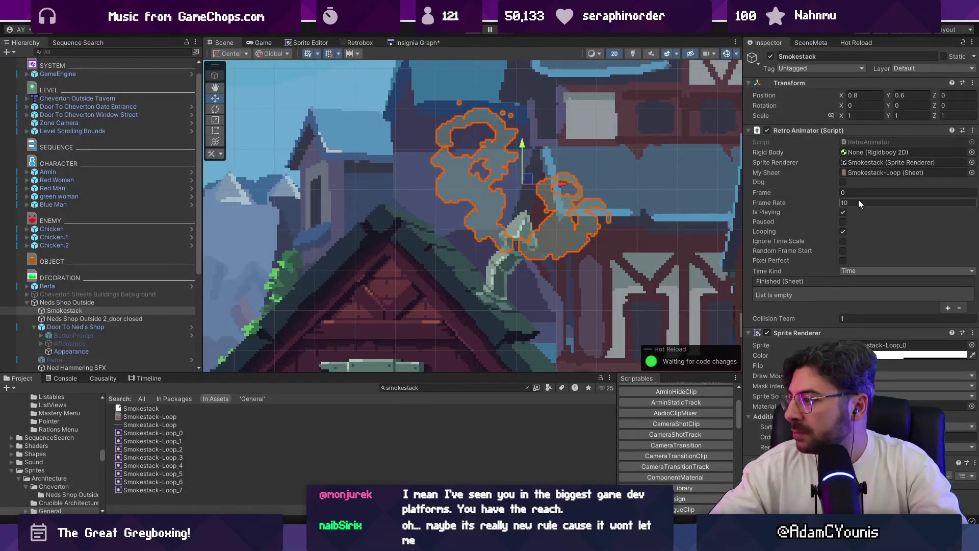
left_click(858, 203)
type("8")
key("Return")
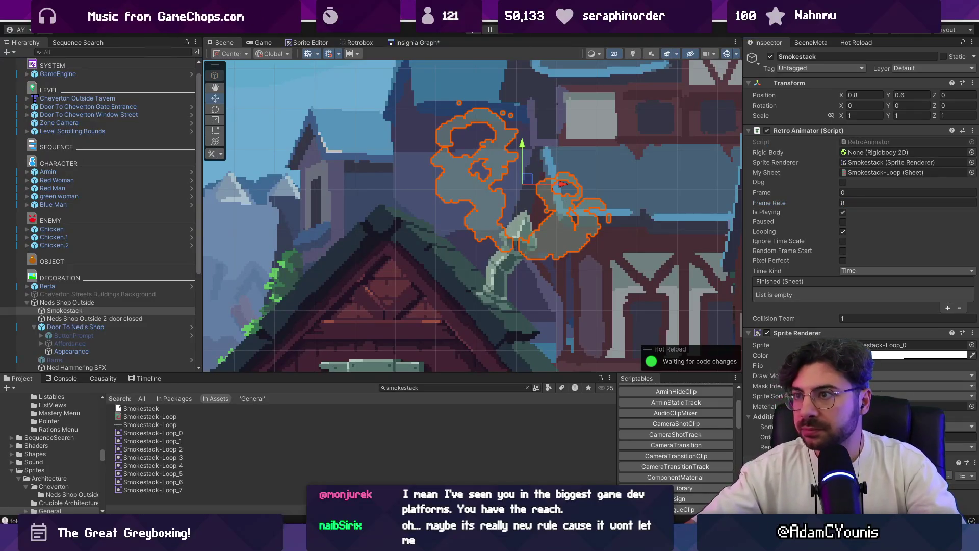
Step: Playtest the slower smoke animation, then stop and zoom out the Scene view
left_click(474, 30)
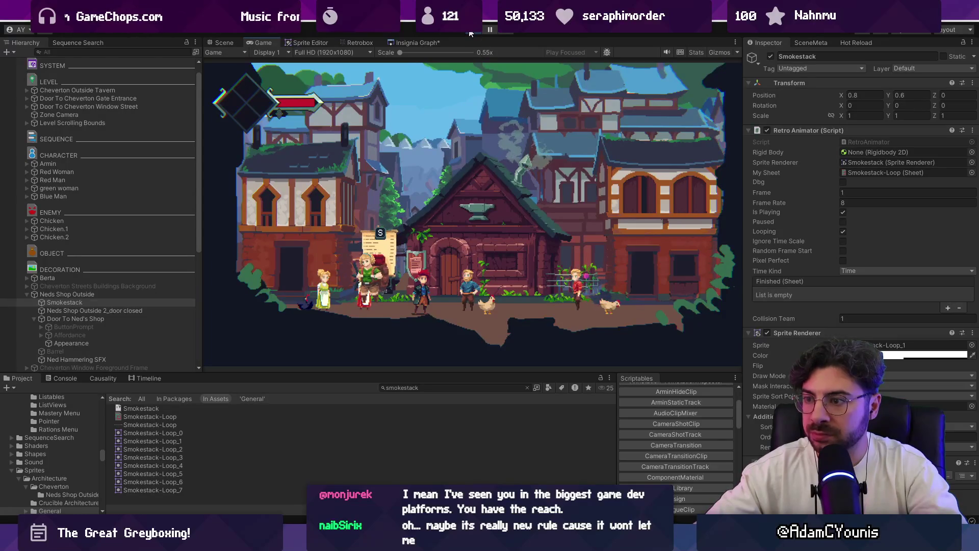
key("ctrl+p")
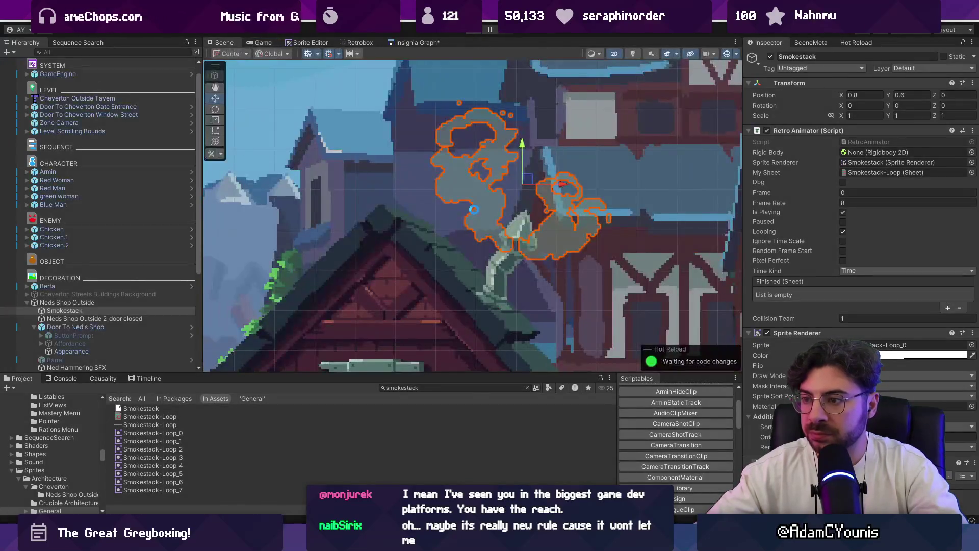
scroll(473, 213, "down", 3)
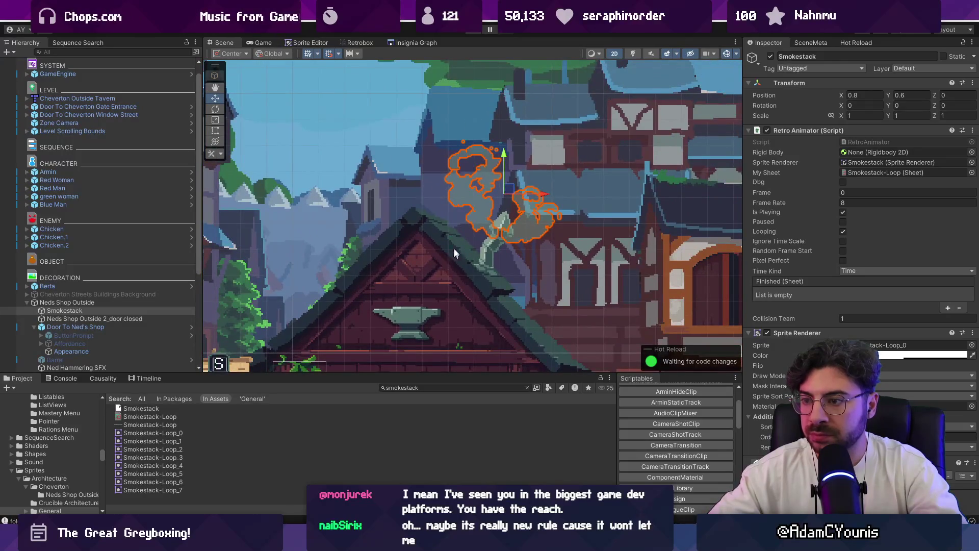
scroll(449, 252, "down", 5)
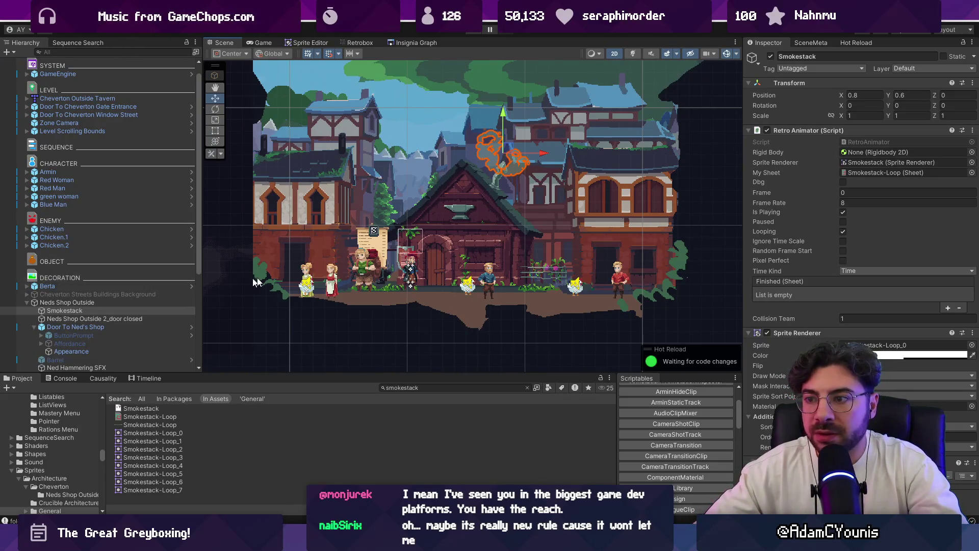
Step: Stage all changes in Fork and commit them with the 'Adds detail to Ned's workshop…' summary
key("alt+Tab")
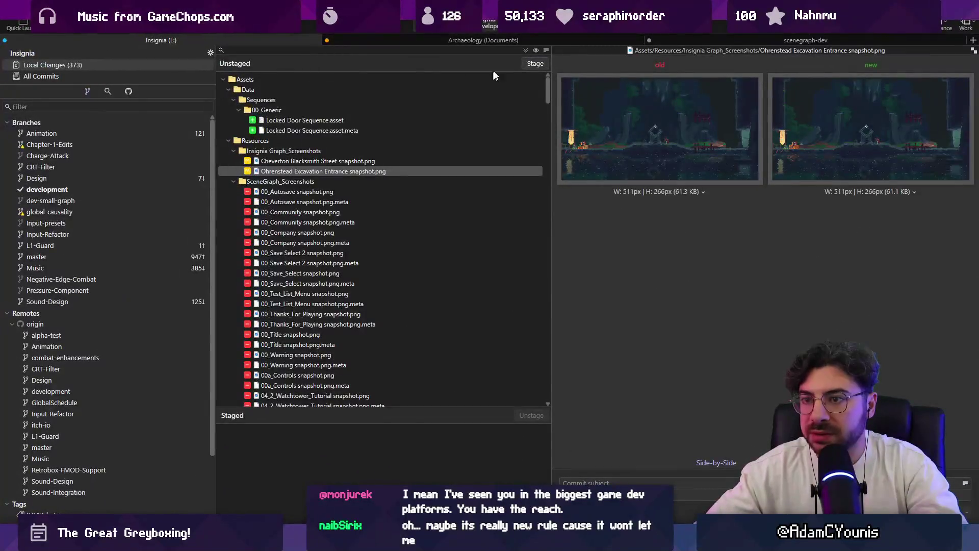
left_click(525, 50)
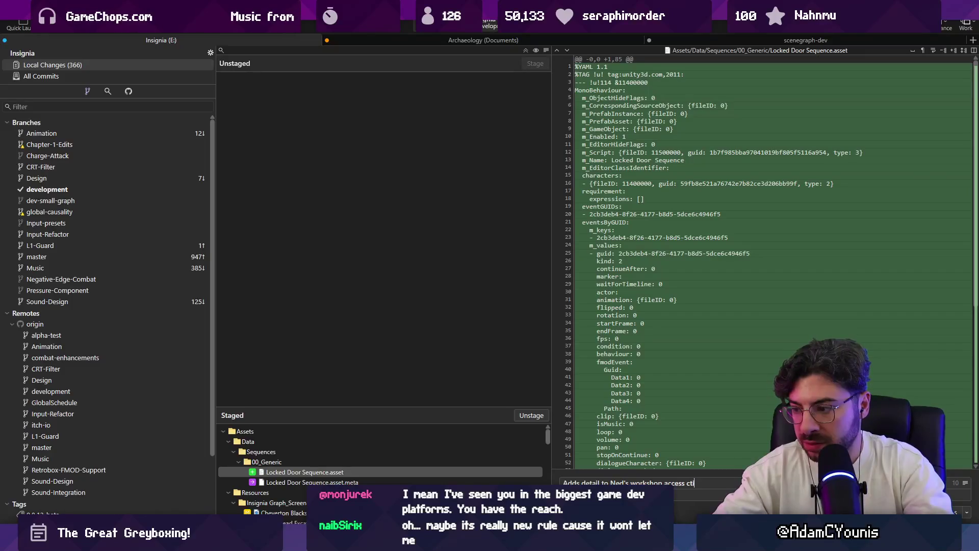
key("BackSpace")
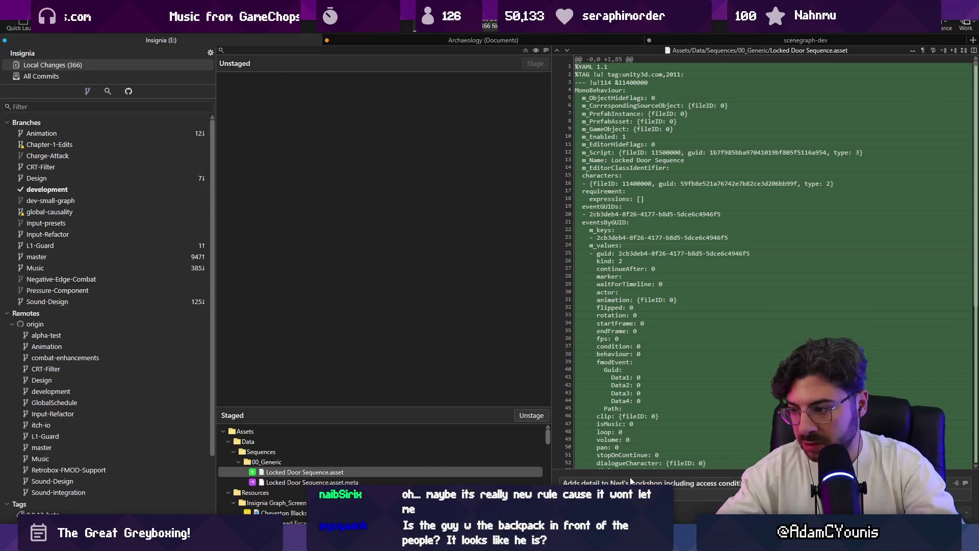
key("ctrl+Return")
key("alt+Tab")
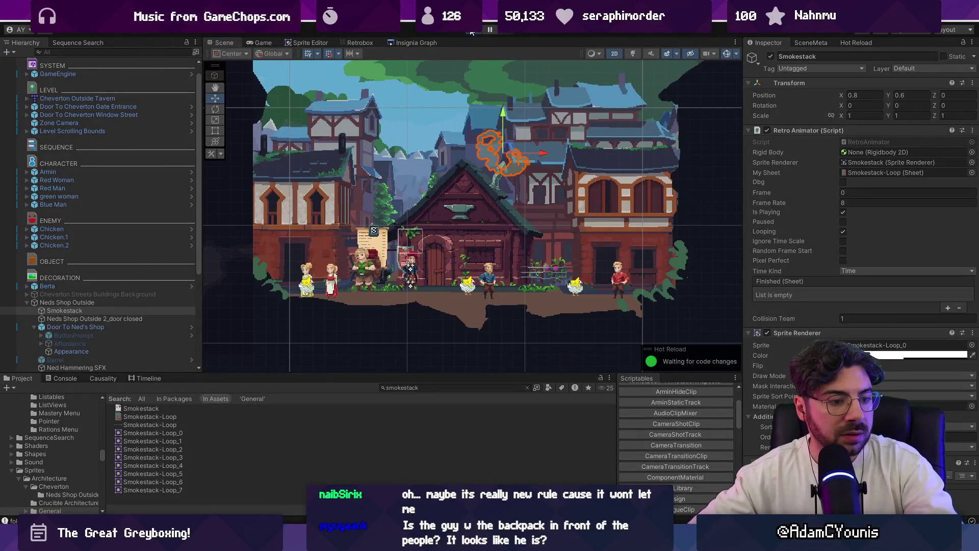
Step: Run a quick playtest of the town, then select Berta and the Red Woman in the Scene
left_click(471, 32)
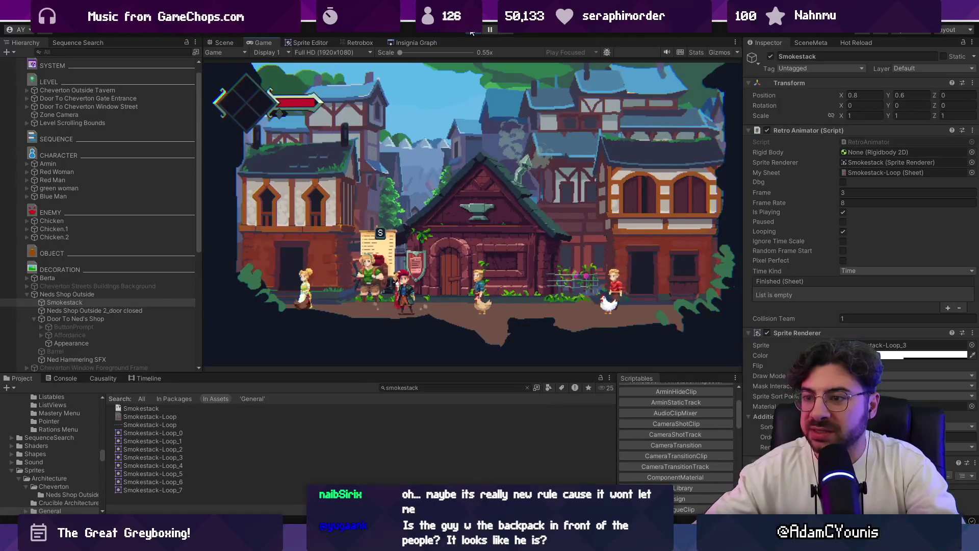
left_click(471, 32)
left_click(370, 273)
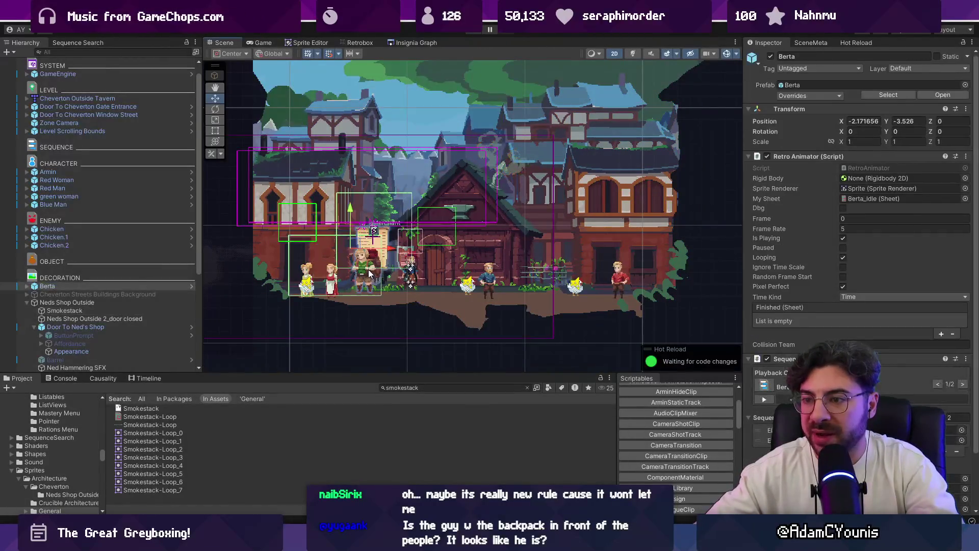
left_click(335, 283)
scroll(347, 286, "up", 2)
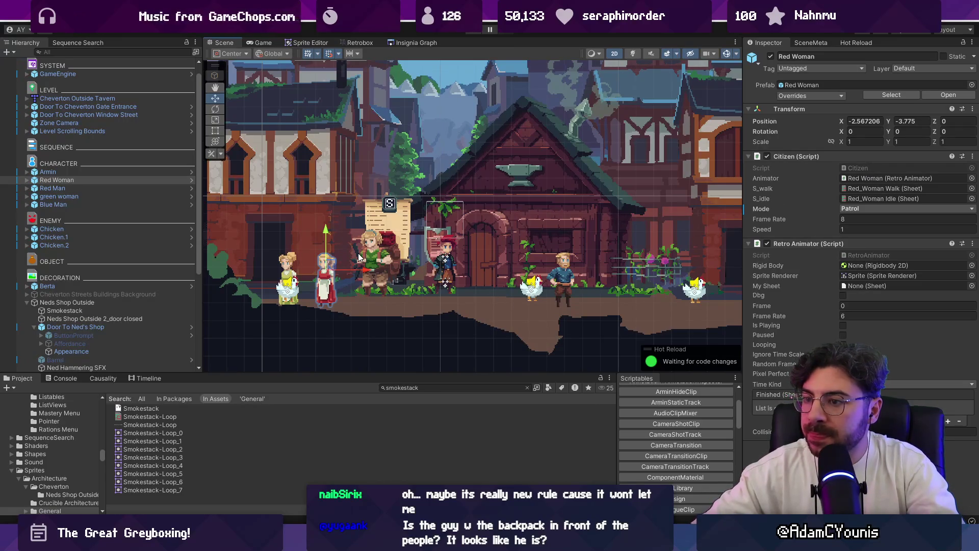
Step: Reselect Berta, expand it in the Hierarchy and select its Sprite child
left_click(382, 251)
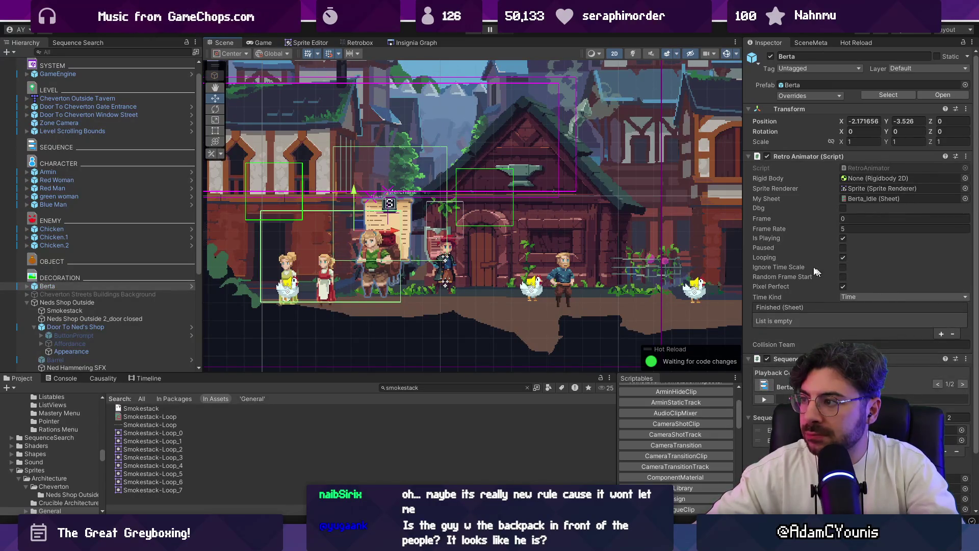
scroll(408, 233, "down", 3)
scroll(409, 233, "up", 2)
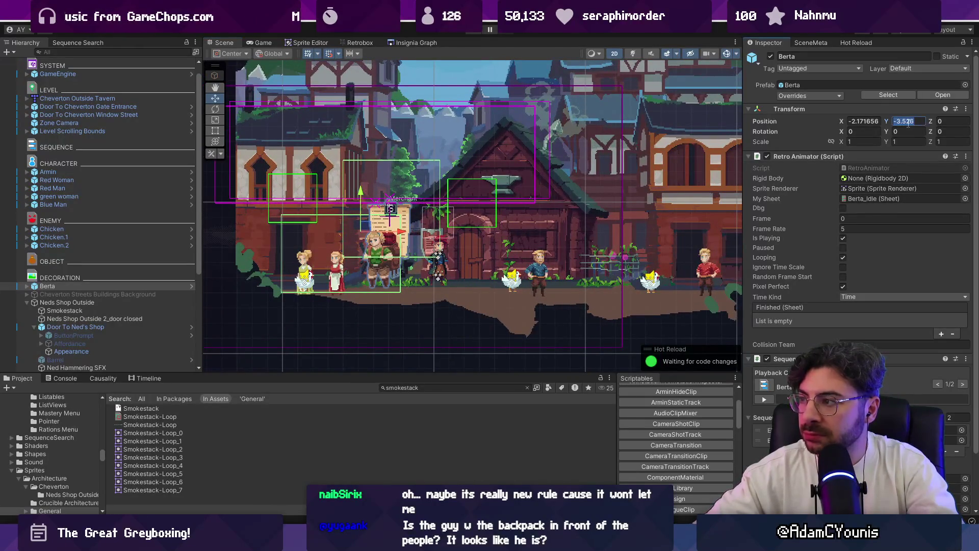
scroll(372, 150, "down", 3)
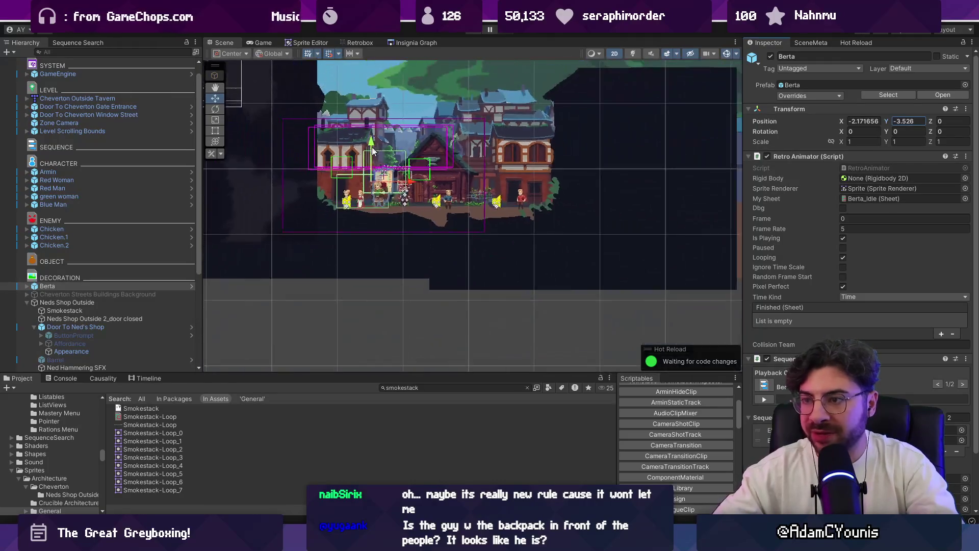
scroll(403, 163, "up", 3)
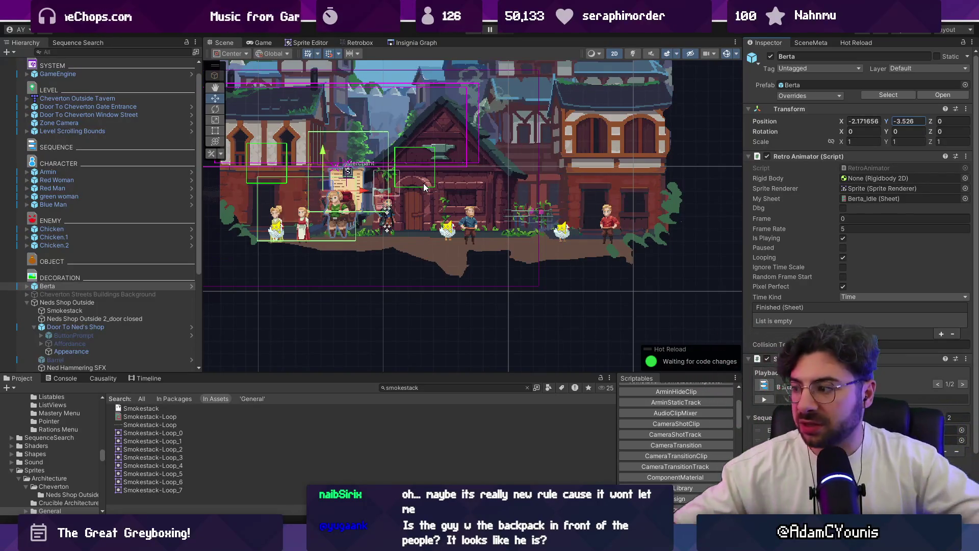
scroll(852, 295, "down", 3)
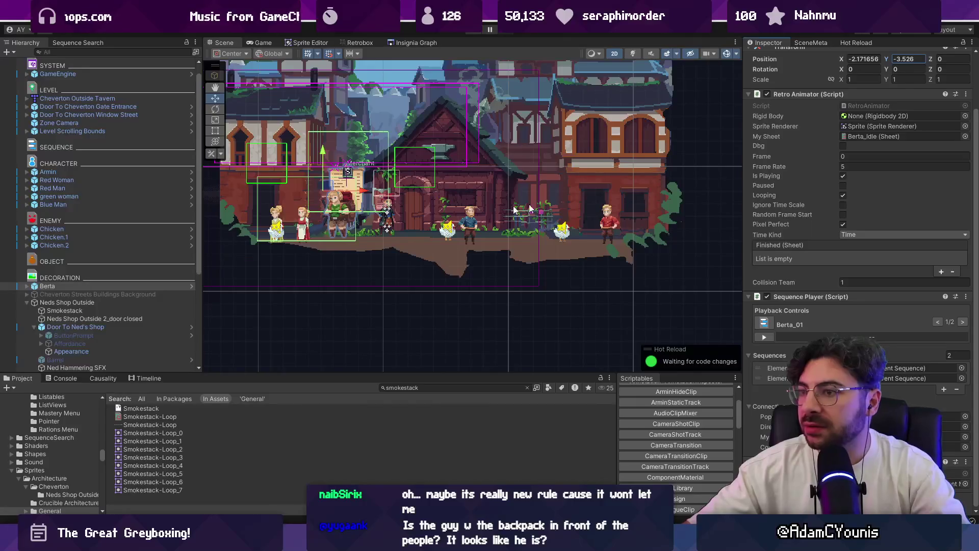
left_click(27, 286)
left_click(55, 302)
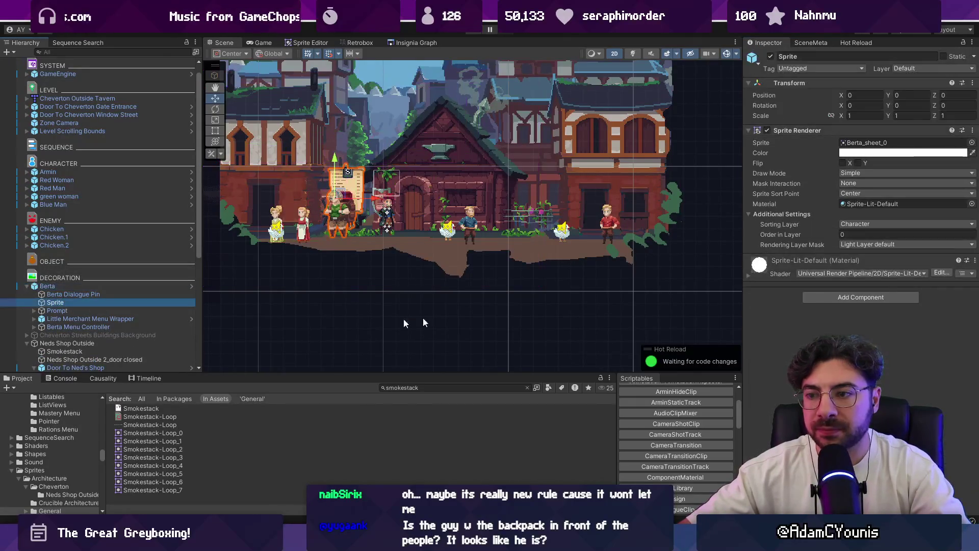
Step: Set Berta's Sprite order in layer to -2, playtest briefly, then enlarge and zoom out the Scene view
left_click(856, 235)
type("-1")
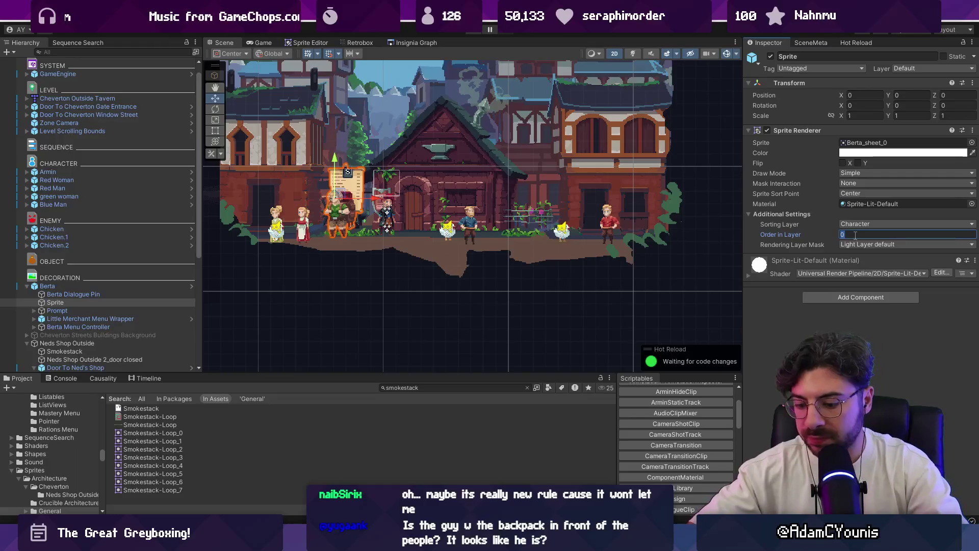
key("BackSpace")
type("2")
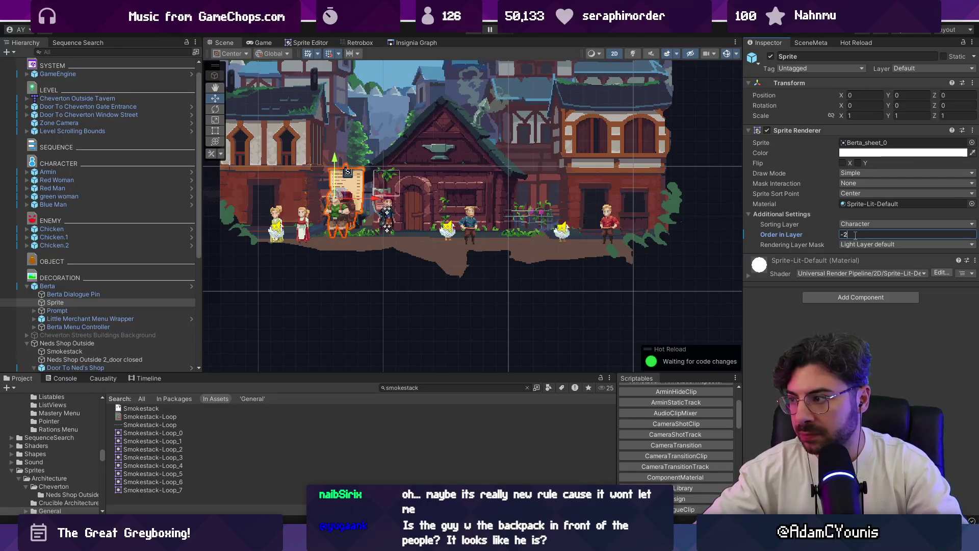
key("ctrl+p")
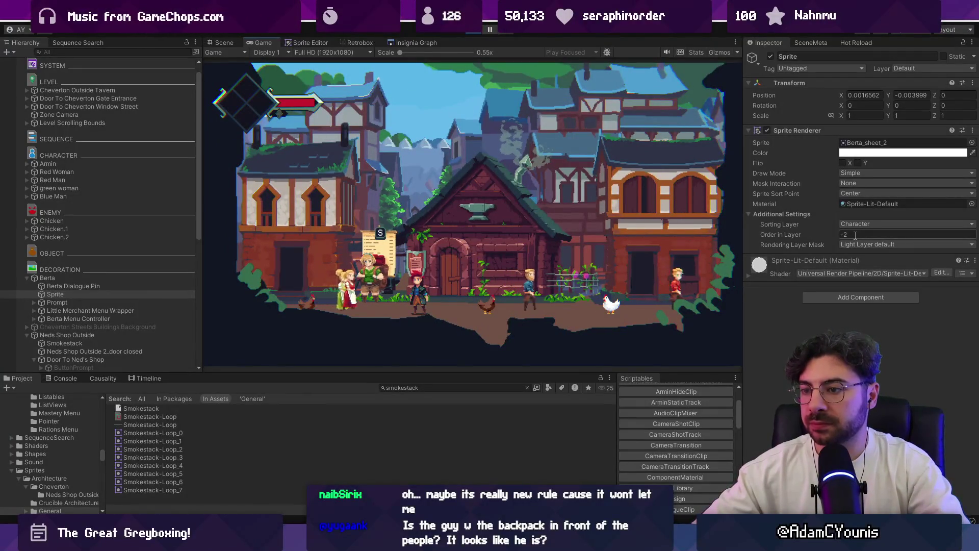
key("ctrl+p")
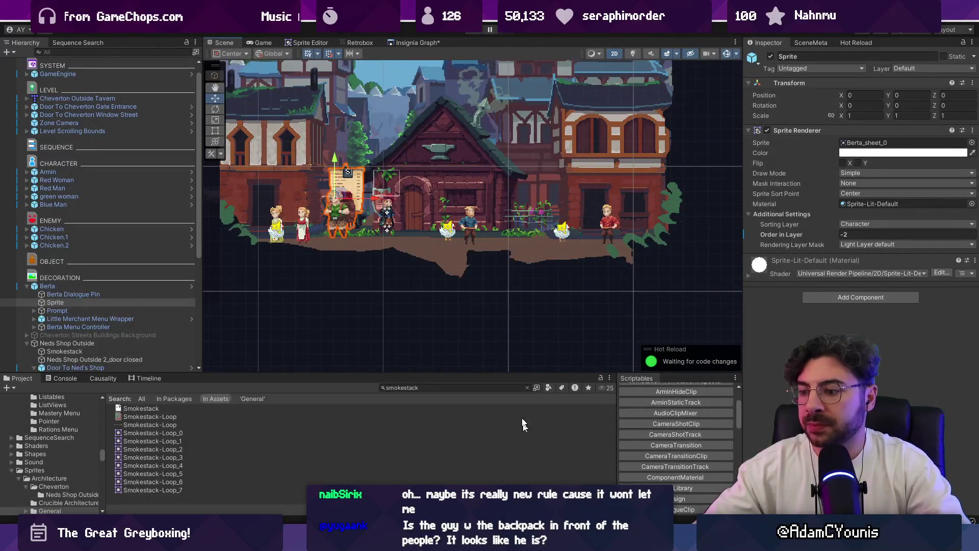
left_click_drag(472, 373, 472, 412)
scroll(459, 316, "down", 1)
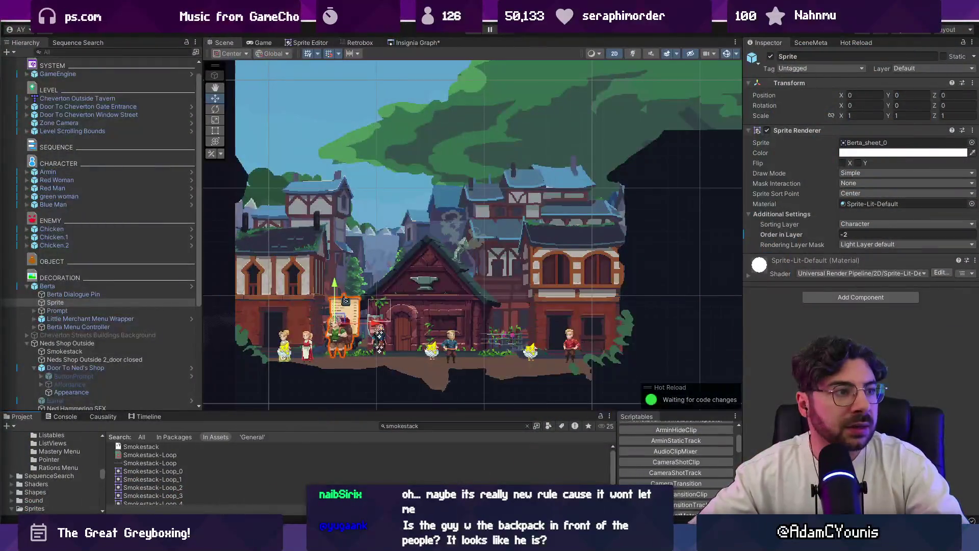
Step: In a new Chrome tab, search 'can i set up a steam page without a trailer'
key("alt+Tab")
type("canbi")
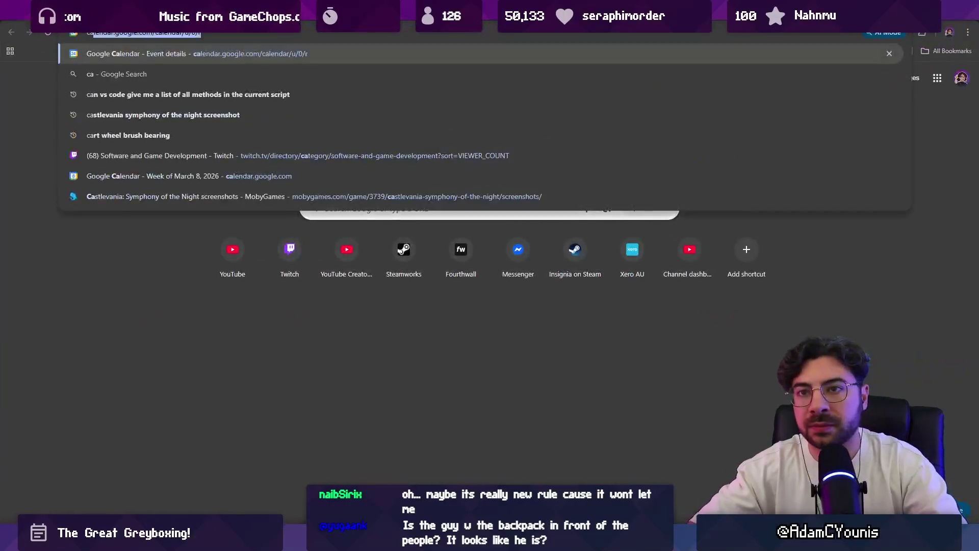
key("BackSpace")
key("BackSpace")
type("i upload a s")
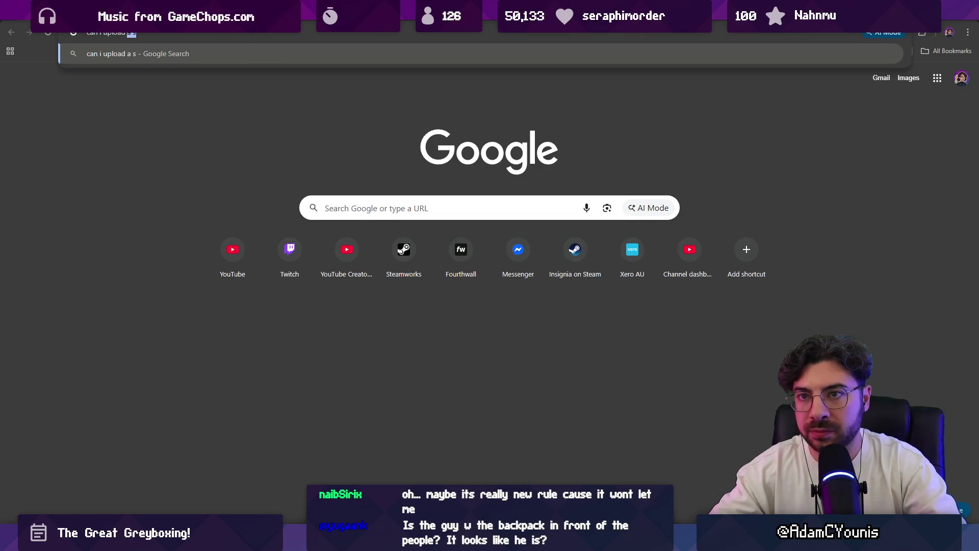
key("BackSpace")
key("BackSpace")
key("BackSpace")
type("set up a s")
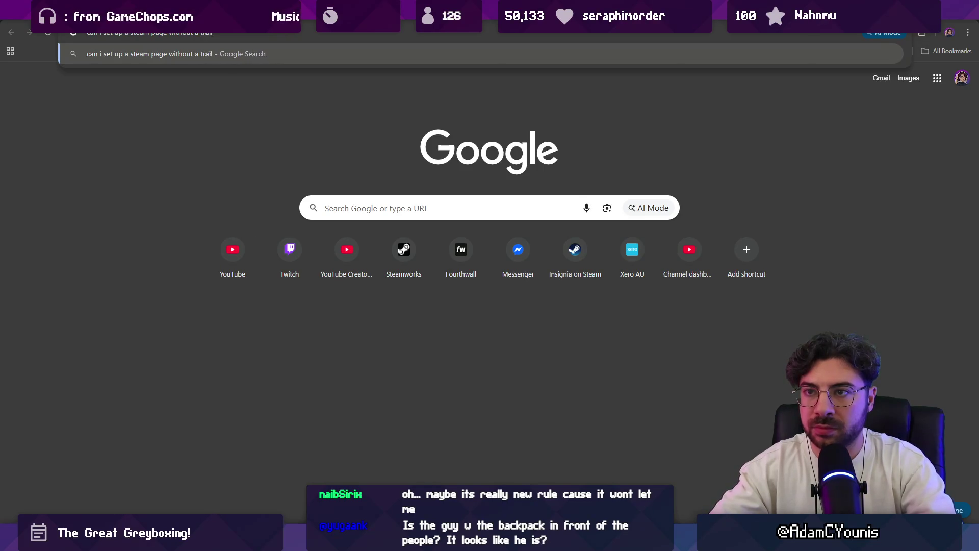
type("er")
key("Return")
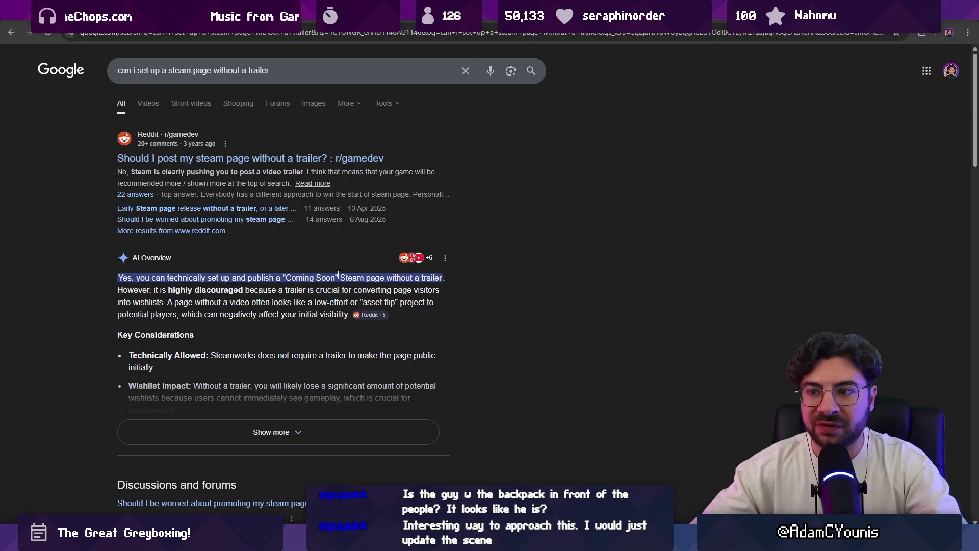
Step: Read the AI Overview answer, highlighting its first sentence, then return to Unity
triple_click(226, 276)
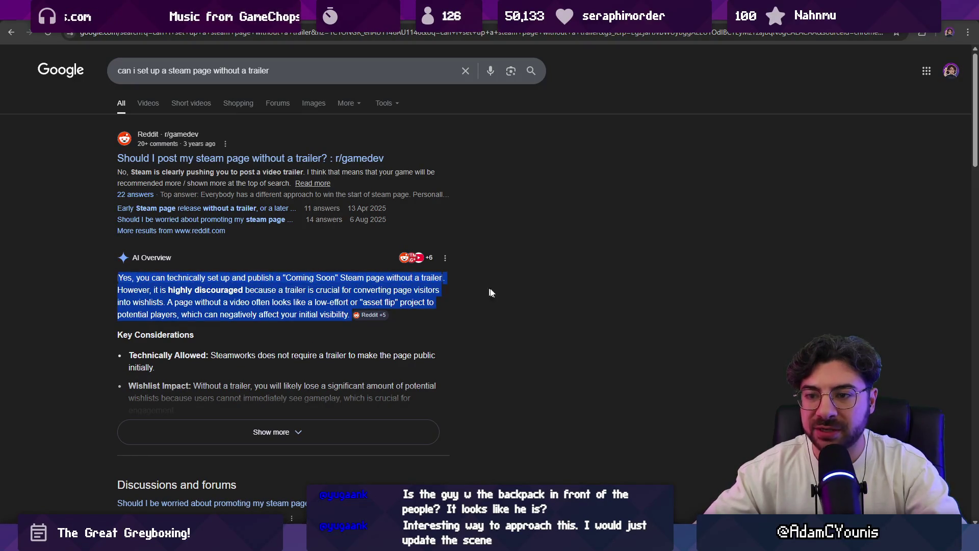
left_click(504, 295)
left_click_drag(144, 290, 162, 288)
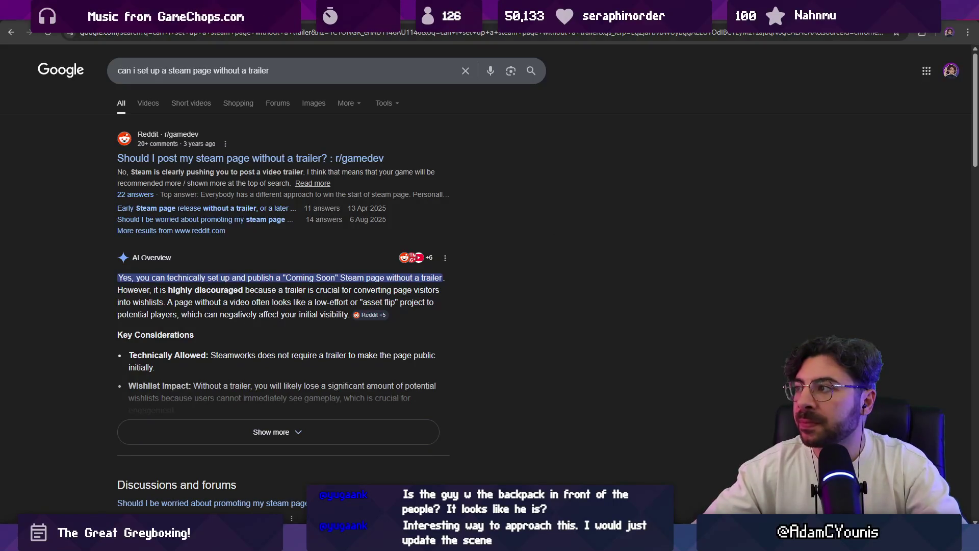
key("alt+Tab")
scroll(424, 241, "up", 4)
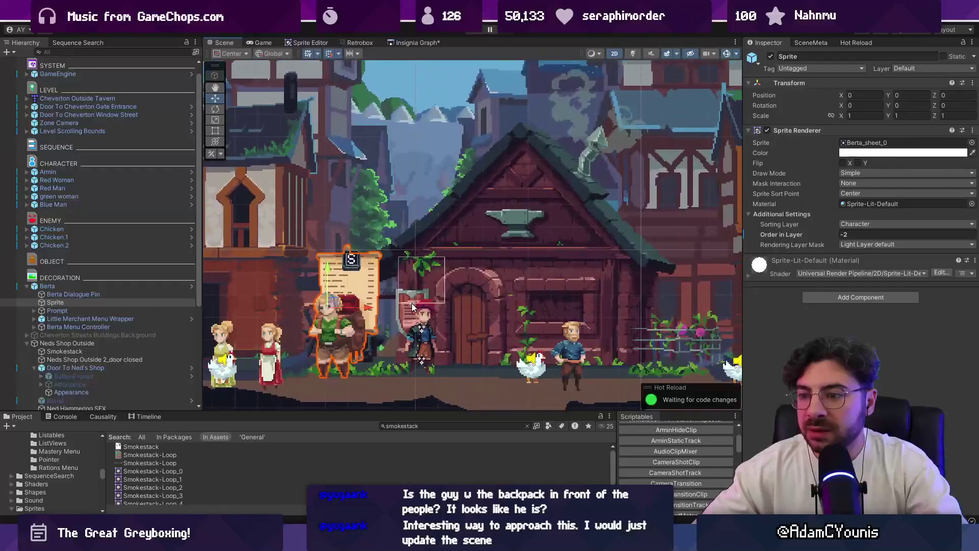
Step: Open the Insignia Graph and load the Ohrenstead village scene from its node
scroll(319, 338, "down", 2)
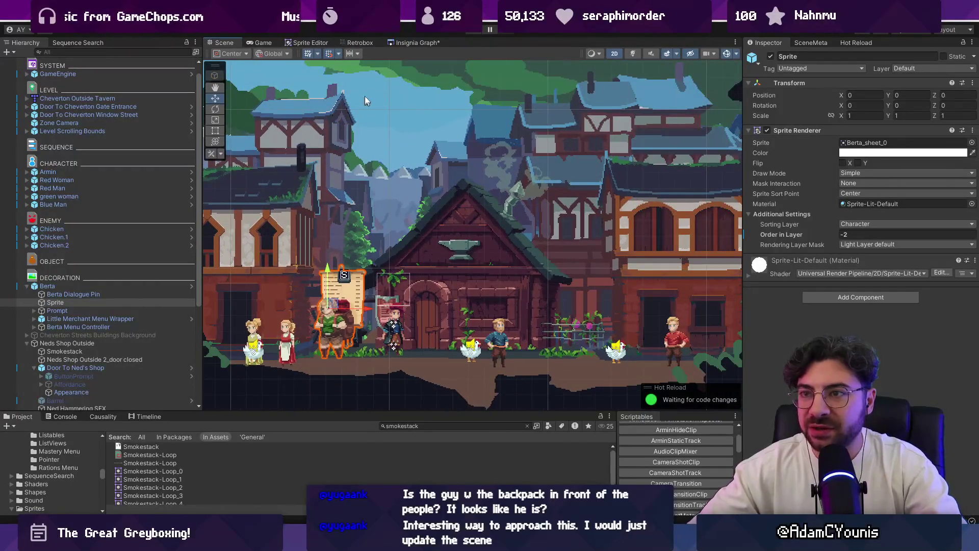
left_click(409, 42)
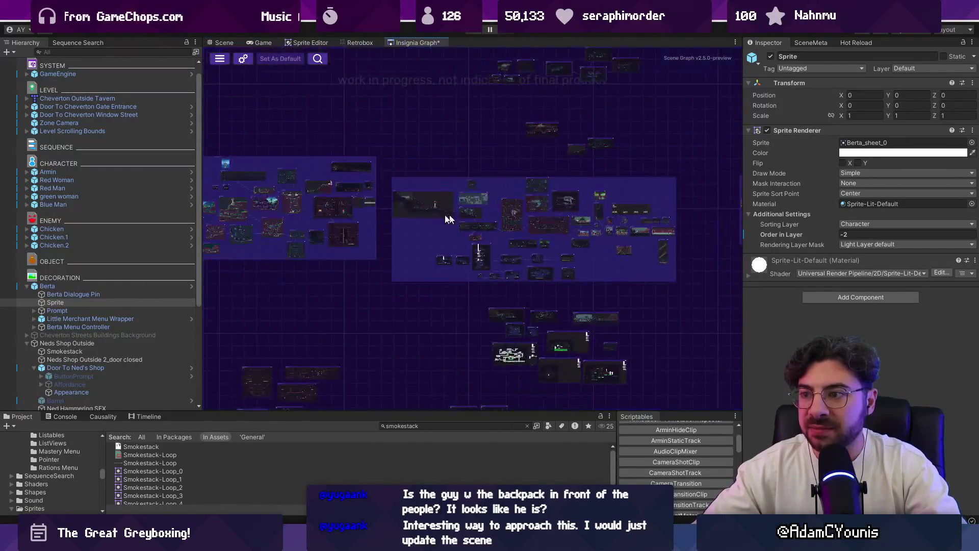
scroll(356, 197, "up", 5)
scroll(321, 213, "up", 5)
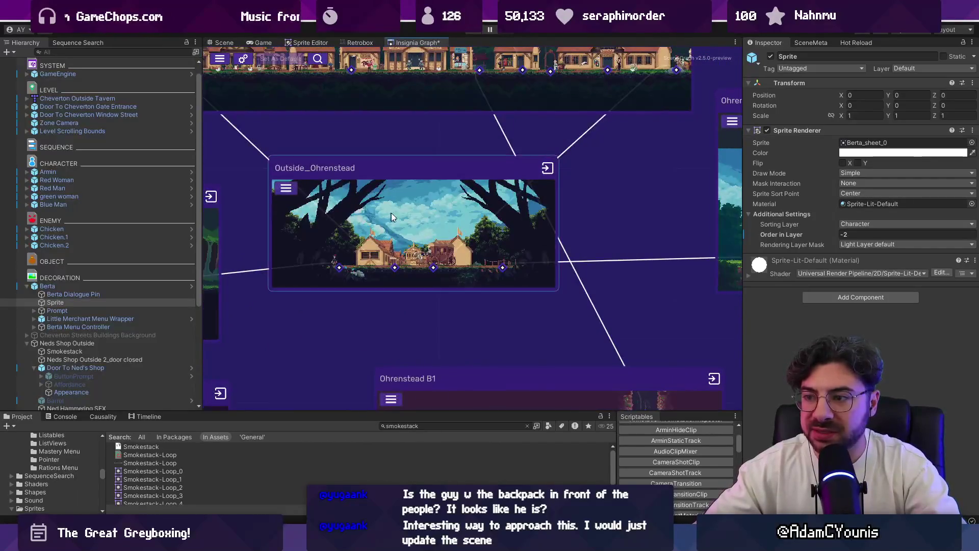
scroll(391, 223, "down", 5)
scroll(364, 135, "up", 8)
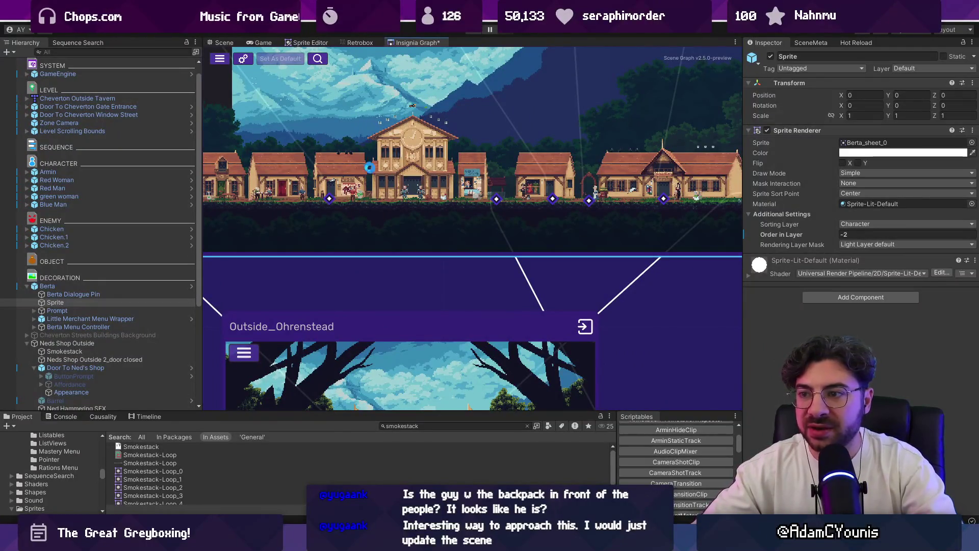
double_click(307, 203)
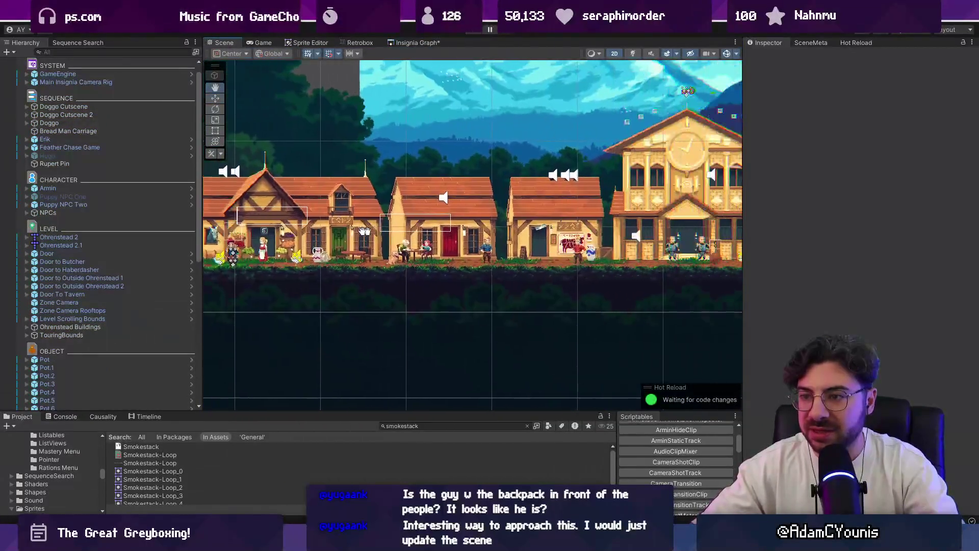
Step: Pan around Ohrenstead to view the village buildings, tavern and villagers
left_click_drag(307, 224, 497, 255)
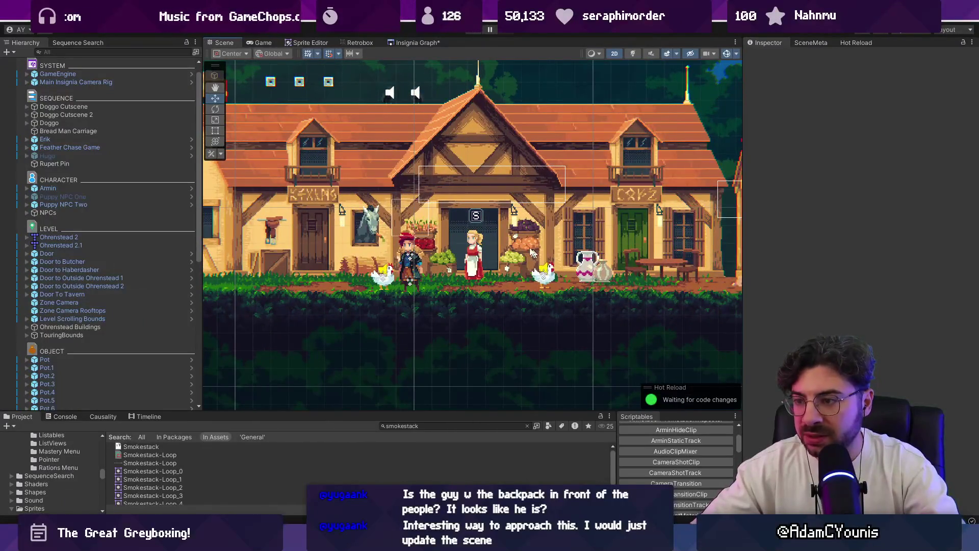
mouse_move(628, 240)
left_mouse_down()
mouse_move(398, 217)
mouse_move(405, 191)
mouse_move(293, 161)
left_mouse_up()
left_click_drag(517, 156, 418, 215)
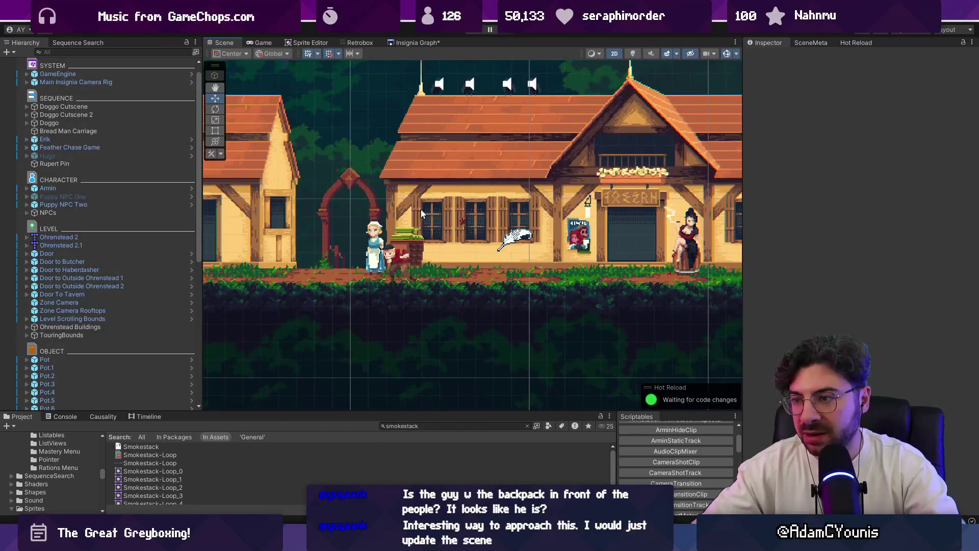
mouse_move(594, 203)
left_mouse_down()
mouse_move(365, 204)
mouse_move(328, 191)
mouse_move(372, 180)
mouse_move(464, 223)
left_mouse_up()
scroll(372, 180, "down", 3)
scroll(464, 223, "down", 2)
left_click_drag(357, 196, 394, 210)
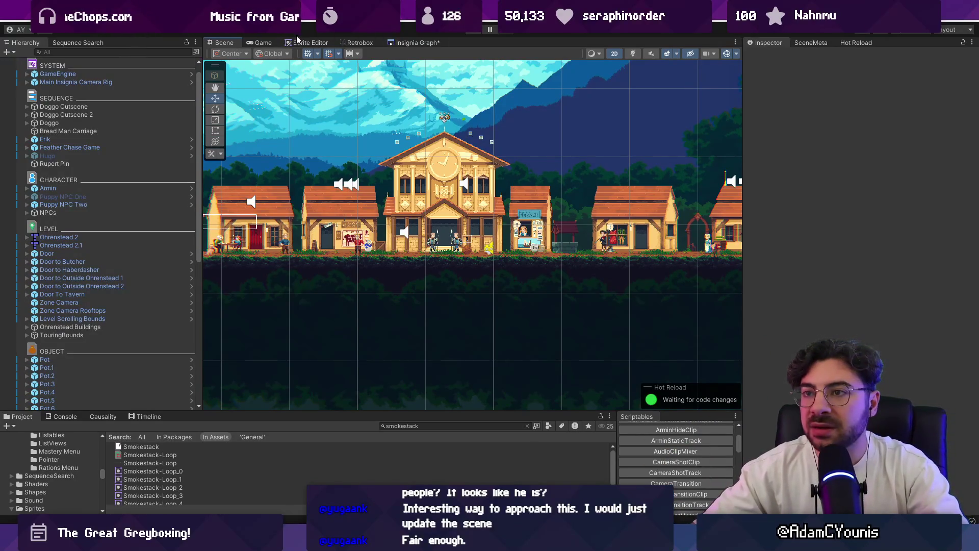
Step: Return to the Insignia Graph, navigate to the Cheverton nodes and open Cheverton Blacksmith Street
left_click(408, 44)
scroll(459, 153, "down", 5)
left_click_drag(525, 181, 344, 158)
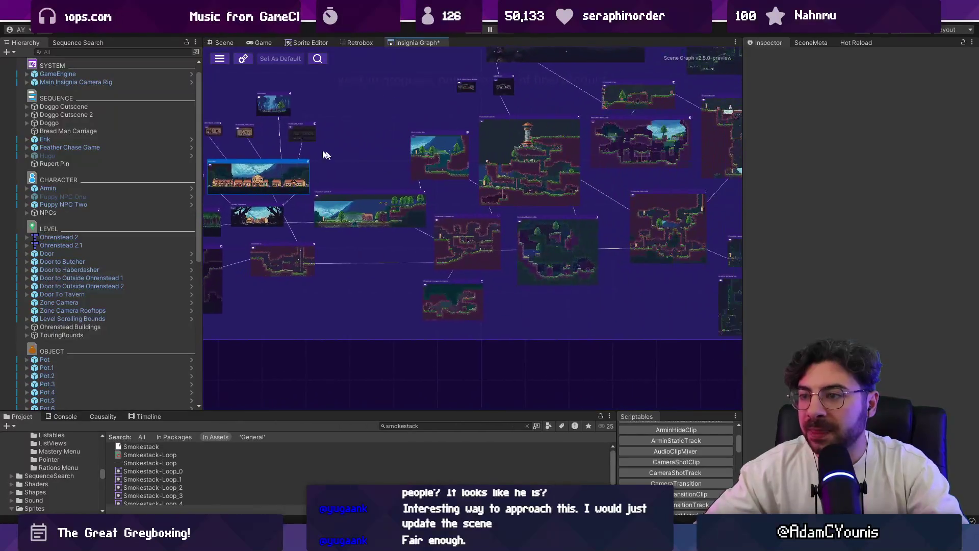
left_click_drag(665, 163, 486, 190)
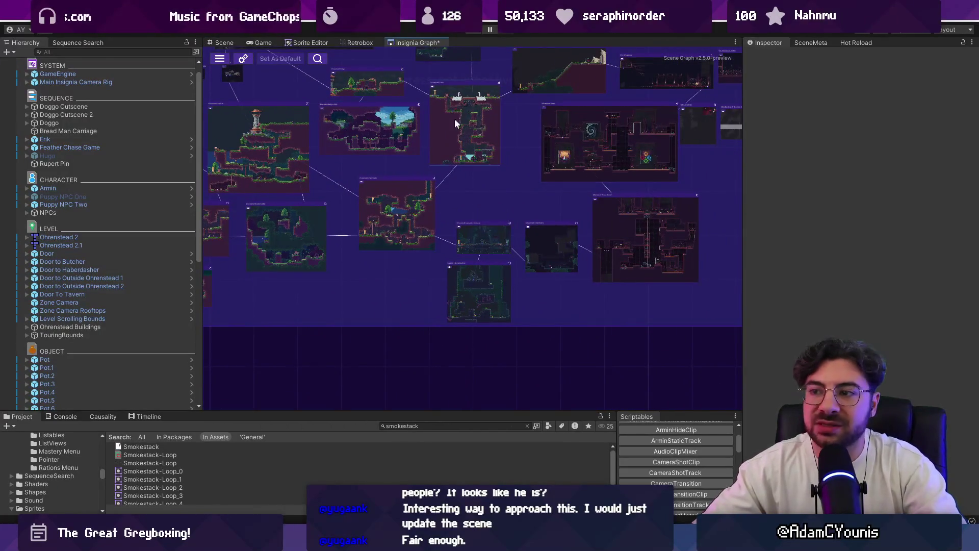
scroll(457, 120, "up", 2)
left_click_drag(632, 130, 326, 109)
scroll(326, 109, "down", 4)
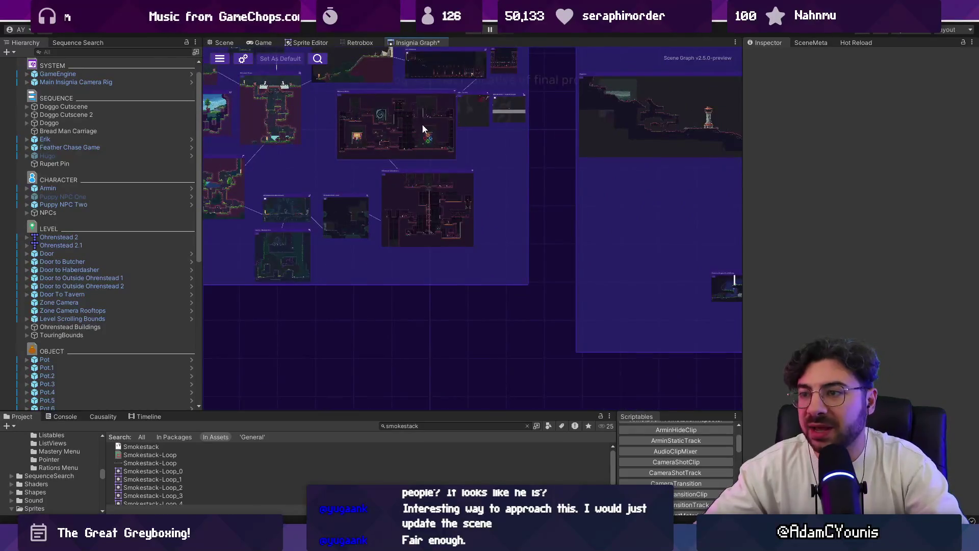
scroll(421, 128, "up", 5)
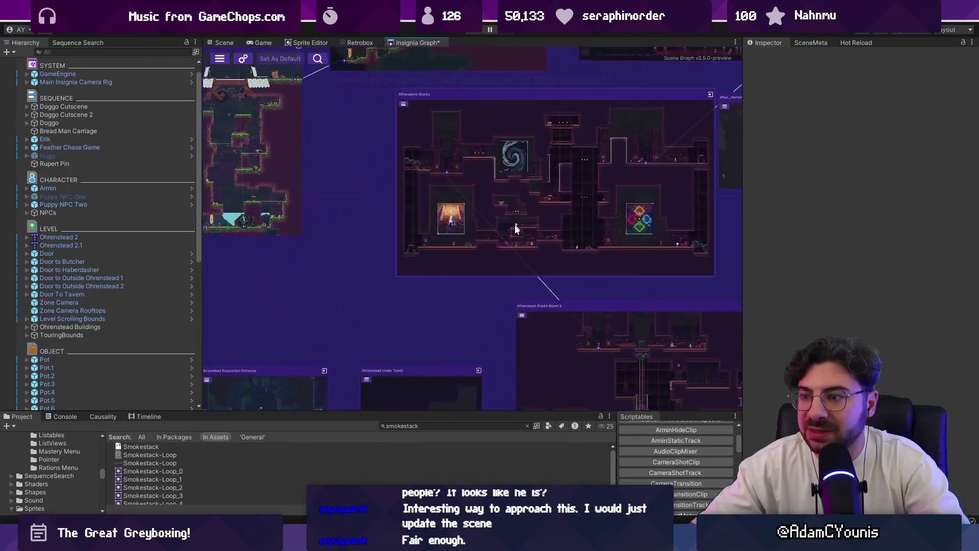
scroll(518, 224, "up", 3)
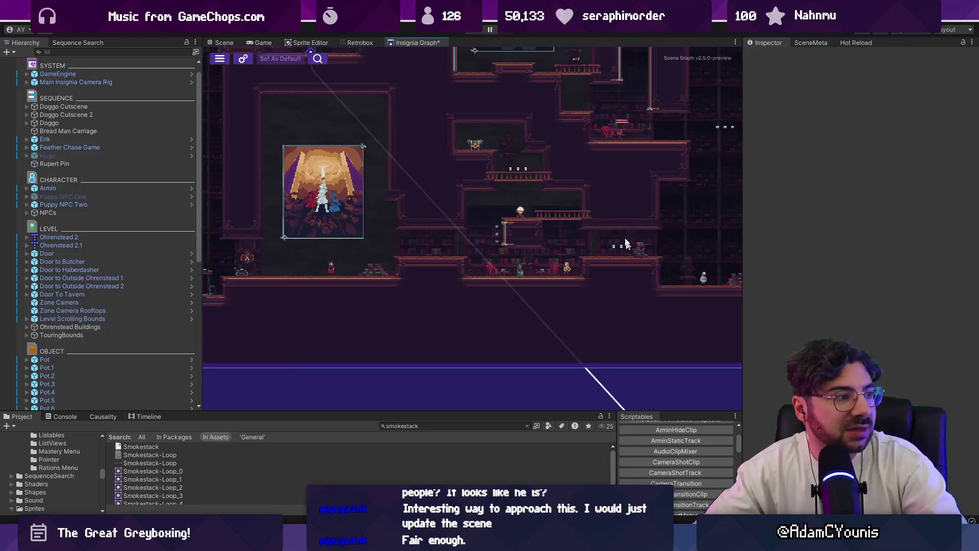
scroll(561, 229, "down", 5)
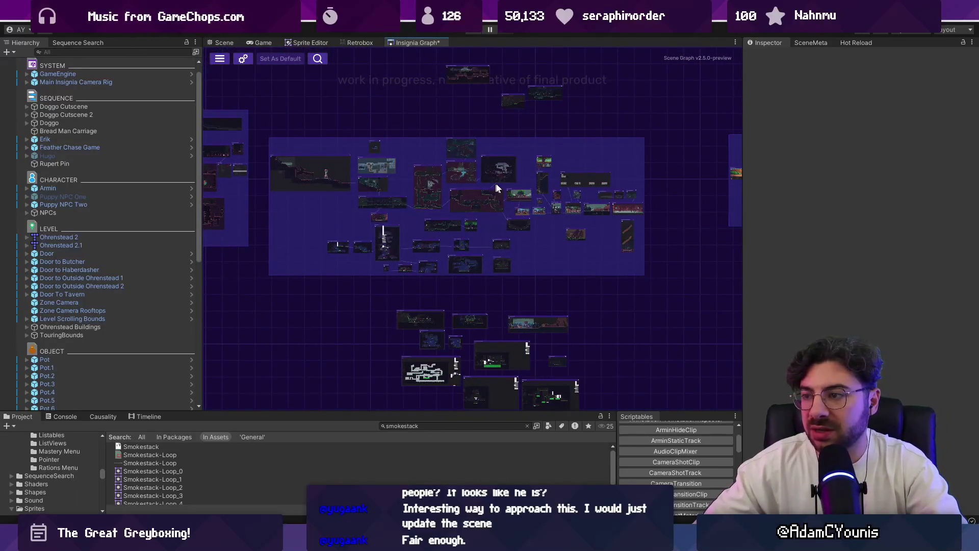
scroll(580, 211, "up", 5)
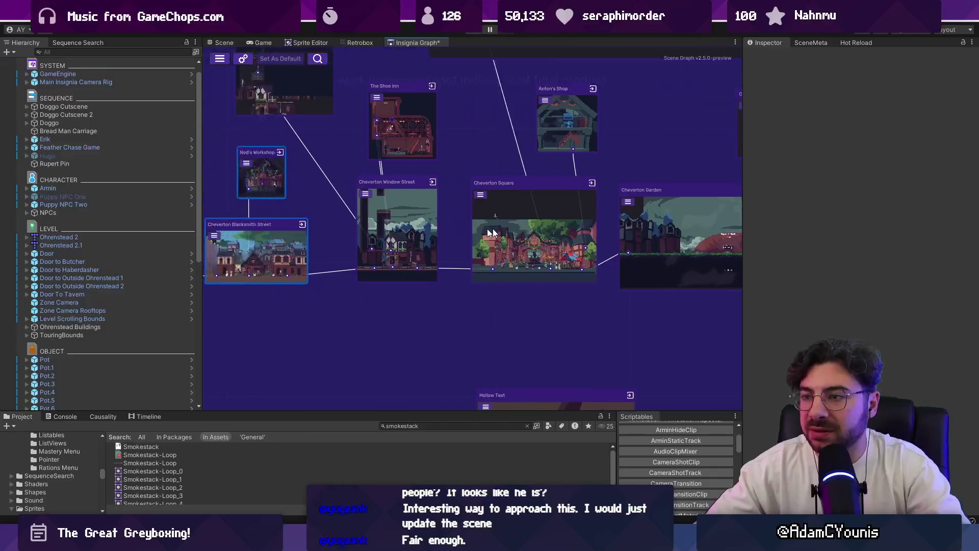
double_click(435, 224)
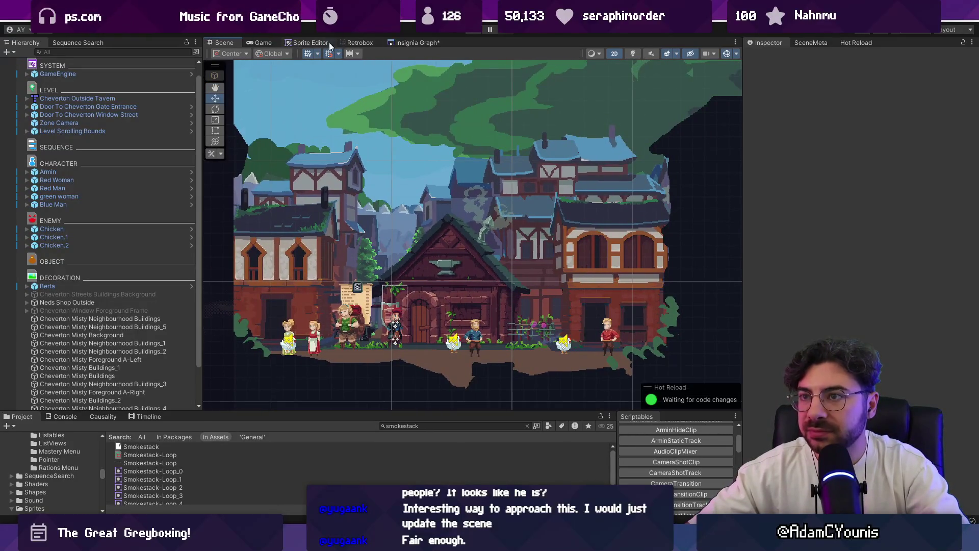
left_click(421, 44)
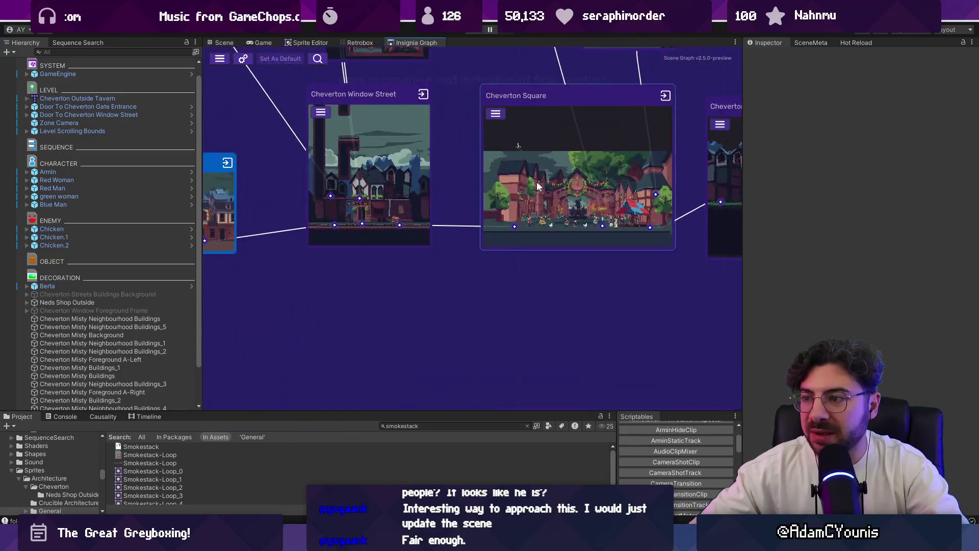
double_click(513, 178)
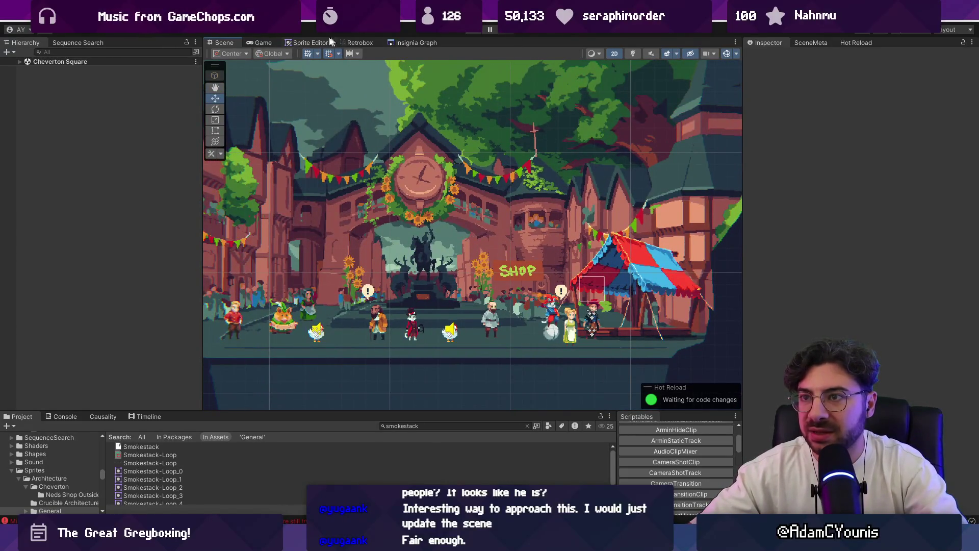
left_click(359, 43)
left_click(263, 43)
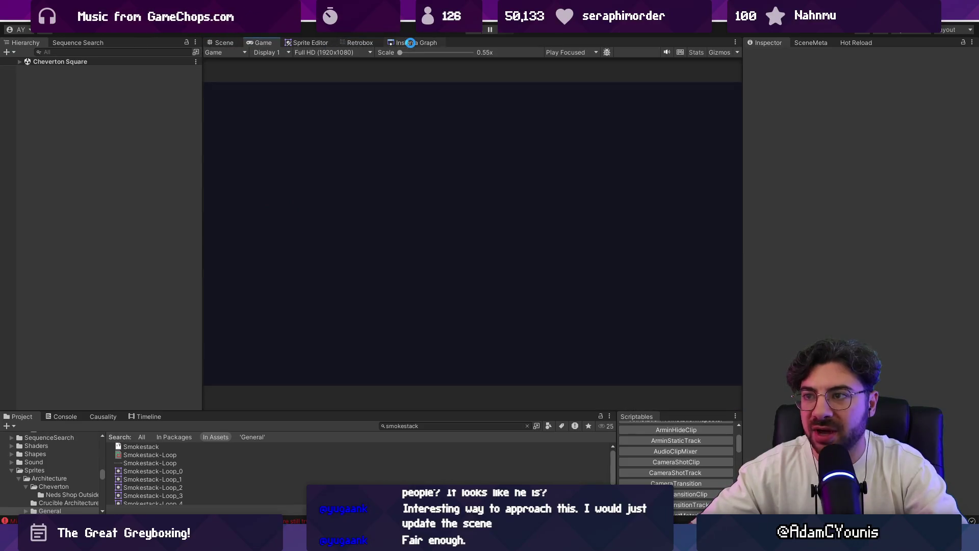
left_click(411, 42)
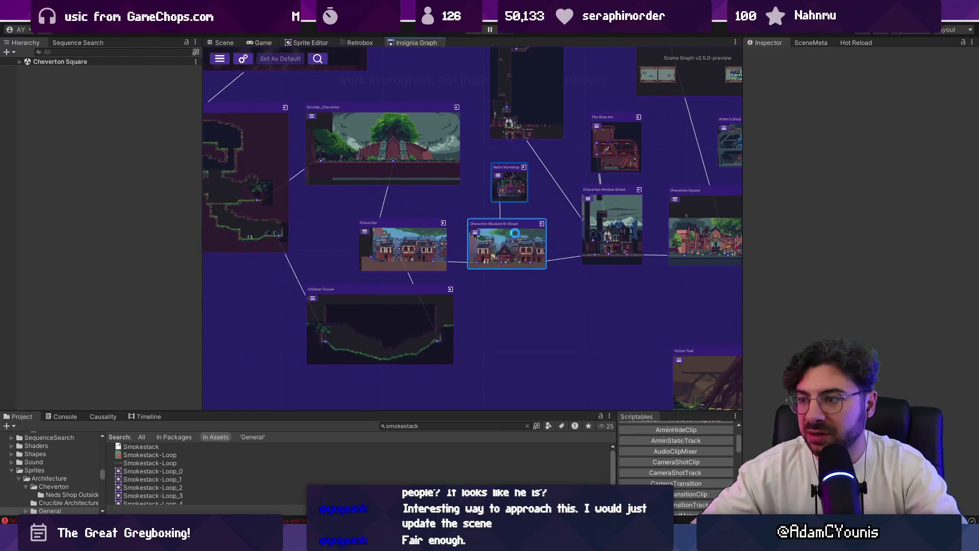
scroll(556, 194, "down", 2)
scroll(436, 252, "up", 4)
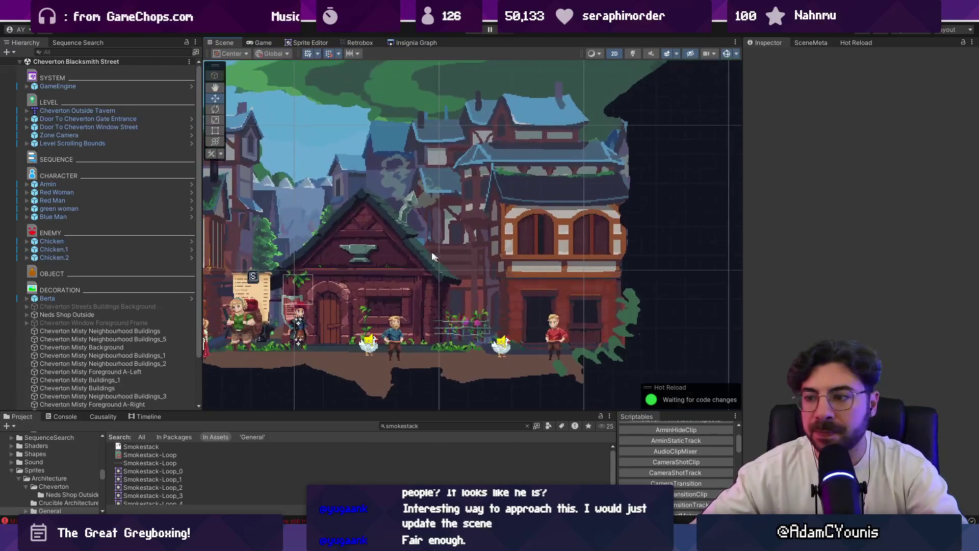
left_click_drag(571, 224, 484, 241)
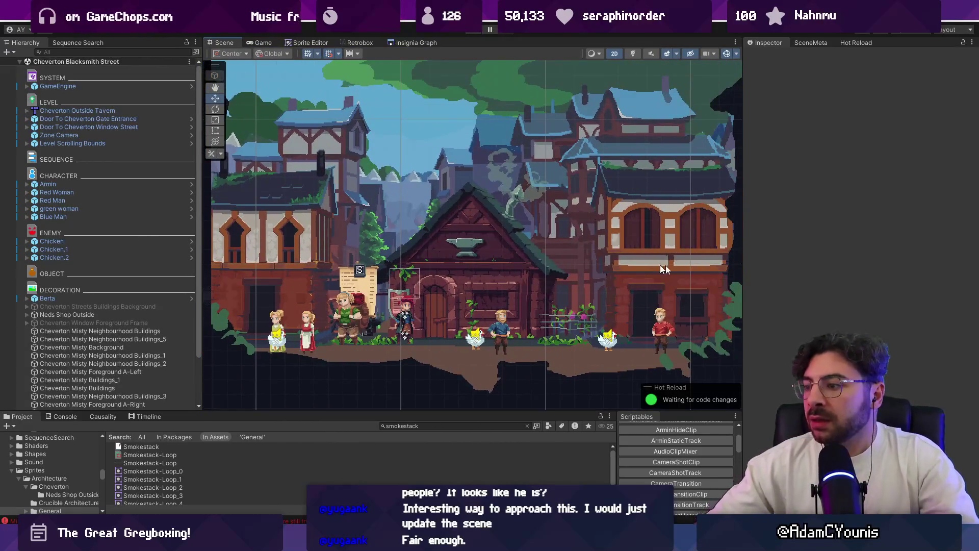
left_click_drag(741, 228, 758, 228)
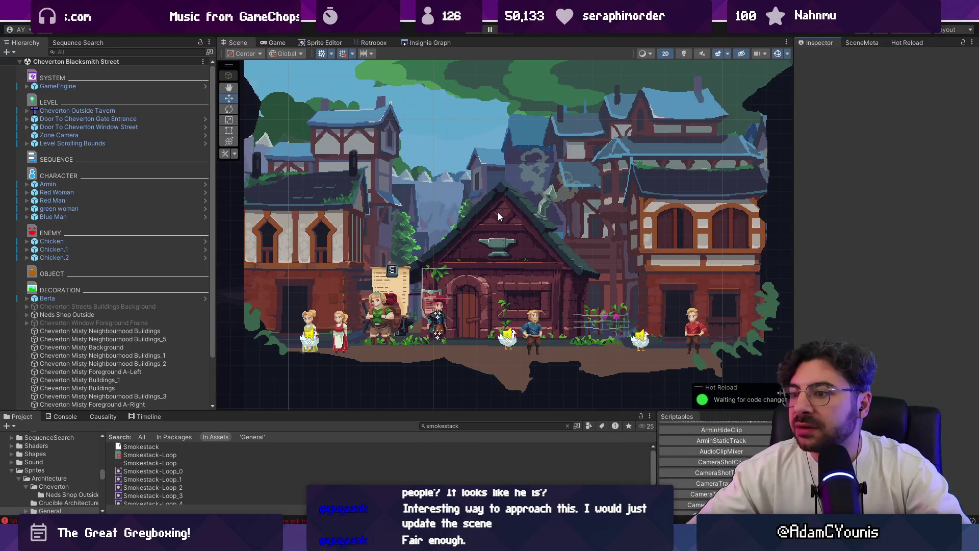
Step: Playtest Cheverton Blacksmith Street, stop, recentre the Scene view on the street, and return to the Insignia Graph
left_click(473, 31)
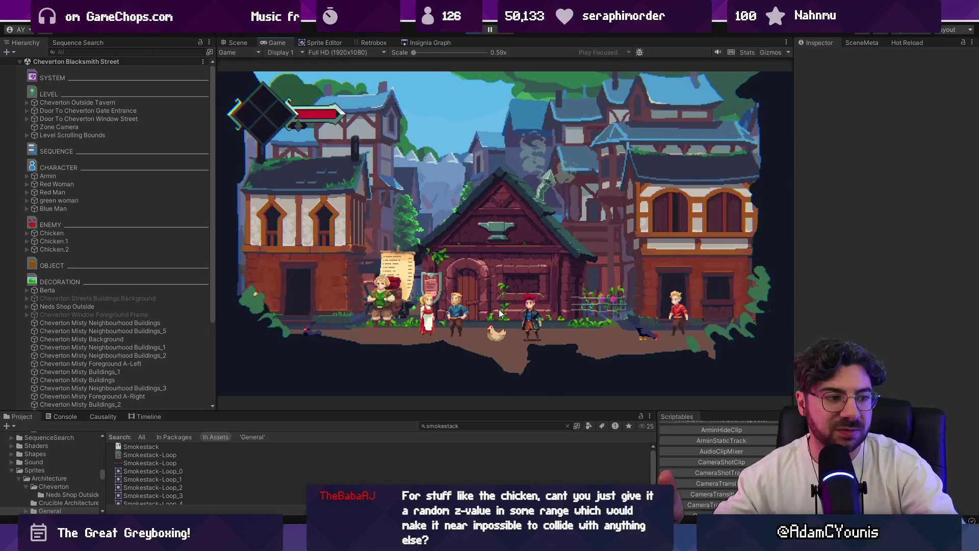
key("ctrl+p")
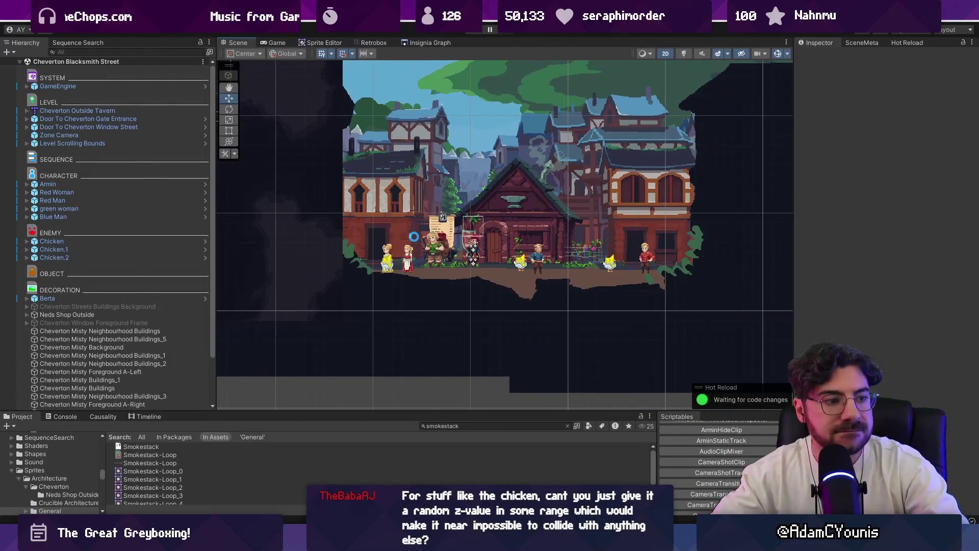
mouse_move(613, 543)
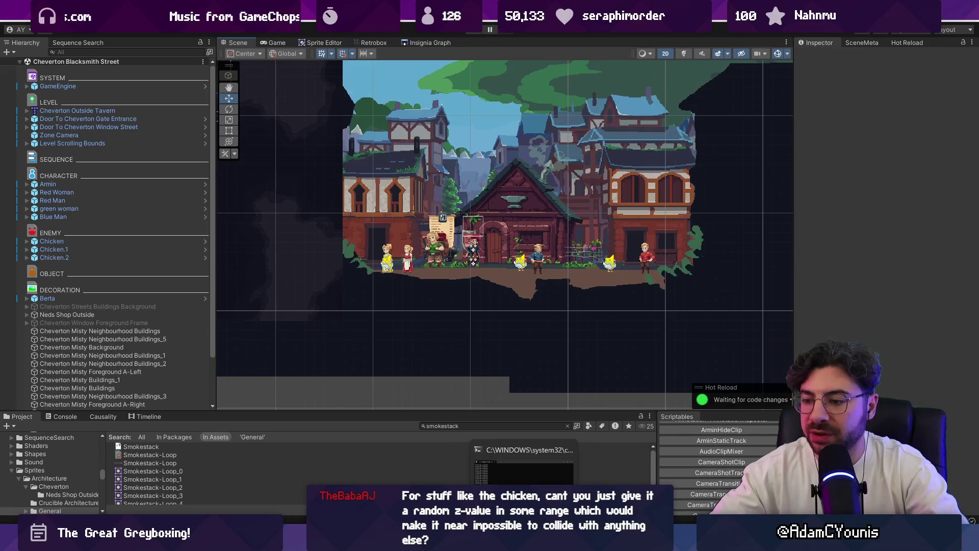
mouse_move(434, 543)
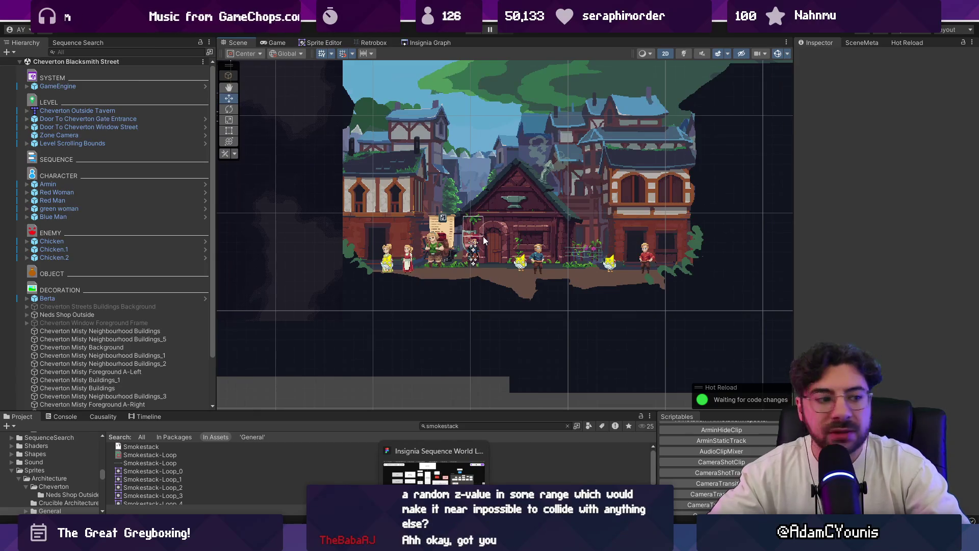
scroll(486, 208, "up", 2)
left_click_drag(486, 208, 467, 251)
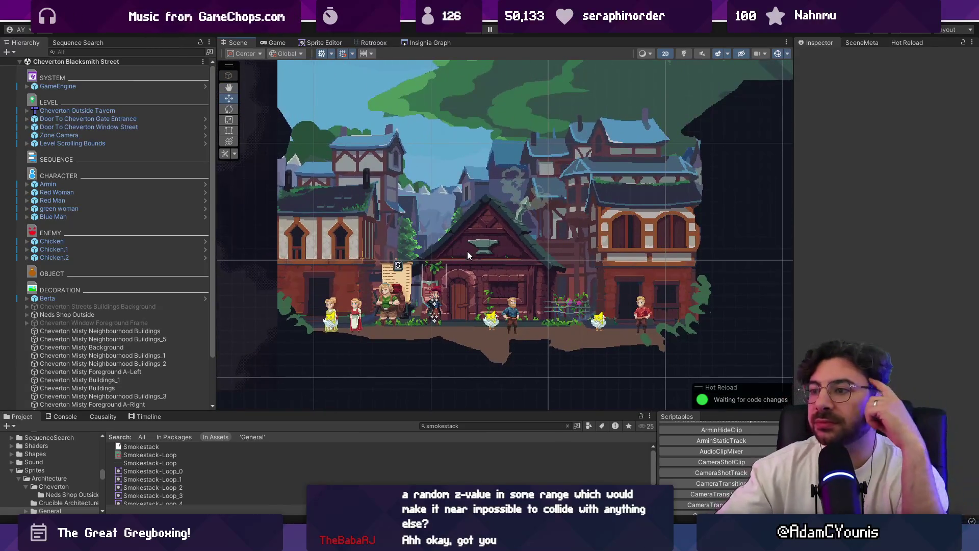
left_click_drag(472, 170, 469, 185)
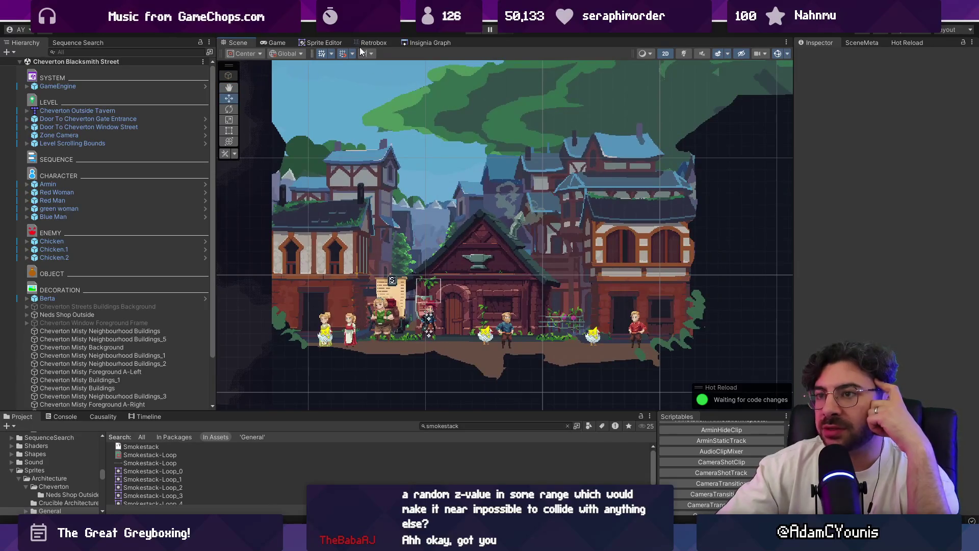
left_click(400, 43)
Step: Navigate the Insignia Graph to the Cheverwood Canopy West node and open that scene
scroll(519, 147, "up", 2)
scroll(488, 187, "down", 6)
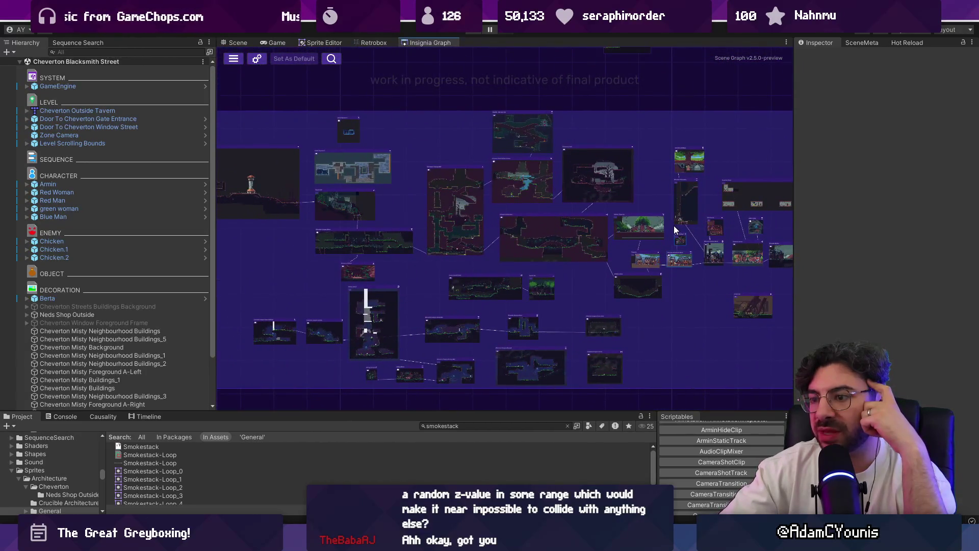
scroll(414, 244, "up", 1)
mouse_move(446, 266)
left_mouse_down()
mouse_move(507, 222)
mouse_move(520, 254)
left_mouse_up()
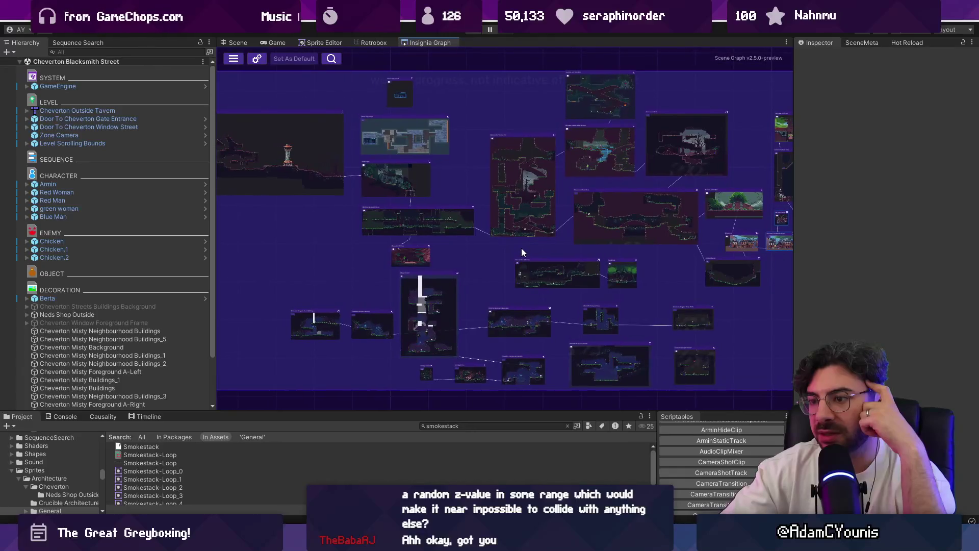
scroll(411, 210, "up", 4)
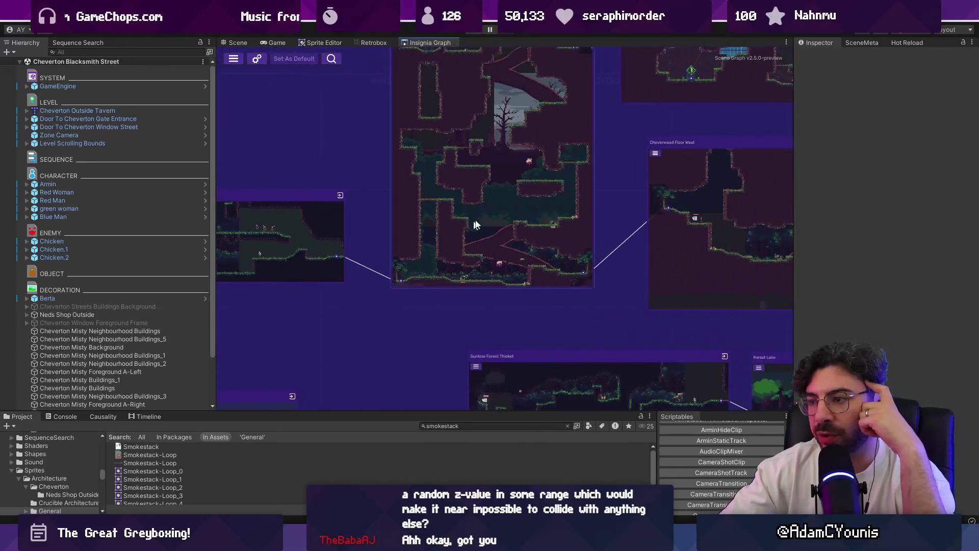
double_click(498, 59)
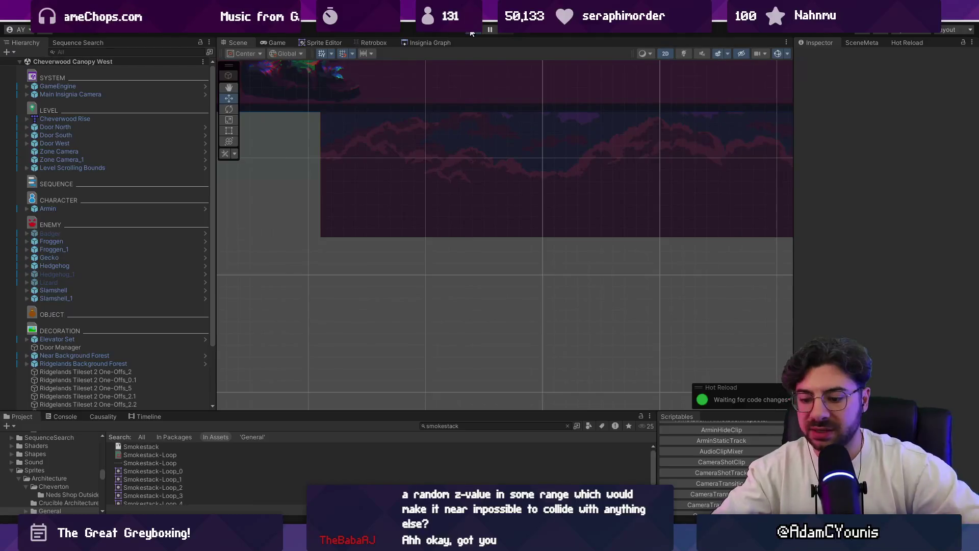
Step: Briefly playtest Cheverwood Canopy West, stop, and select the Gecko enemy
left_click(472, 33)
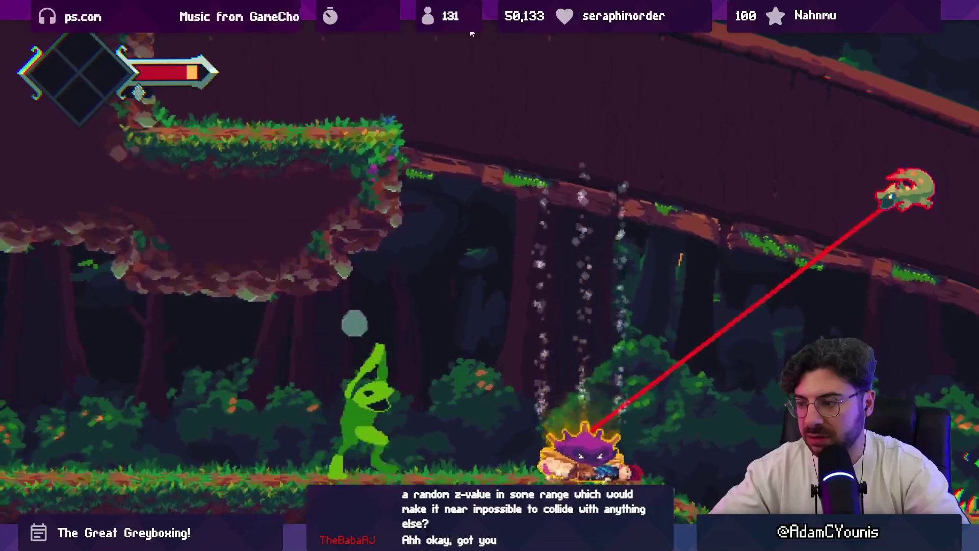
key("F11")
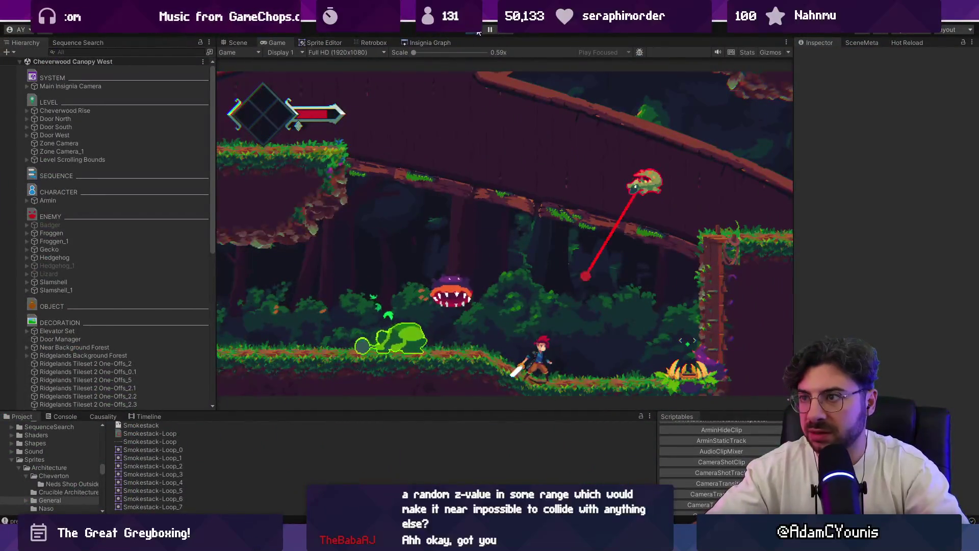
left_click(477, 32)
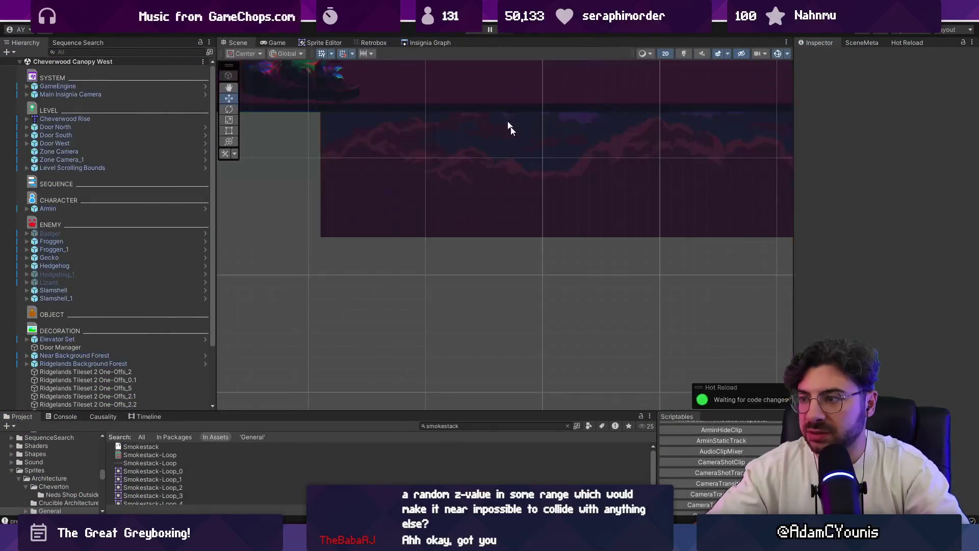
left_click(572, 212)
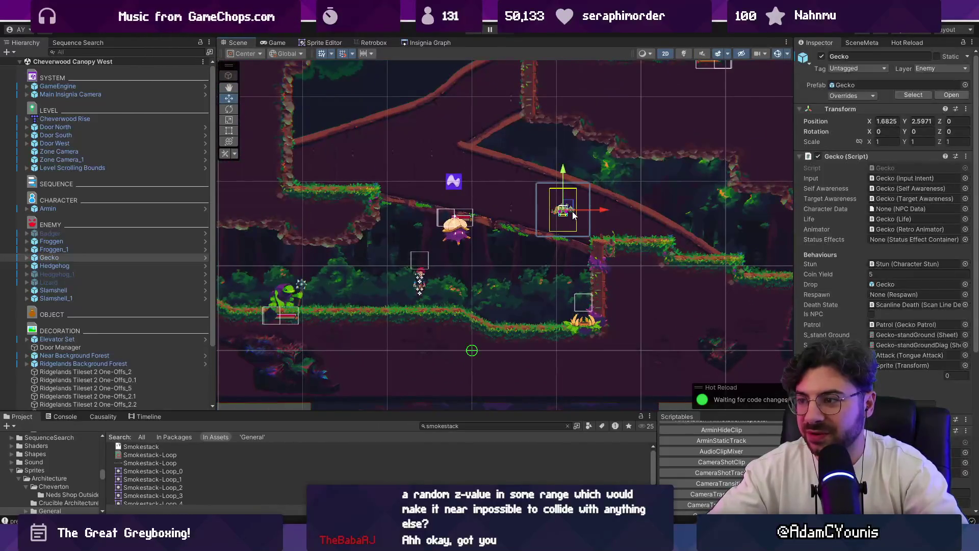
Step: Move the Gecko to the upper-left ledge (X -2.584, Y 3.5485) and playtest it
left_click_drag(570, 211, 338, 159)
left_click(474, 33)
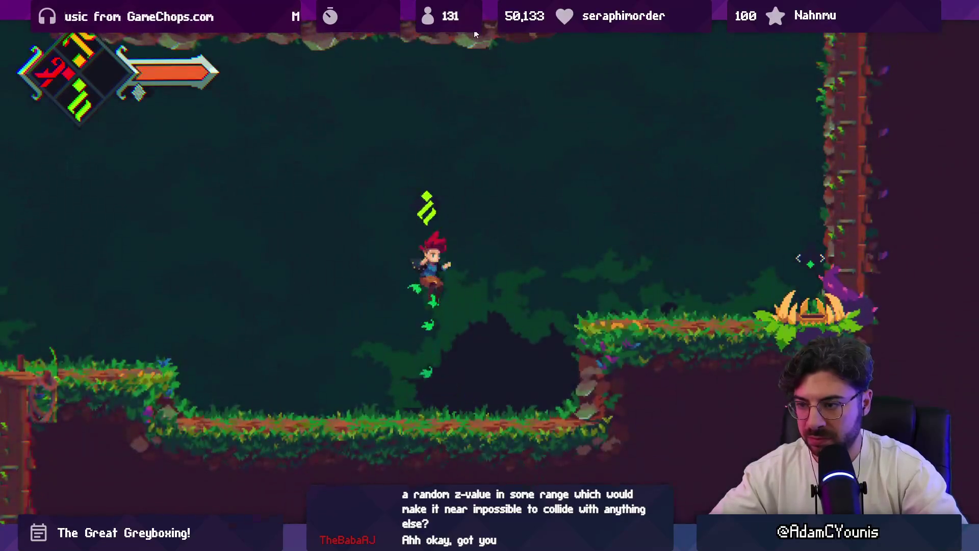
key("F11")
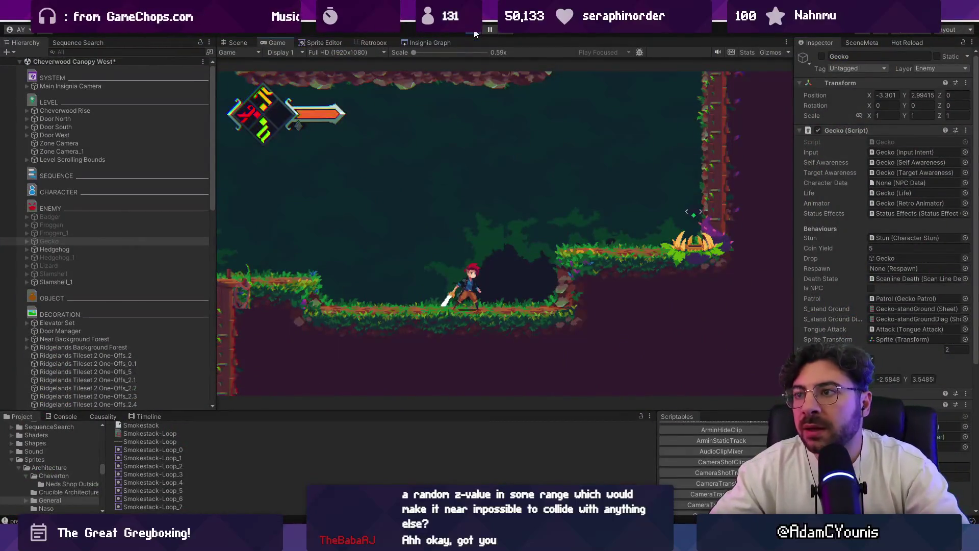
left_click(474, 33)
Step: Bring up Figma's Insignia Sequence World Layout board for Chapter 2
scroll(520, 196, "down", 2)
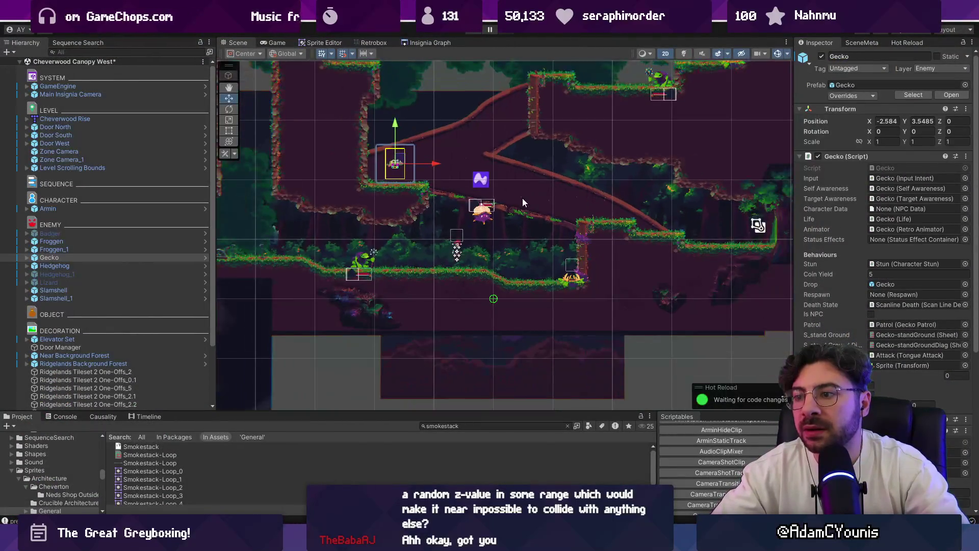
scroll(474, 255, "up", 5)
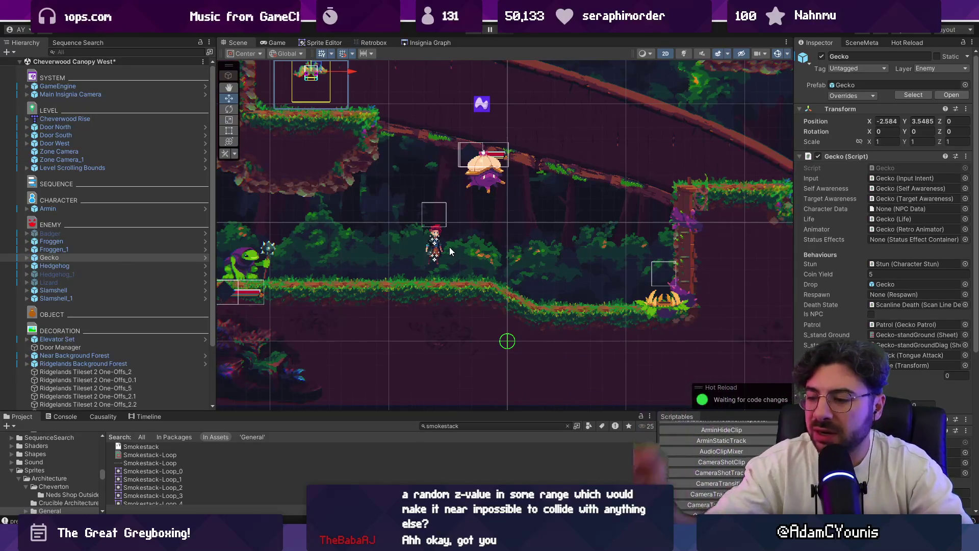
key("alt+Tab")
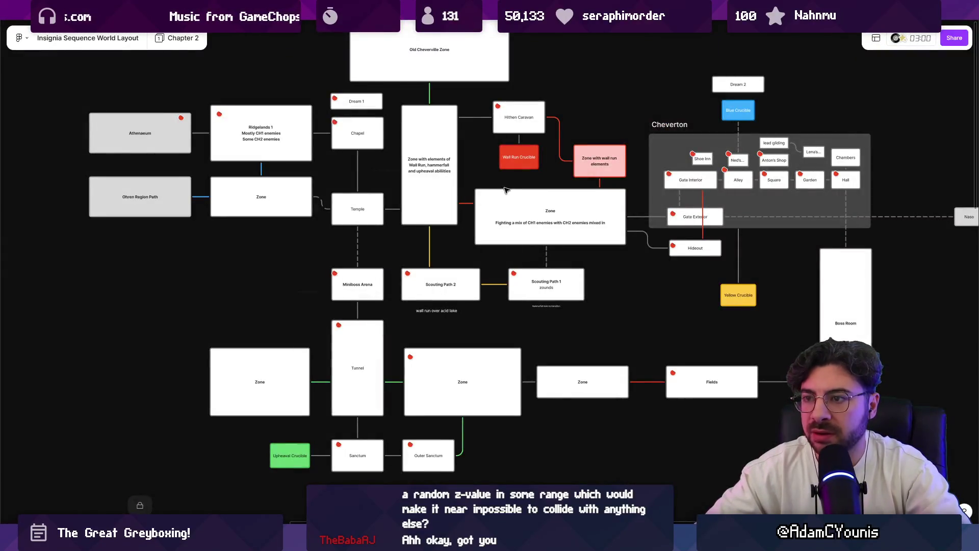
Step: Open the 1.1. Ability Template Catalogue page and pan over to the Plunge Attack notes
scroll(500, 186, "down", 3)
left_click(174, 26)
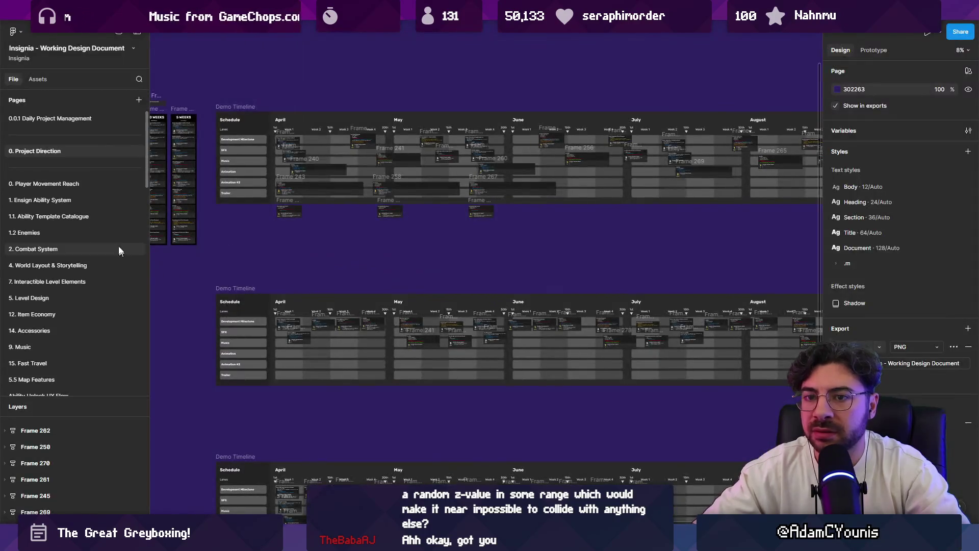
left_click(90, 213)
scroll(454, 215, "up", 10)
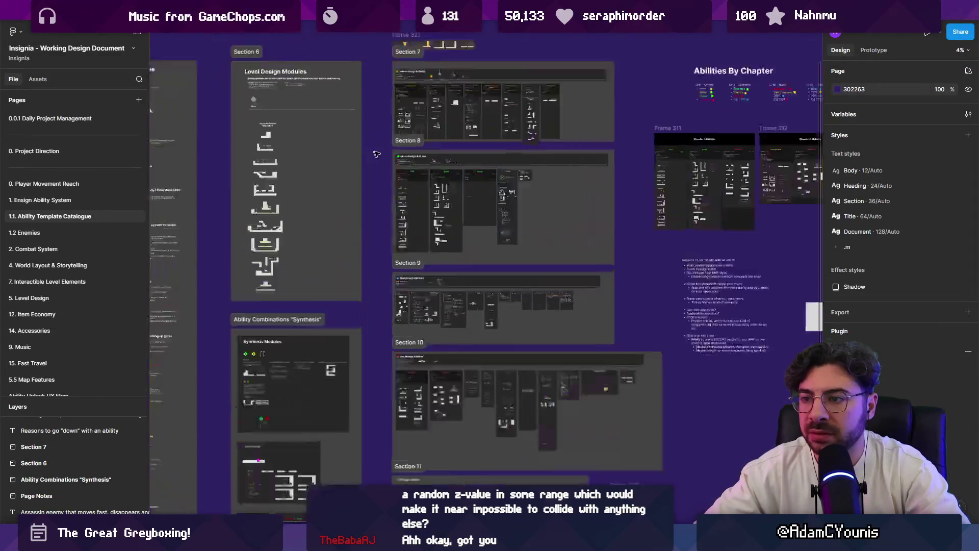
scroll(333, 225, "up", 2)
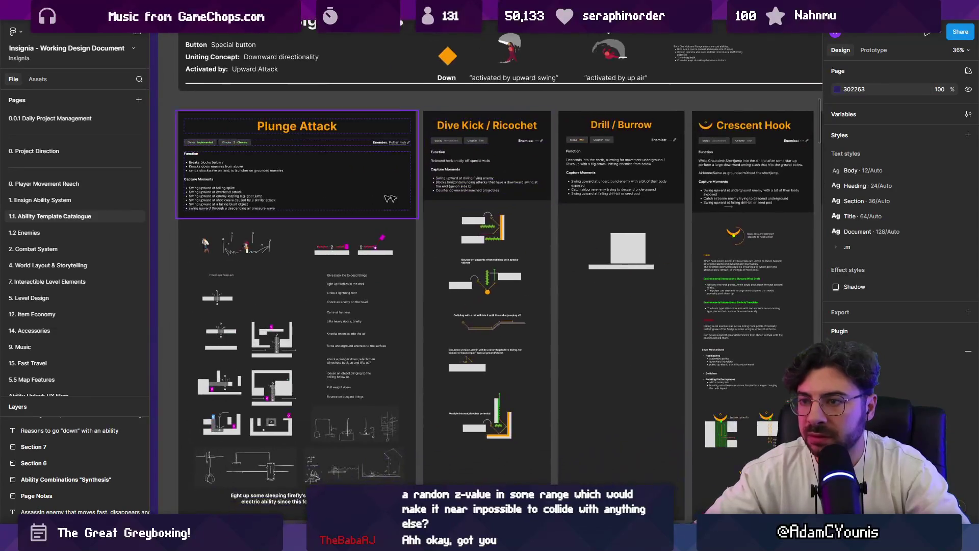
scroll(478, 206, "up", 5)
scroll(478, 206, "up", 5)
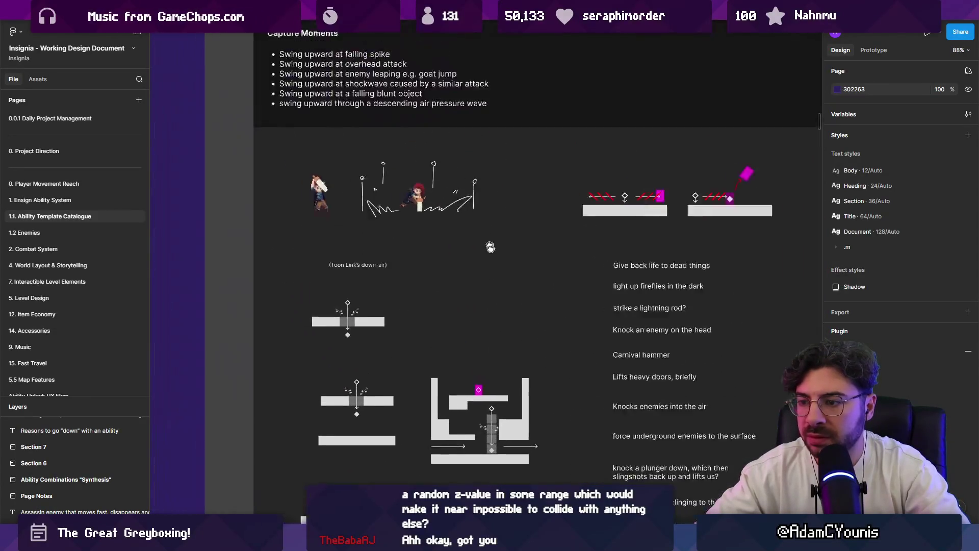
scroll(324, 210, "up", 3)
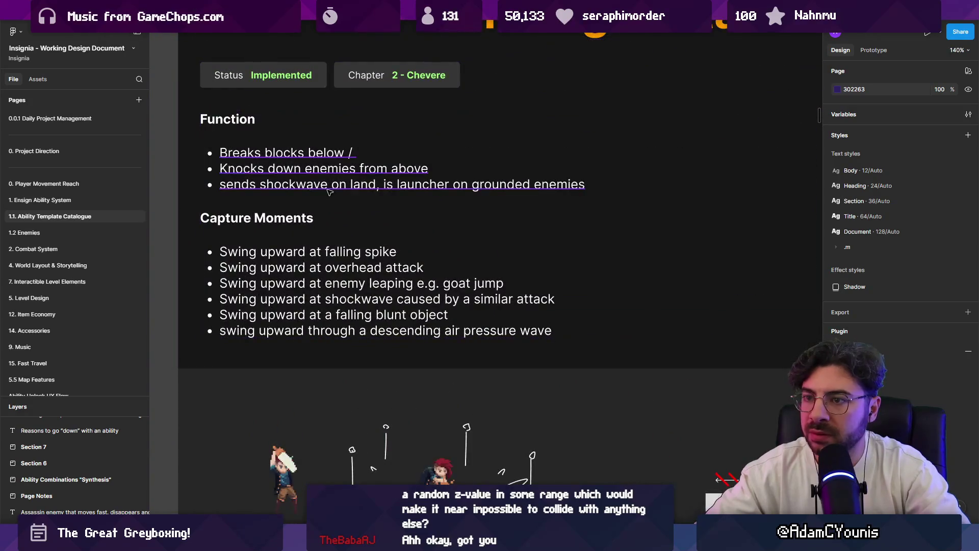
scroll(324, 210, "down", 5)
left_click_drag(703, 225, 424, 119)
scroll(360, 323, "up", 5)
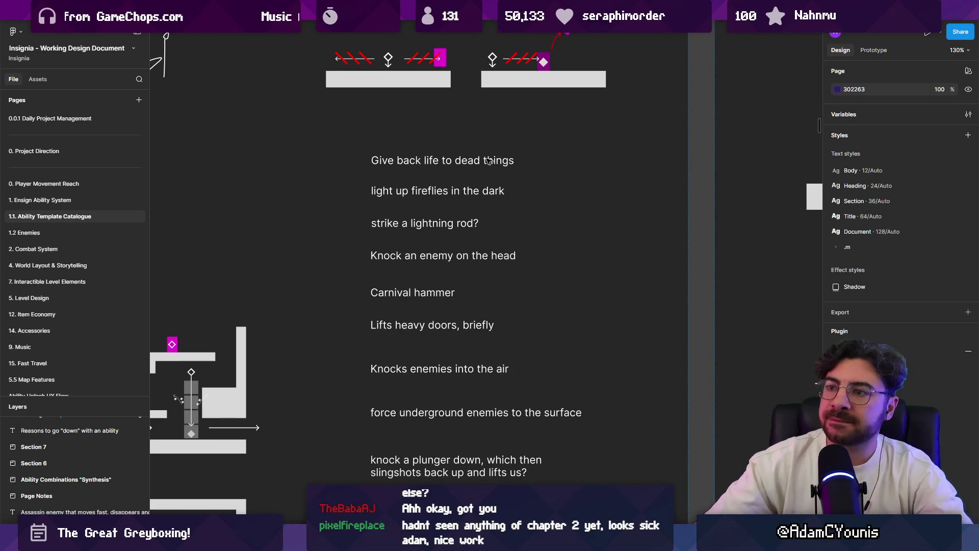
Step: Step through the Plunge Attack idea lines, from fireflies and lightning rod to Carnival hammer
left_click(469, 164)
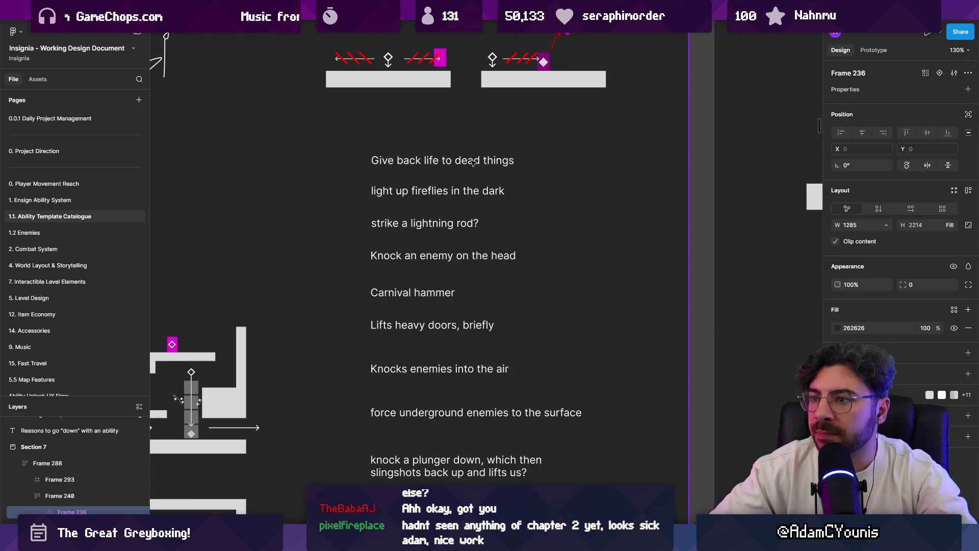
left_click(473, 162)
left_click(459, 193)
left_click(469, 224)
left_click(484, 256)
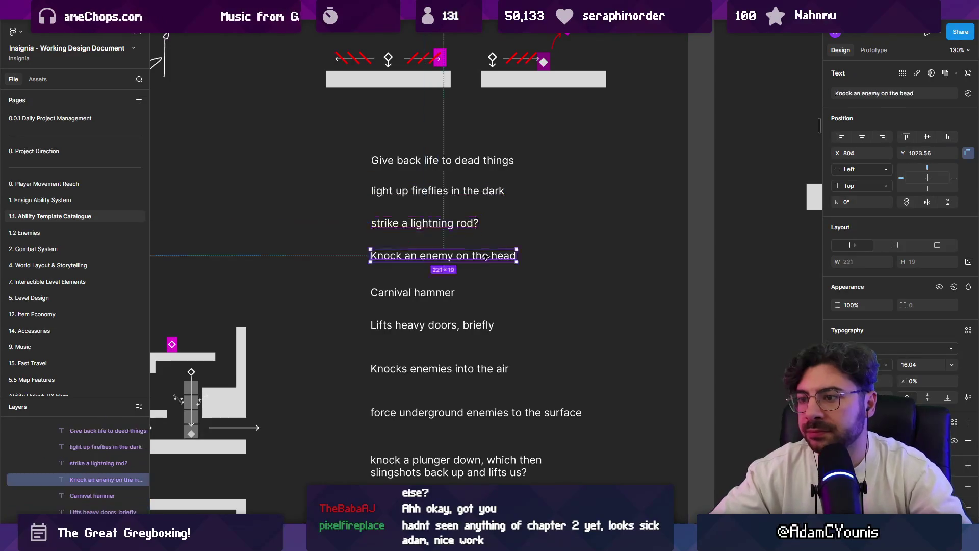
left_click(439, 292)
scroll(484, 311, "down", 1)
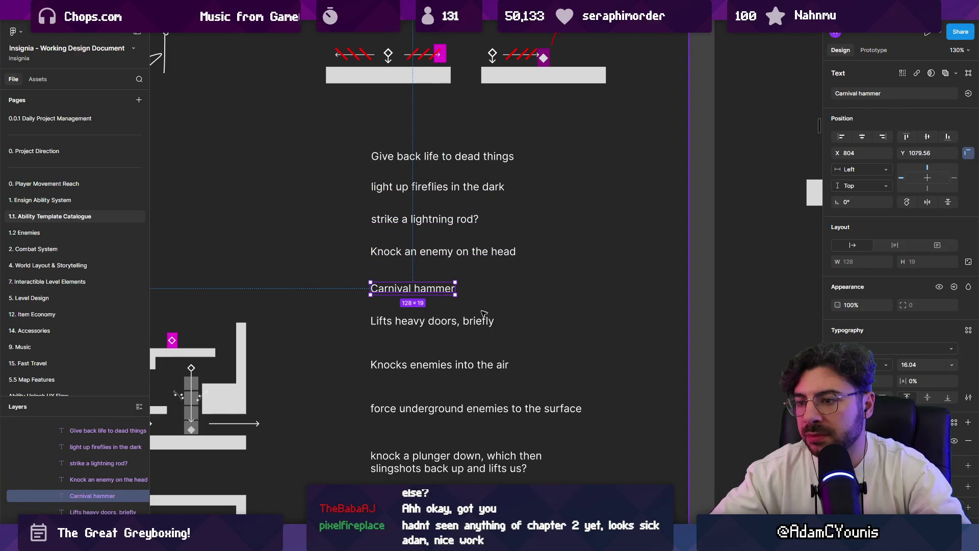
scroll(485, 311, "down", 3)
scroll(484, 311, "right", 2)
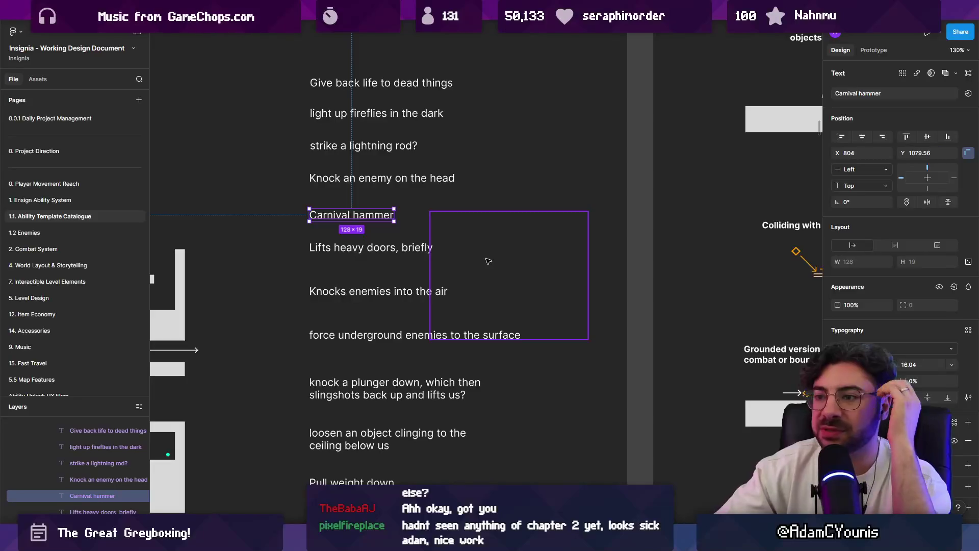
Step: Delete the empty Frame 157 beside the idea list, then undo the deletion
left_click(473, 242)
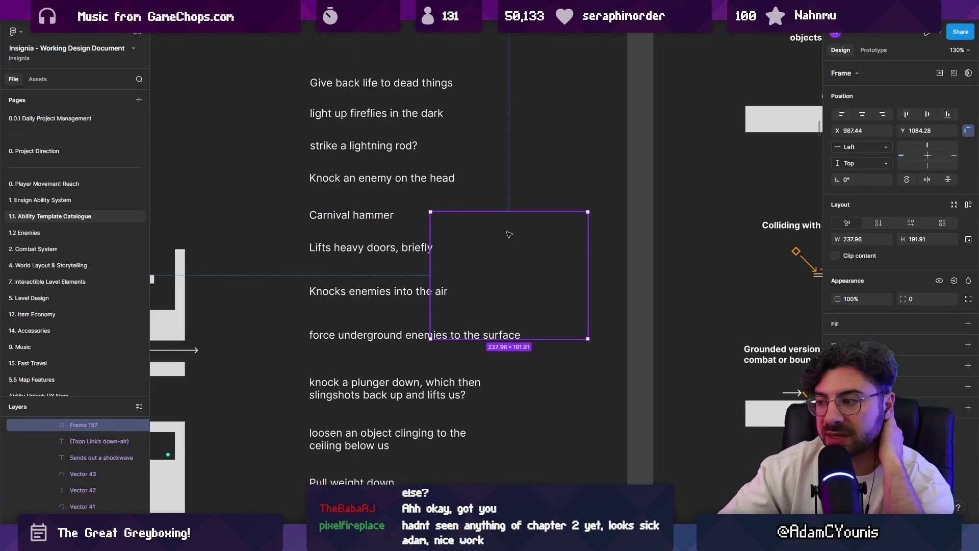
scroll(509, 235, "down", 1)
key("Delete")
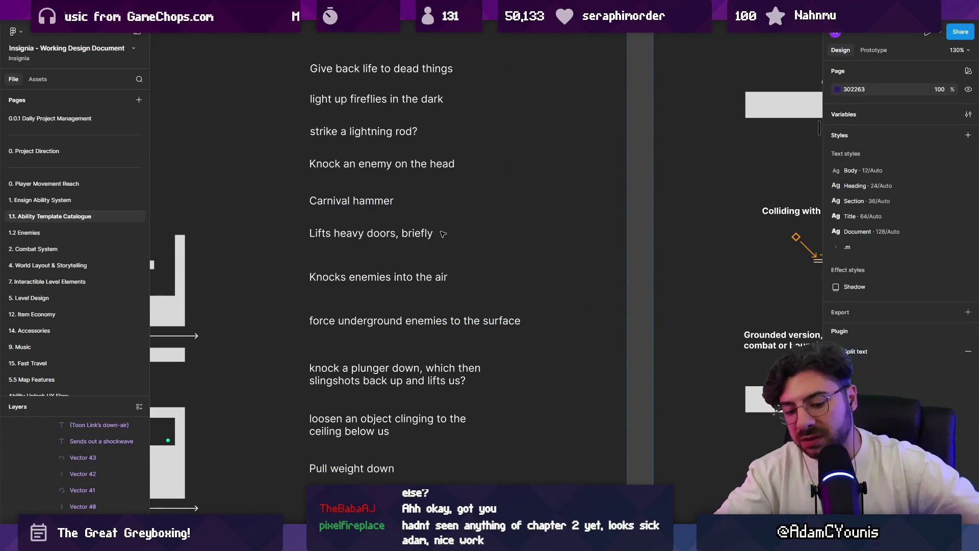
key("ctrl+z")
scroll(444, 234, "down", 5)
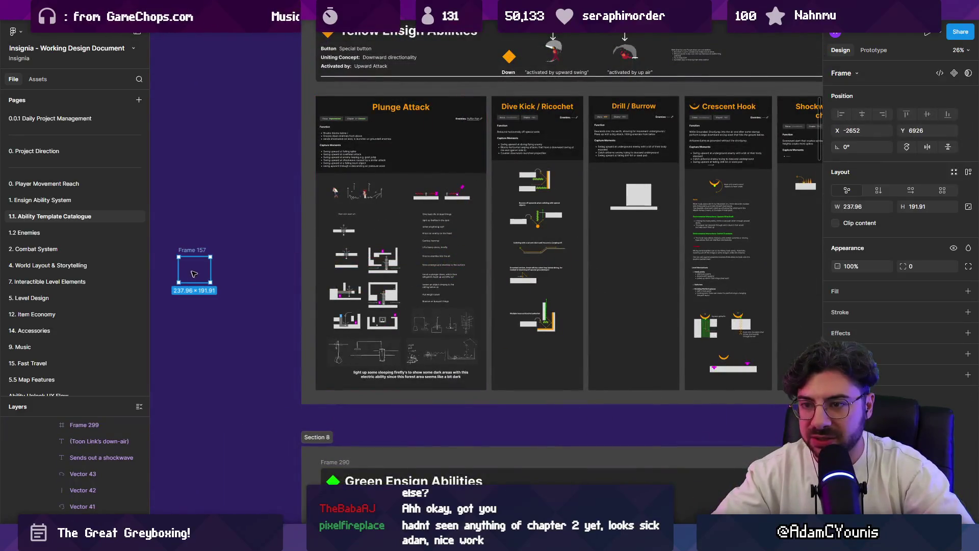
left_click(449, 271)
scroll(449, 250, "up", 5)
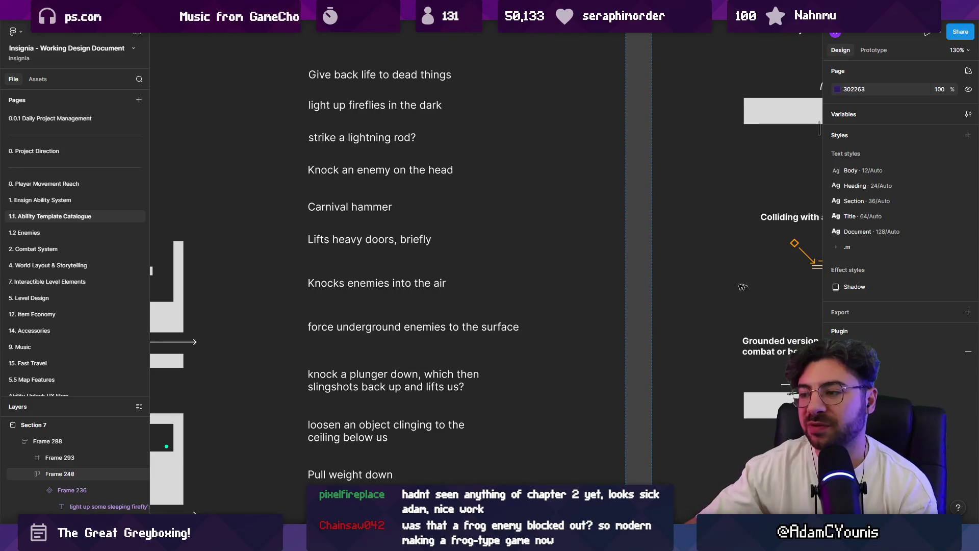
Step: Review the idea-list frame and pan across the ability panels to the Capture Moments section
left_click(612, 295)
scroll(444, 272, "down", 2)
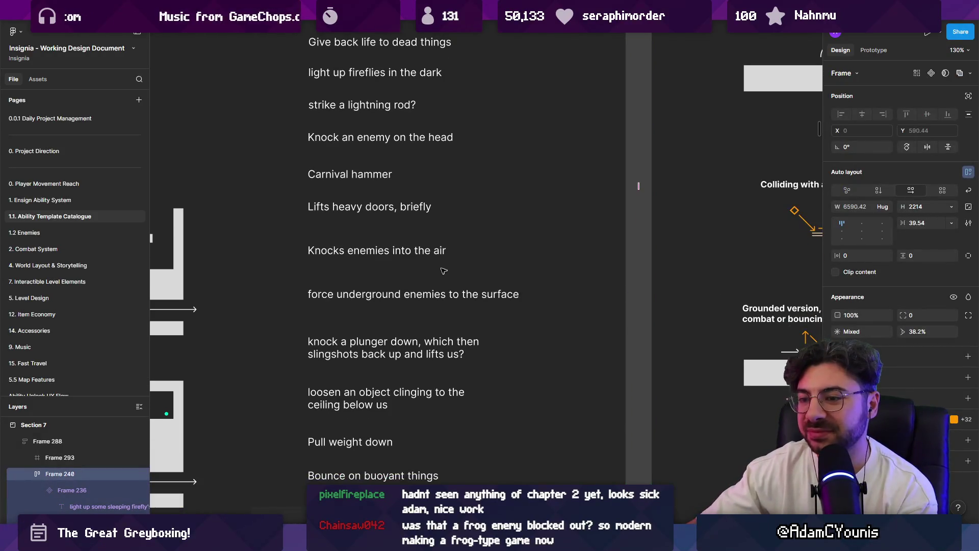
scroll(429, 281, "down", 1)
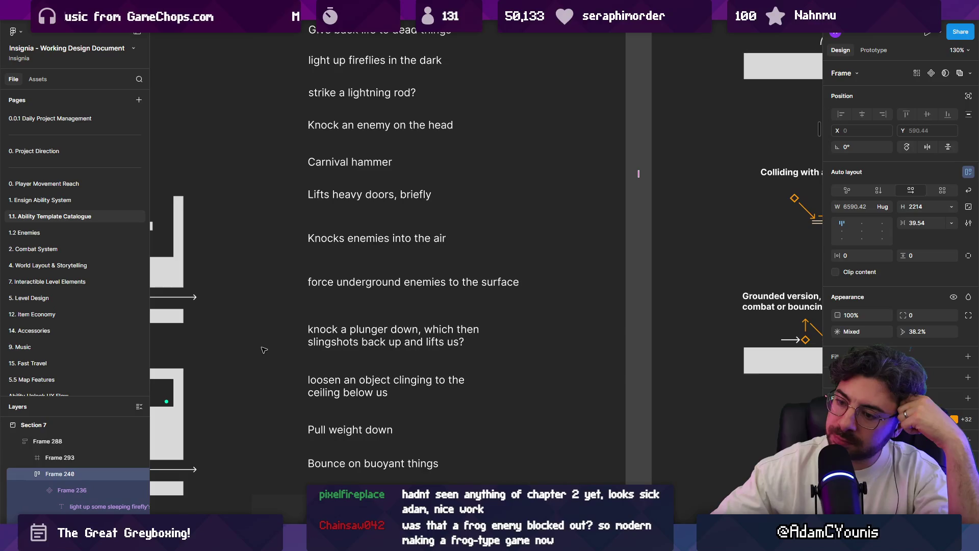
scroll(264, 349, "down", 5)
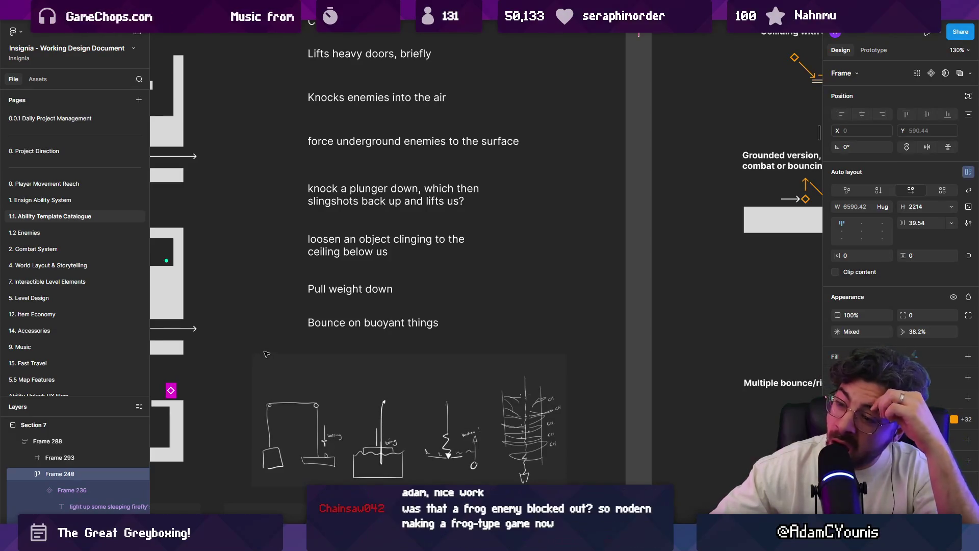
scroll(339, 344, "left", 5)
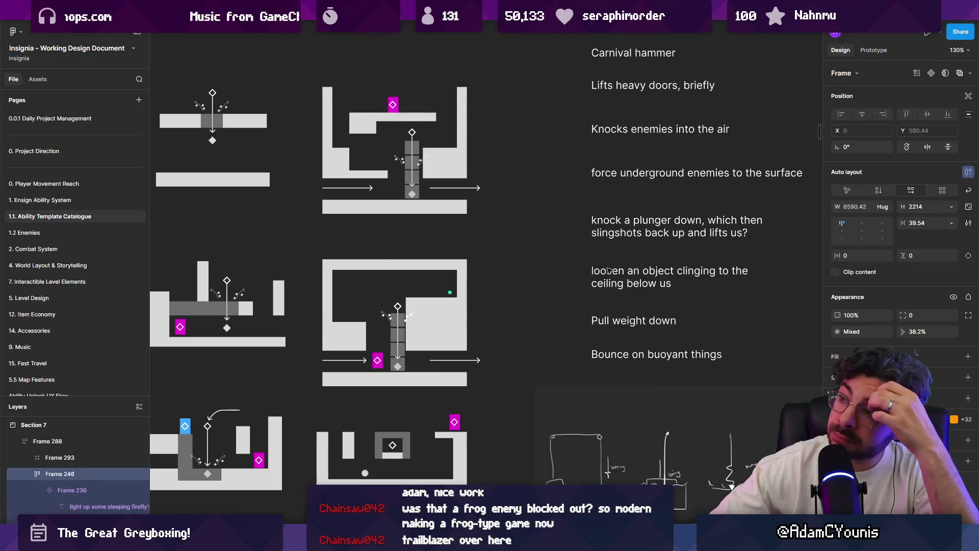
scroll(348, 326, "right", 10)
scroll(348, 326, "up", 5)
scroll(348, 327, "right", 2)
scroll(349, 326, "up", 1)
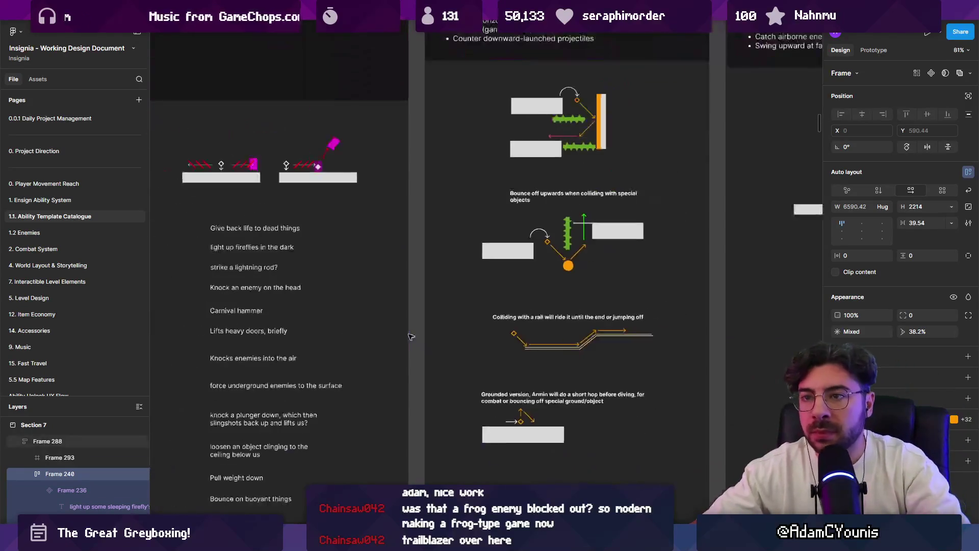
scroll(346, 337, "down", 3)
mouse_move(454, 390)
left_mouse_down()
mouse_move(676, 386)
mouse_move(680, 414)
mouse_move(586, 449)
mouse_move(434, 430)
mouse_move(408, 456)
mouse_move(421, 465)
mouse_move(447, 462)
mouse_move(287, 453)
left_mouse_up()
scroll(273, 352, "down", 5)
scroll(278, 229, "up", 5)
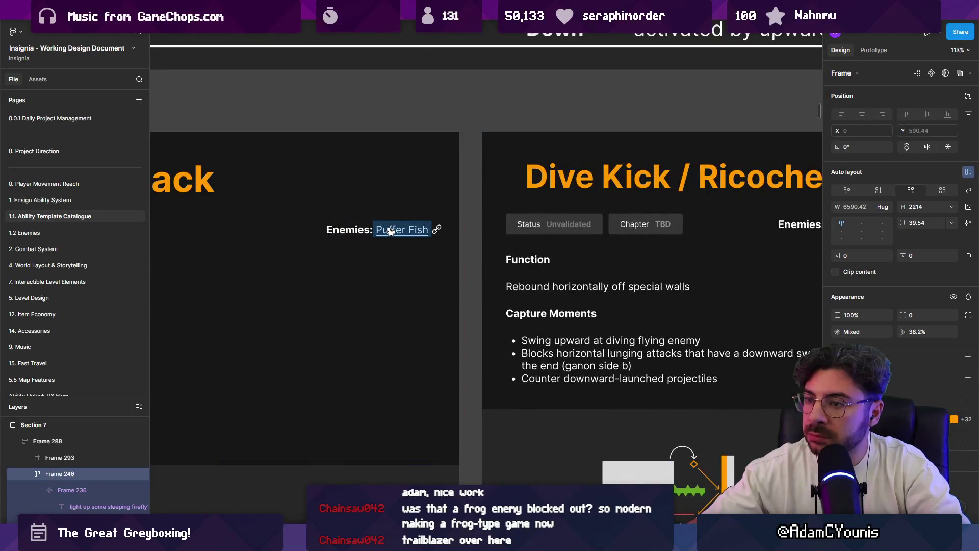
Step: Follow the Puffer Fish link to the Enemies page, read the Slamshell's Enemy Spec, then return to Unity
left_click(387, 227)
scroll(482, 264, "up", 10)
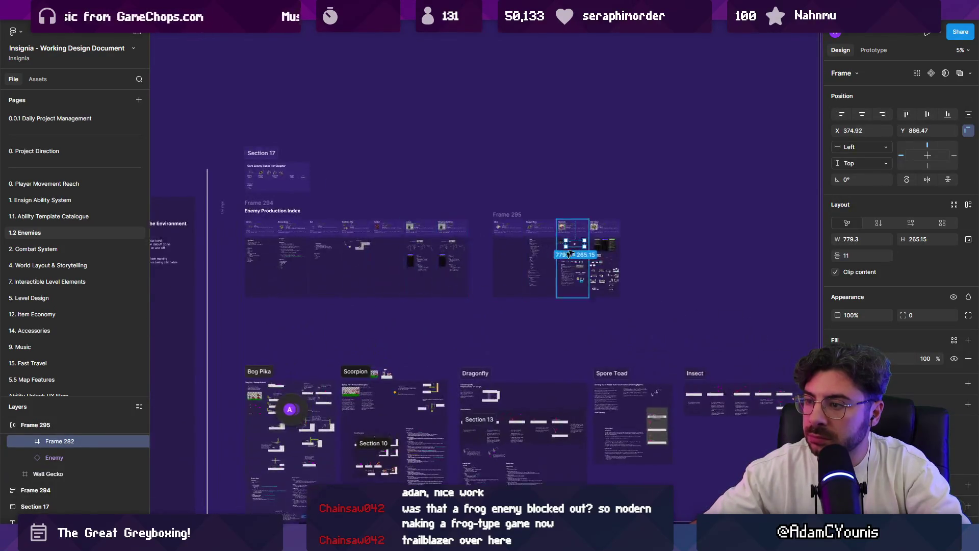
scroll(521, 175, "up", 5)
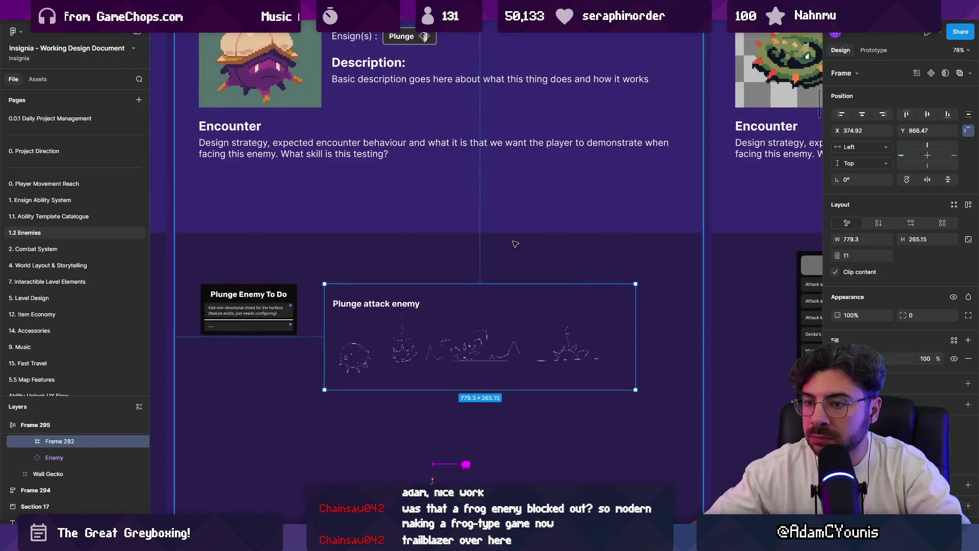
scroll(541, 304, "down", 5)
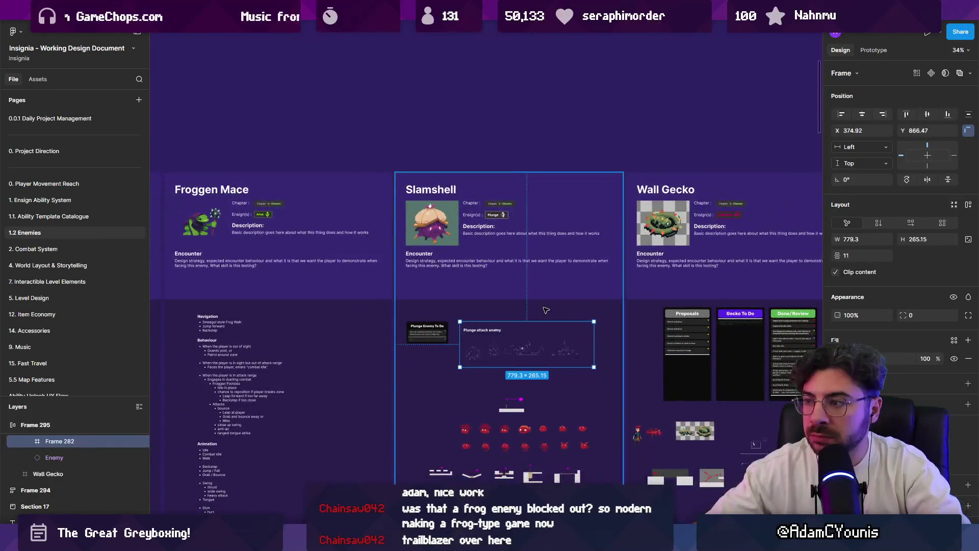
scroll(545, 310, "down", 3)
scroll(474, 380, "up", 3)
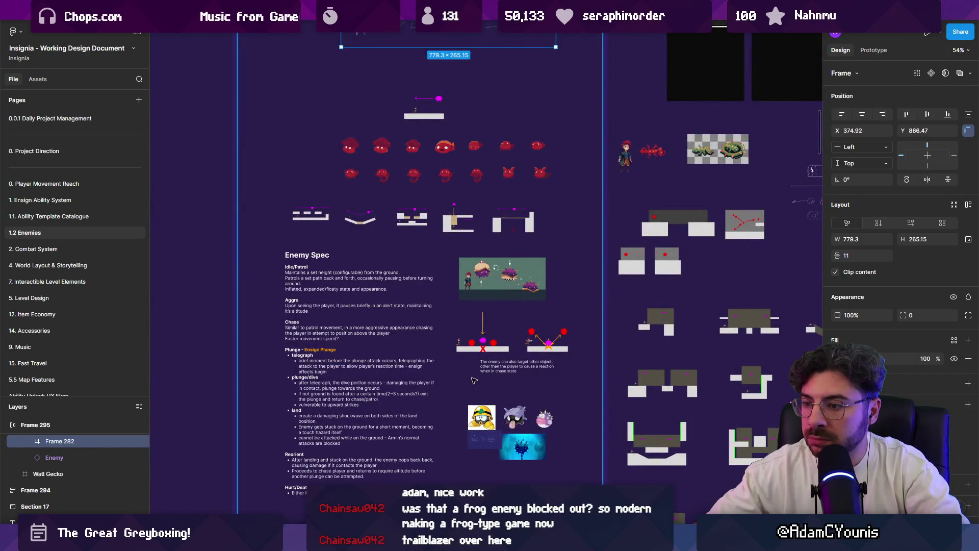
scroll(470, 376, "up", 3)
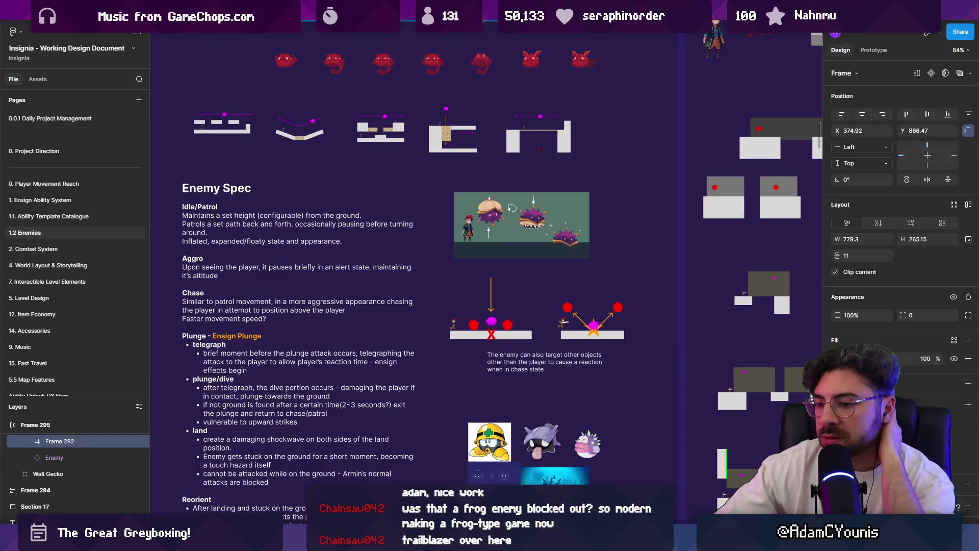
key("alt+Tab")
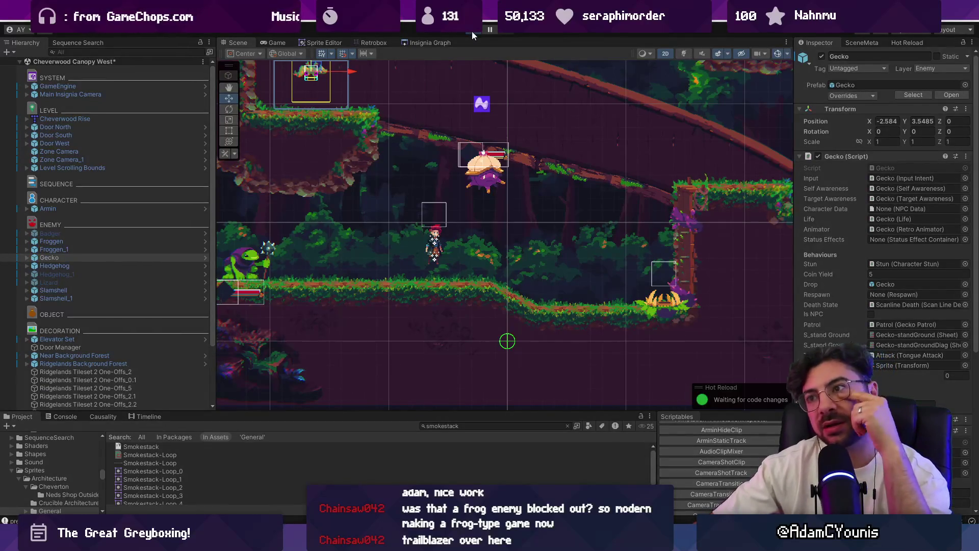
Step: Playtest the Cheverwood scene in a maximized Game view until death, stop, and return to Figma
left_click(472, 31)
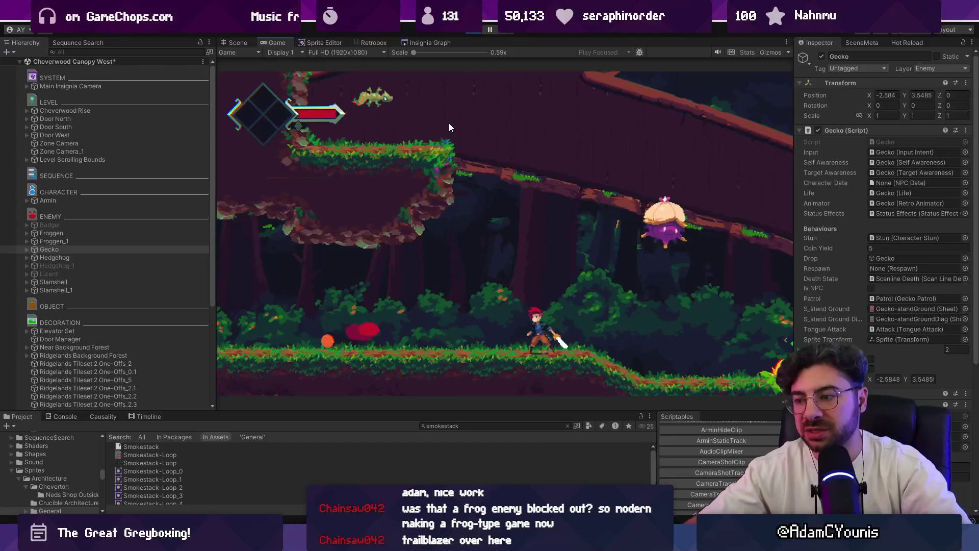
key("shift+space")
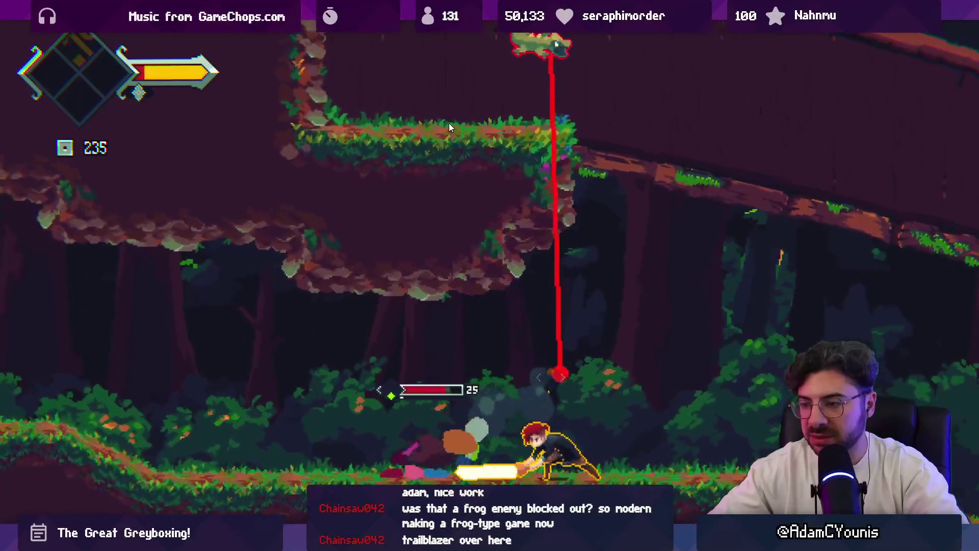
key("shift+space")
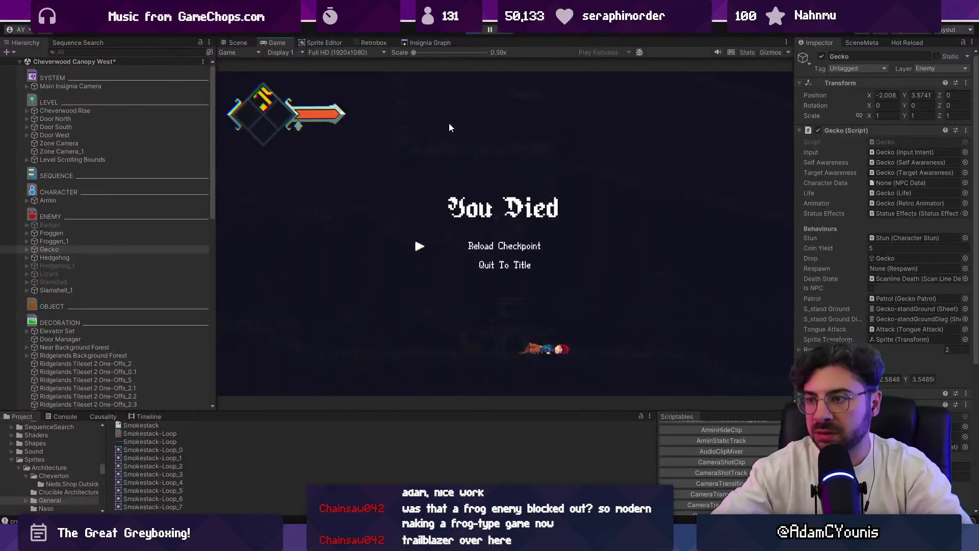
left_click(469, 30)
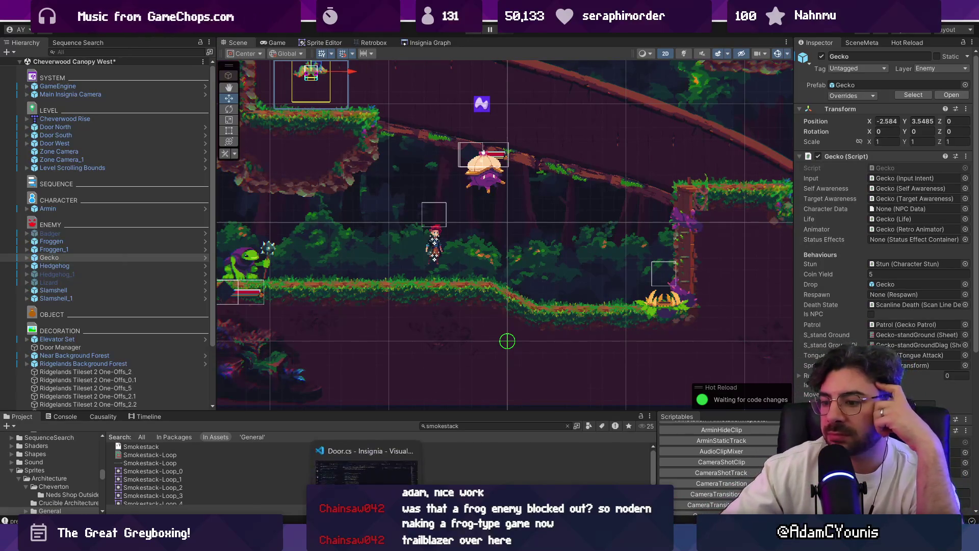
left_click(434, 474)
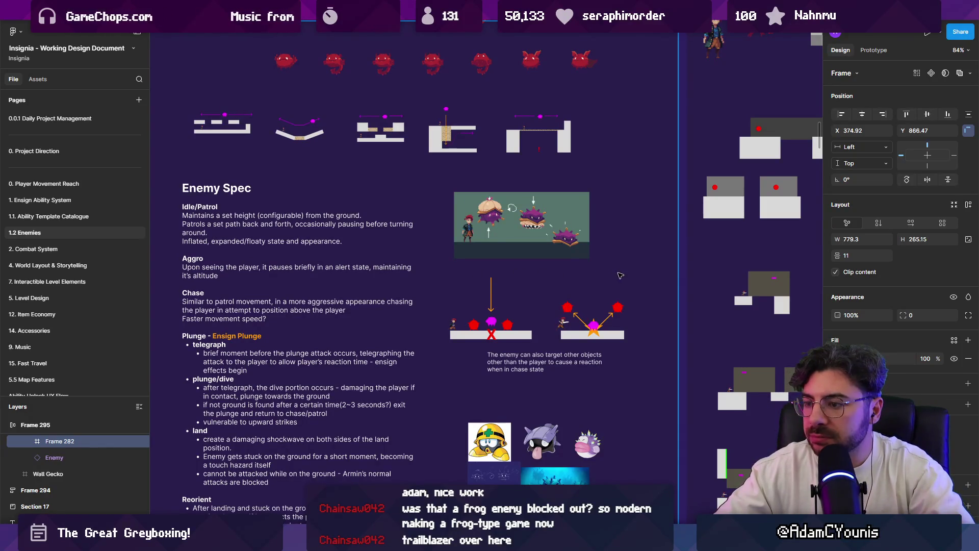
scroll(620, 275, "down", 5)
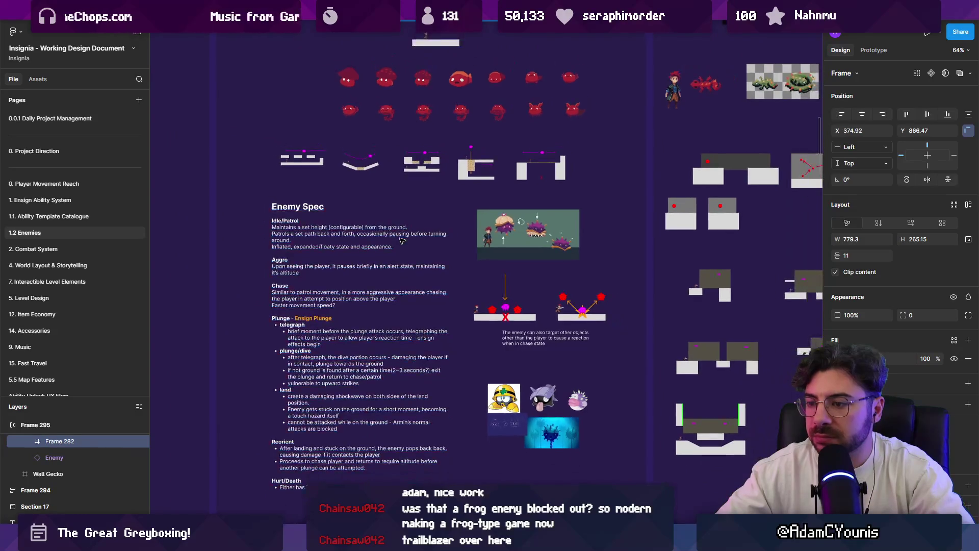
scroll(402, 240, "up", 5)
scroll(377, 306, "down", 5)
scroll(353, 352, "up", 4)
scroll(353, 352, "down", 4)
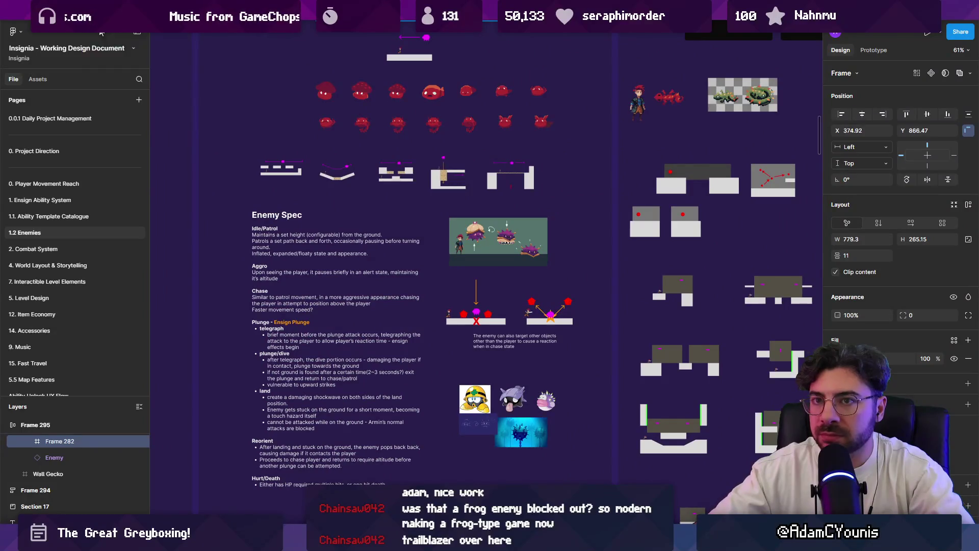
left_click(65, 204)
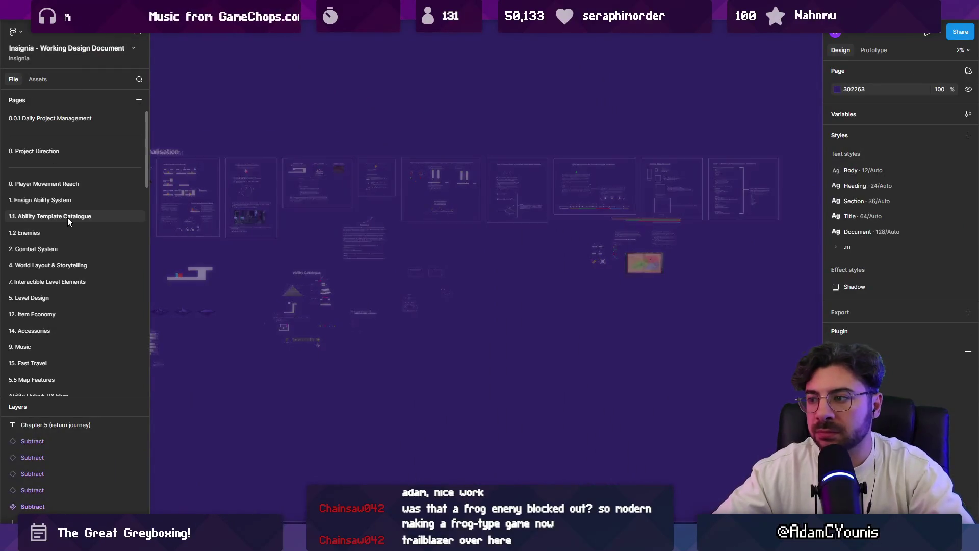
left_click(67, 217)
scroll(423, 263, "down", 5)
scroll(424, 262, "down", 3)
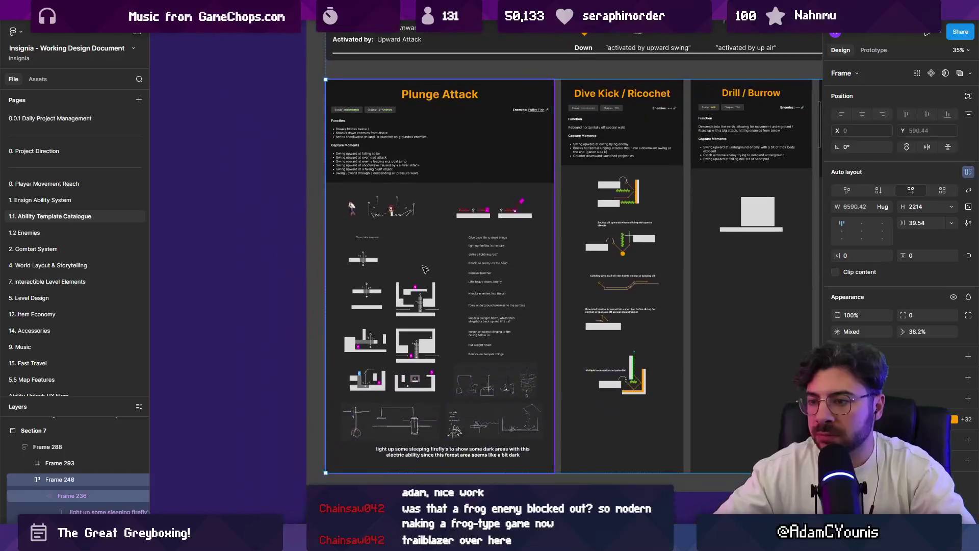
scroll(423, 262, "up", 5)
scroll(389, 258, "down", 5)
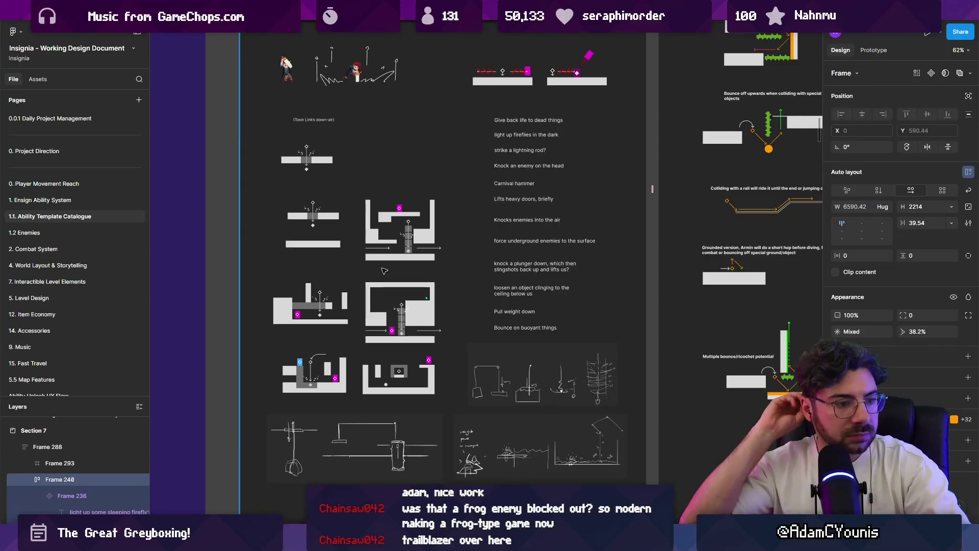
scroll(325, 296, "down", 10)
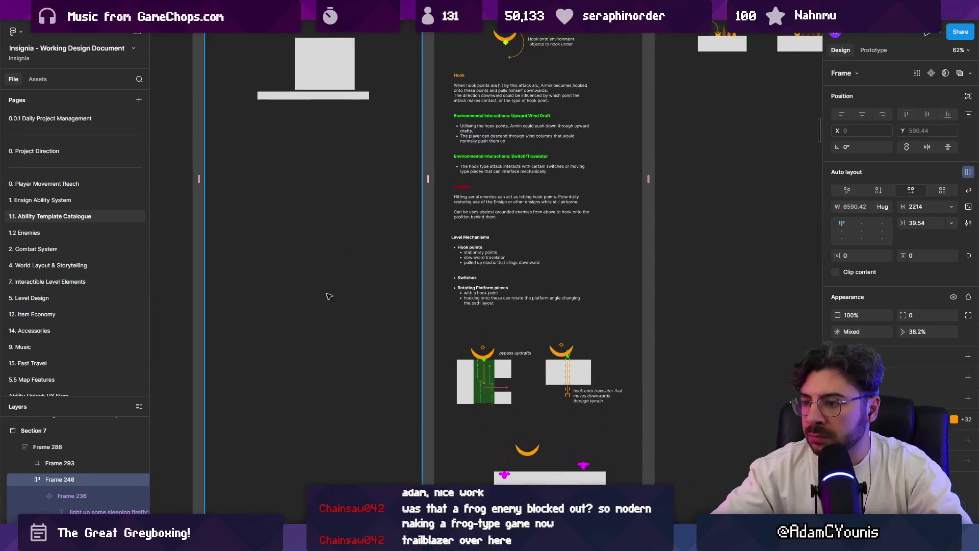
scroll(325, 296, "down", 3)
scroll(285, 290, "up", 5)
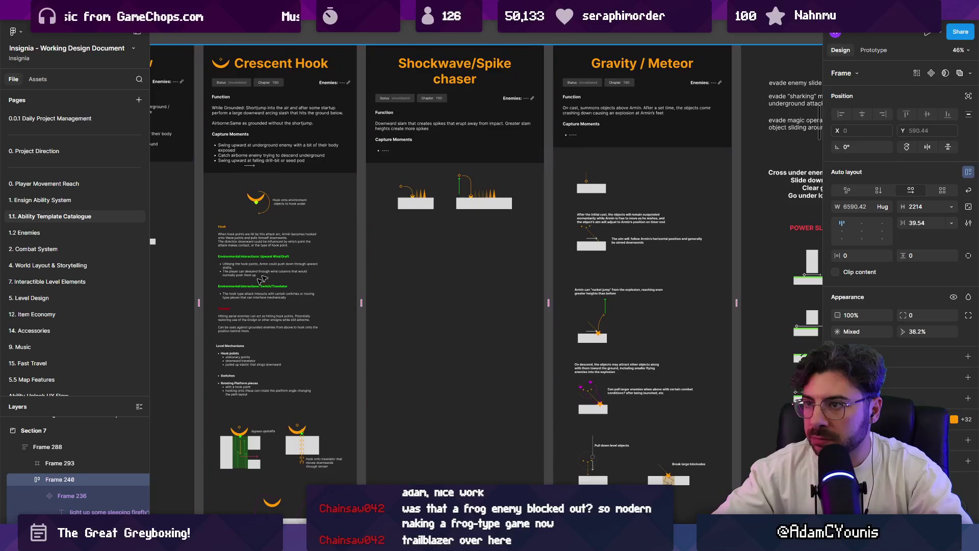
scroll(463, 92, "up", 5)
scroll(653, 364, "down", 4)
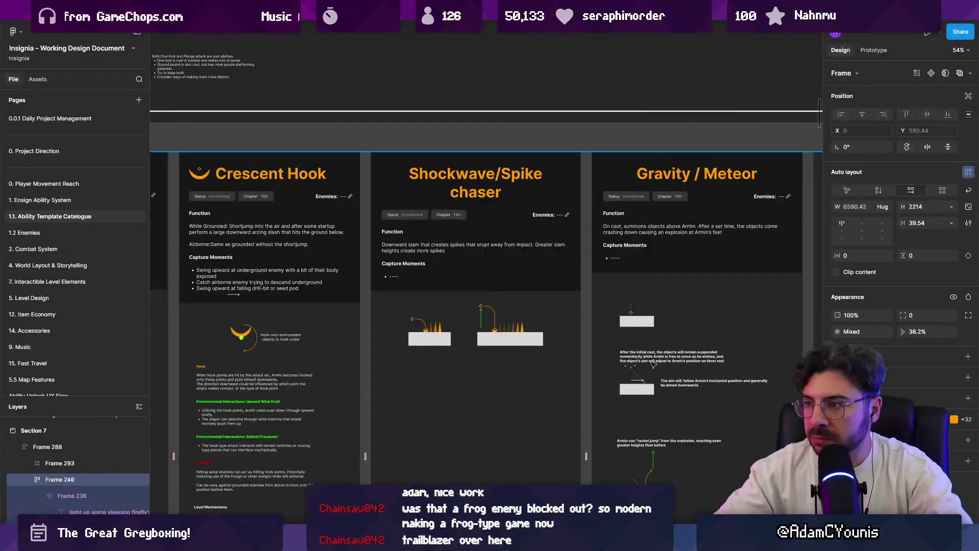
scroll(653, 364, "down", 3)
scroll(653, 364, "right", 5)
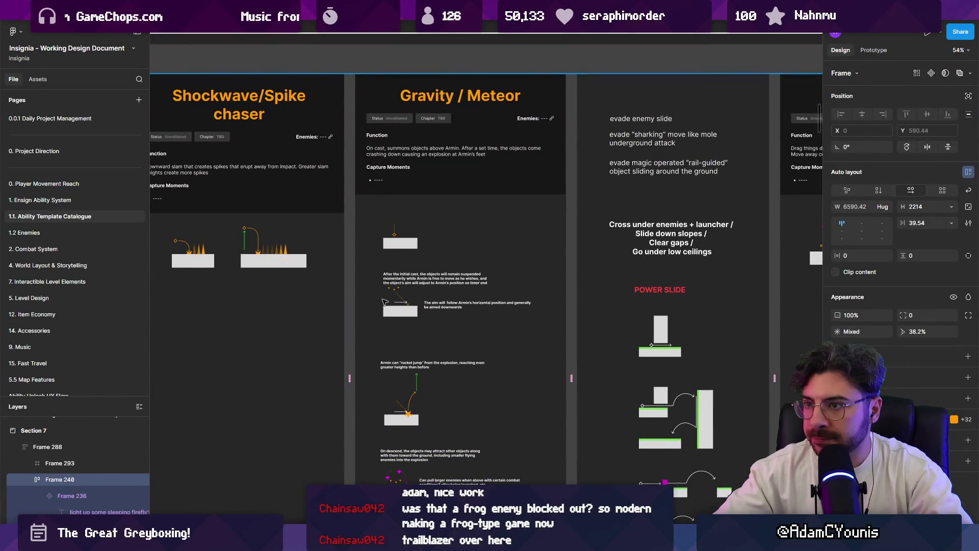
scroll(484, 304, "up", 3)
left_click_drag(494, 312, 238, 270)
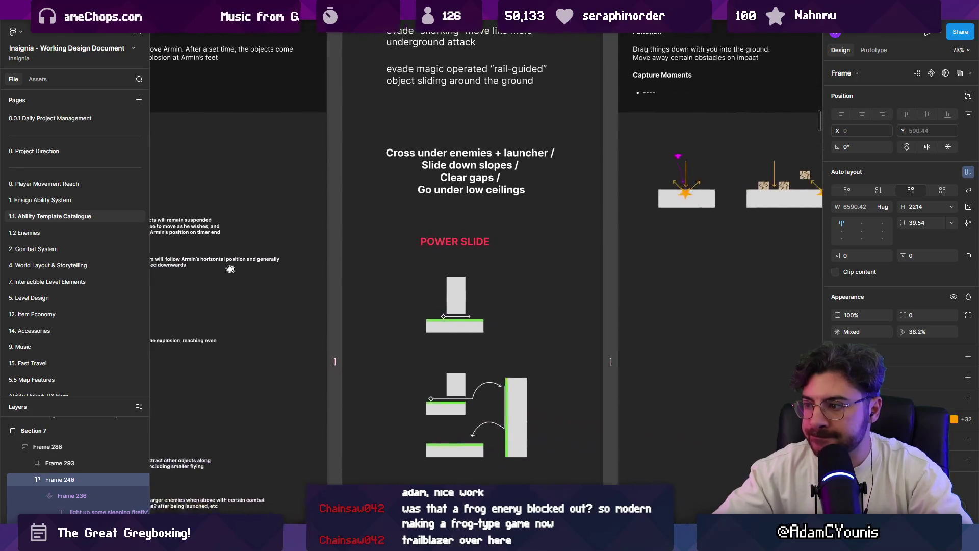
scroll(238, 271, "down", 5)
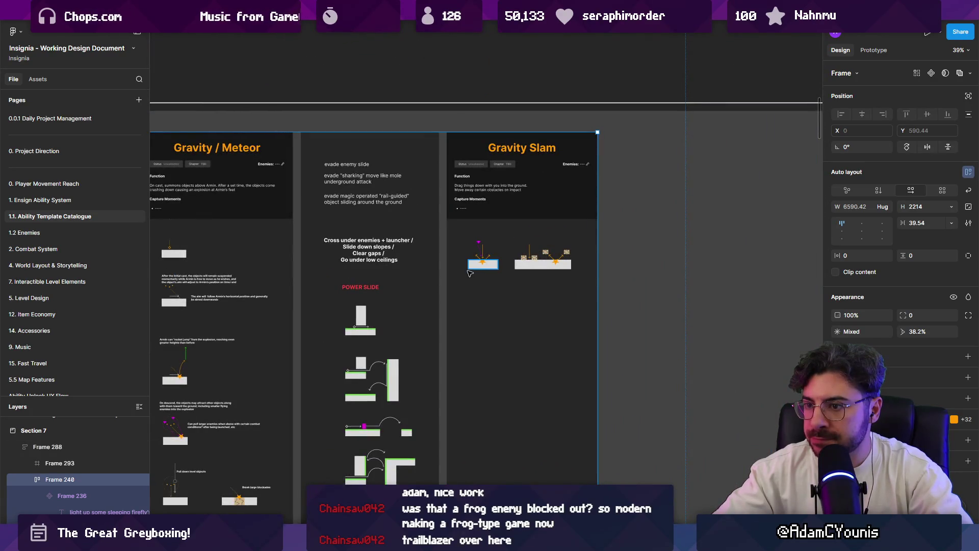
scroll(527, 251, "up", 10)
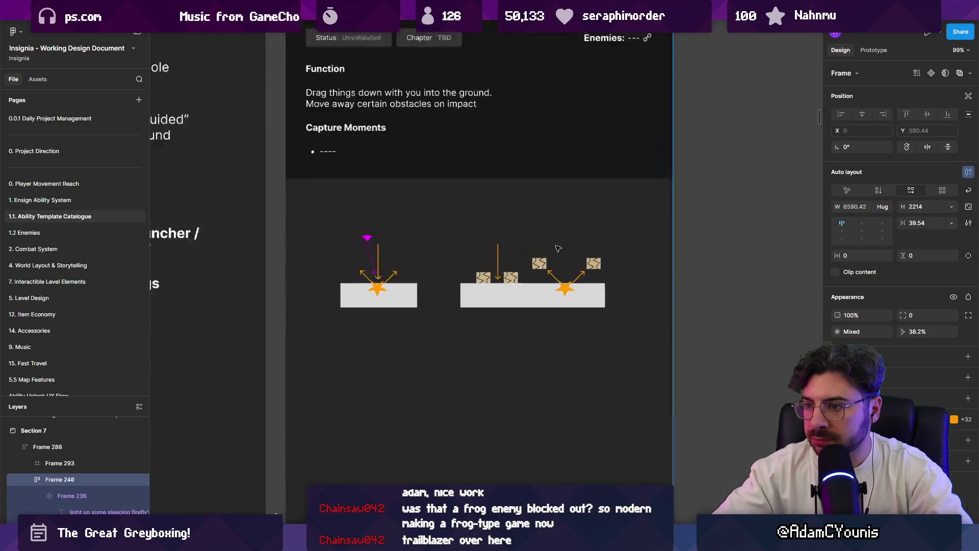
scroll(483, 352, "down", 4)
left_click_drag(483, 353, 479, 339)
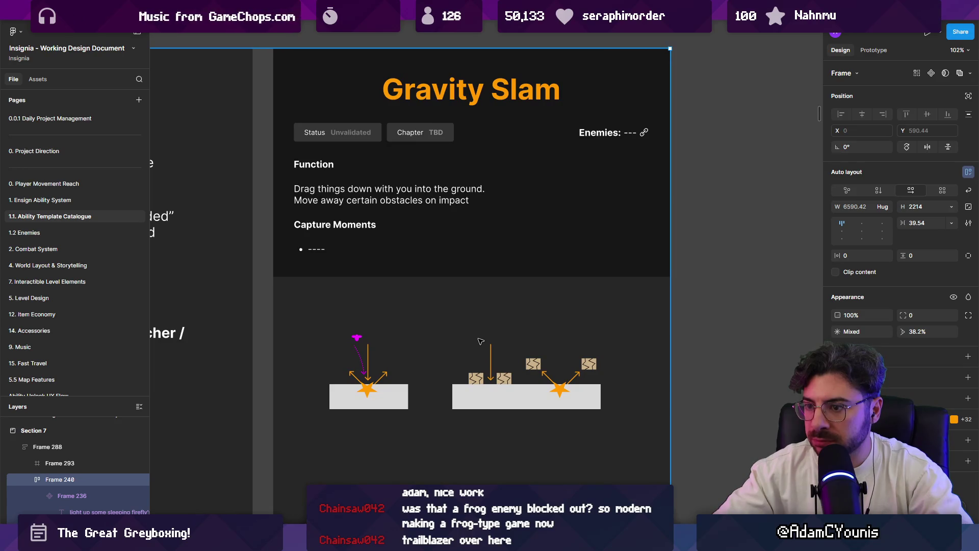
scroll(480, 341, "down", 10)
scroll(479, 316, "up", 5)
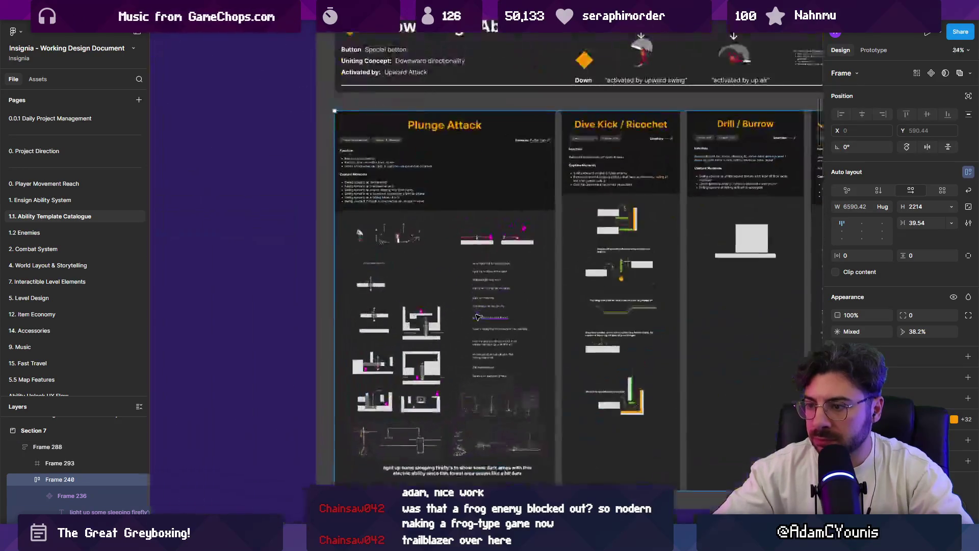
Step: Zoom into the Plunge Attack frame's notes and level sketches
scroll(480, 316, "up", 3)
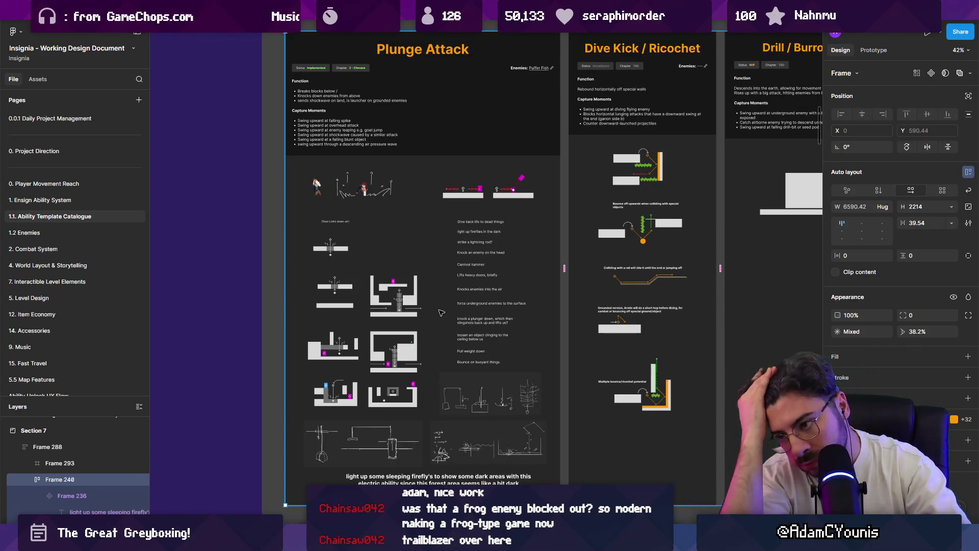
scroll(474, 306, "up", 3, "ctrl")
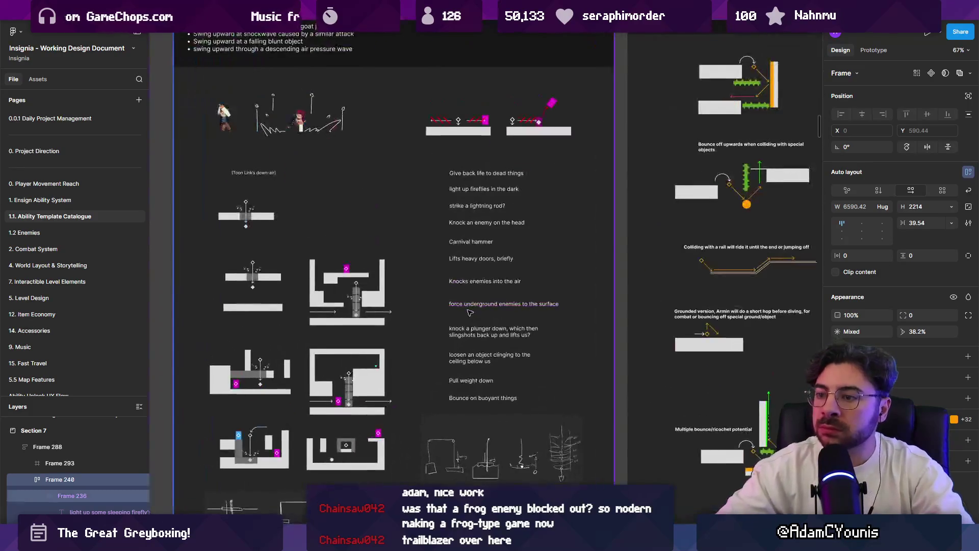
scroll(479, 345, "up", 5, "ctrl")
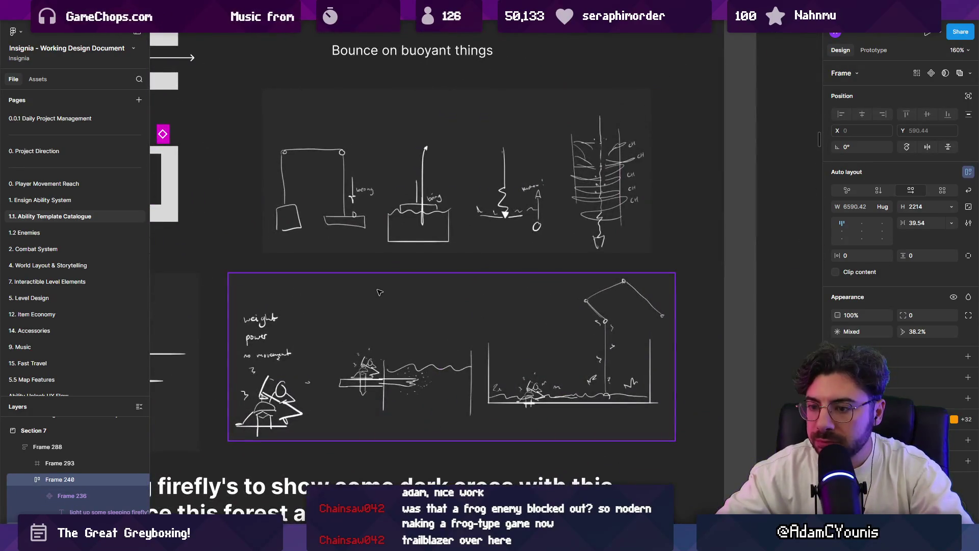
scroll(378, 293, "up", 1, "ctrl")
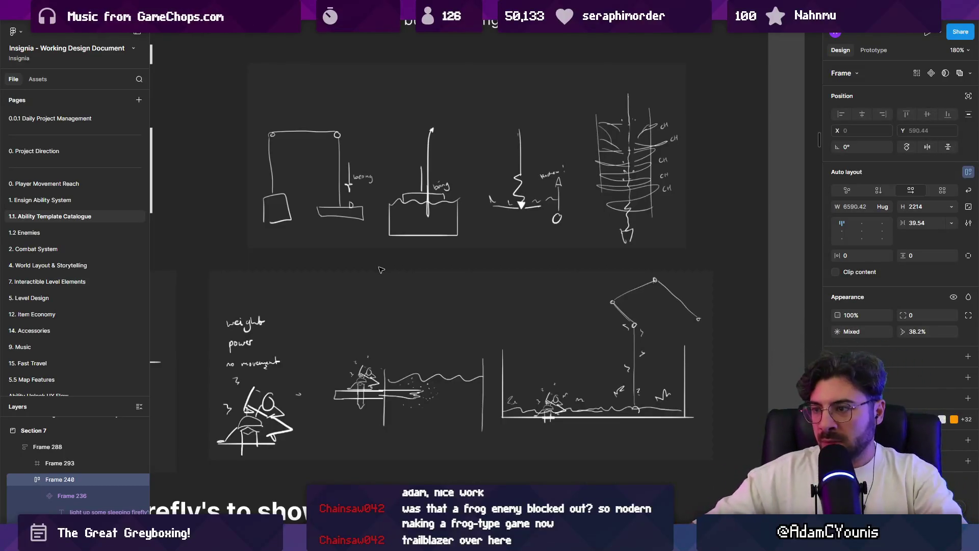
scroll(382, 270, "up", 3)
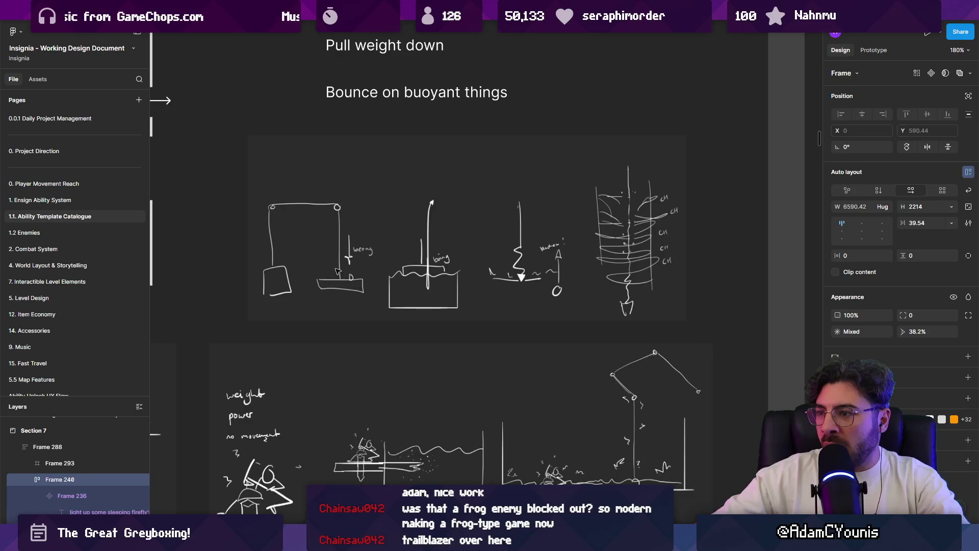
scroll(416, 286, "down", 5, "ctrl")
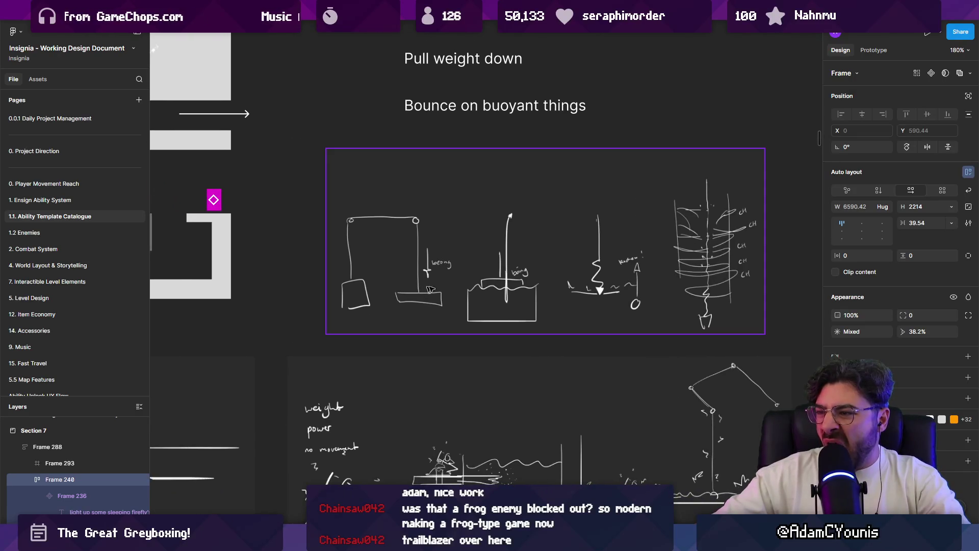
scroll(548, 306, "left", 3)
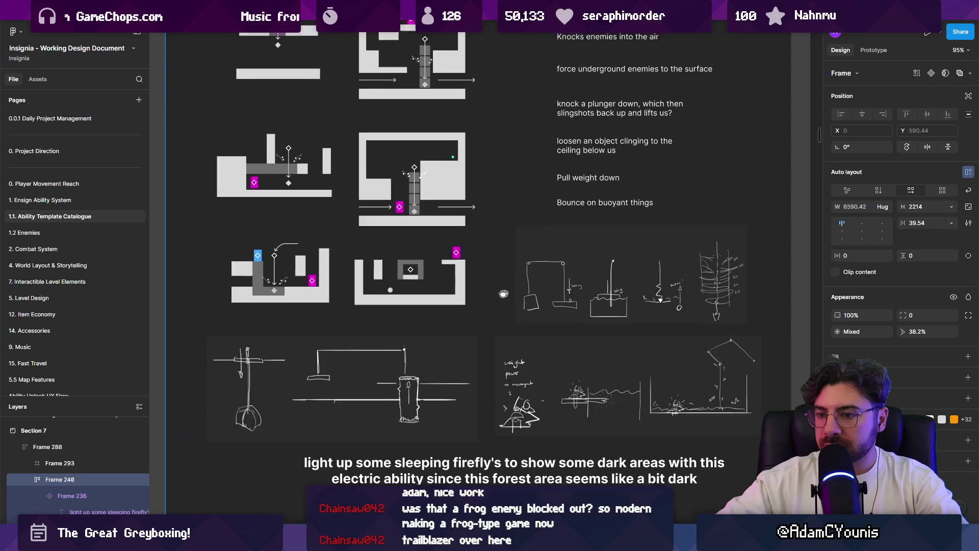
left_click_drag(488, 287, 485, 296)
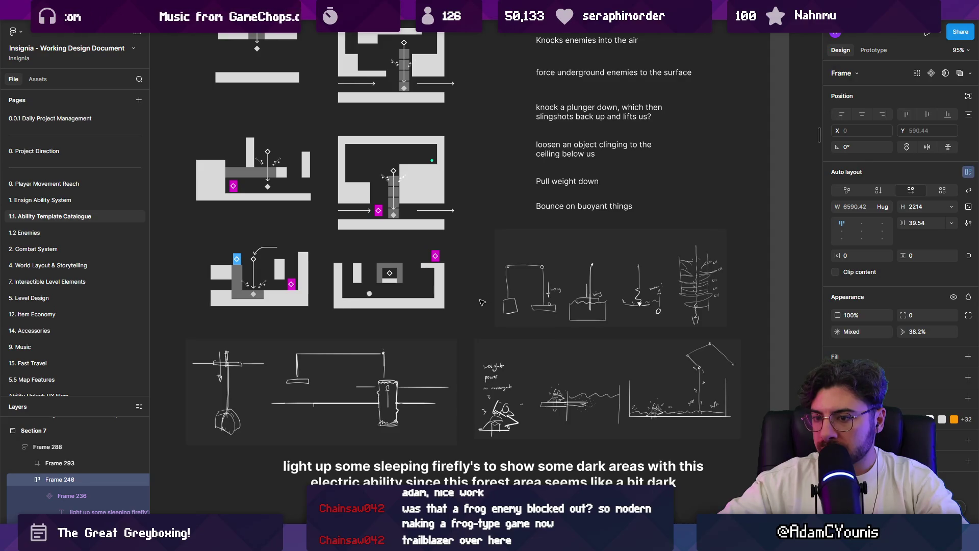
Step: Pan to the buoyant-things and weight sketches, then select the Slamshell in Unity's scene
scroll(487, 358, "up", 3, "ctrl")
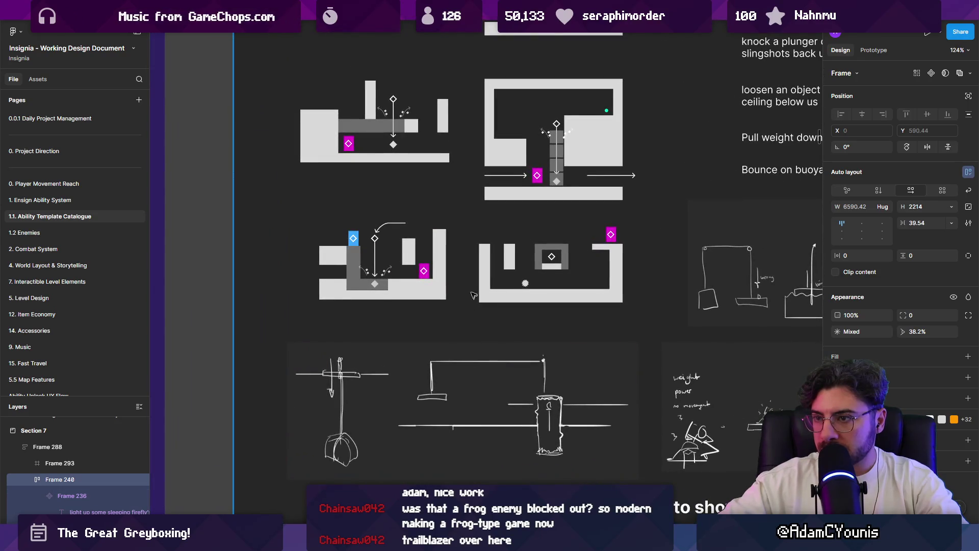
scroll(473, 298, "up", 5)
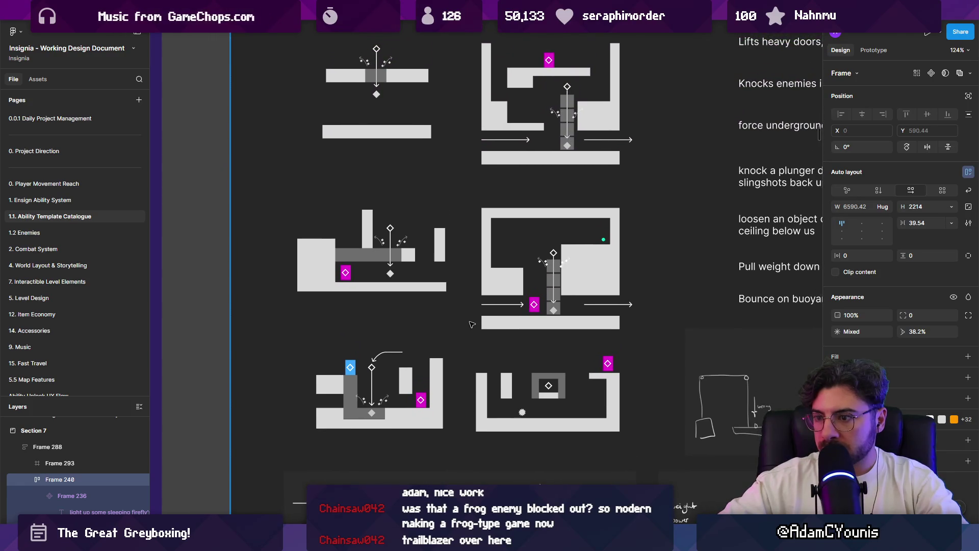
scroll(472, 324, "down", 5, "ctrl")
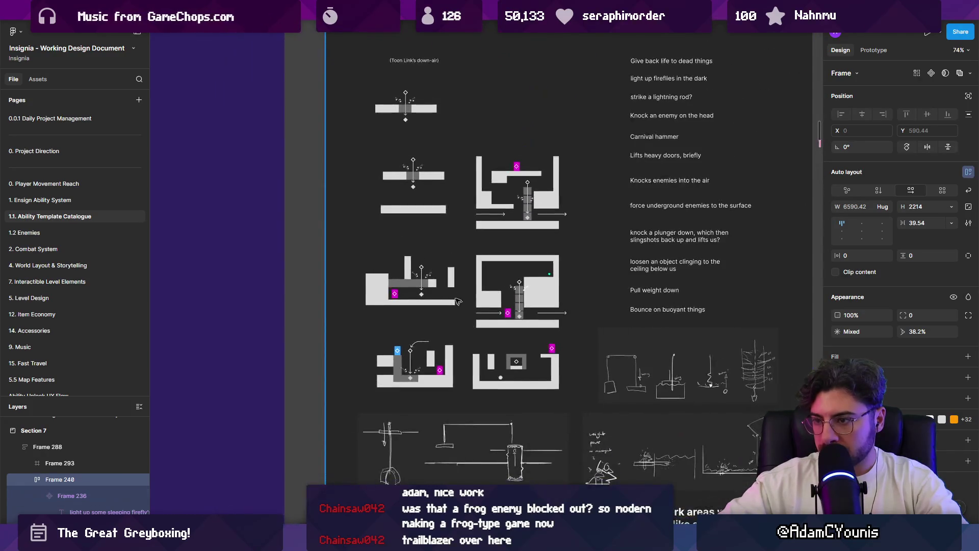
scroll(462, 306, "up", 5)
scroll(458, 301, "up", 3, "ctrl")
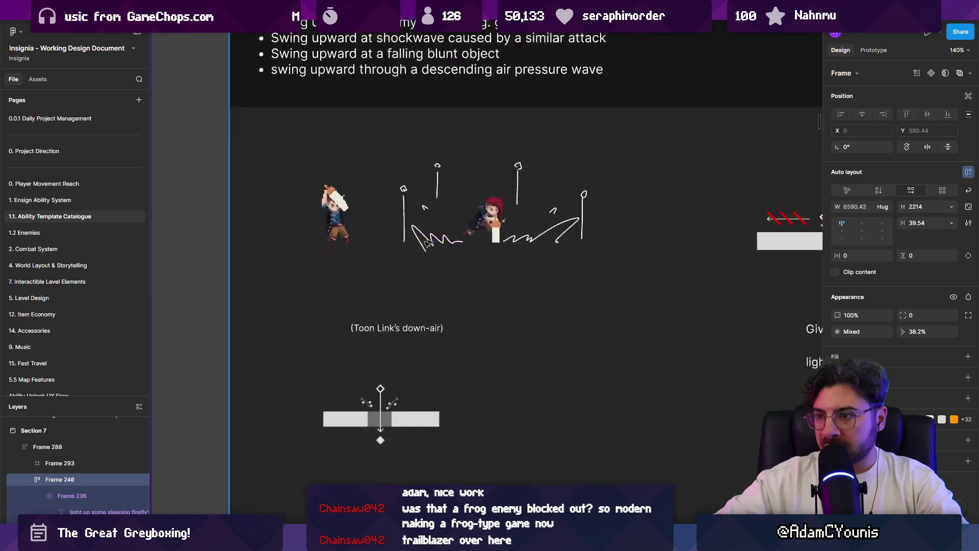
scroll(478, 267, "down", 1, "ctrl")
scroll(478, 267, "down", 4)
scroll(478, 266, "right", 4)
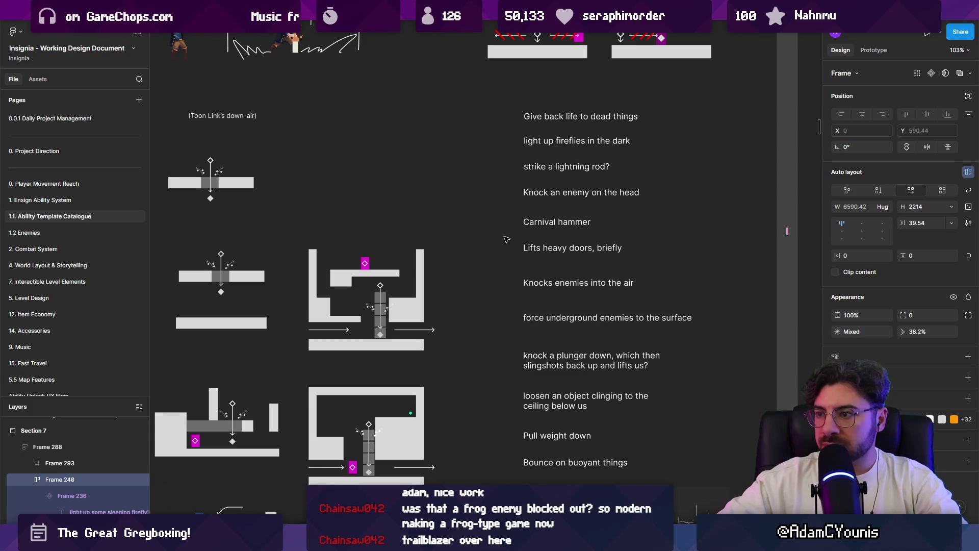
scroll(506, 239, "down", 3)
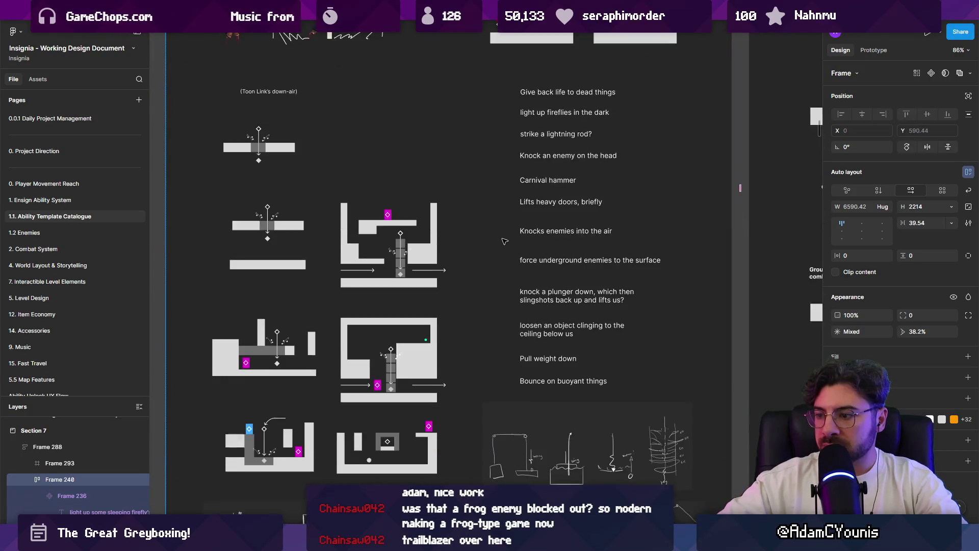
scroll(608, 427, "up", 3, "ctrl")
left_click_drag(607, 426, 555, 281)
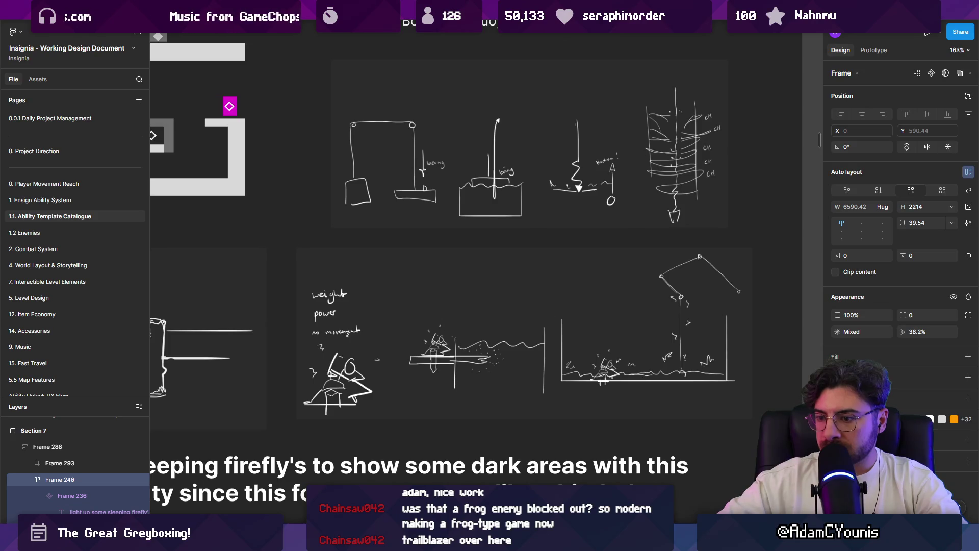
key("alt+Tab")
left_click(465, 173)
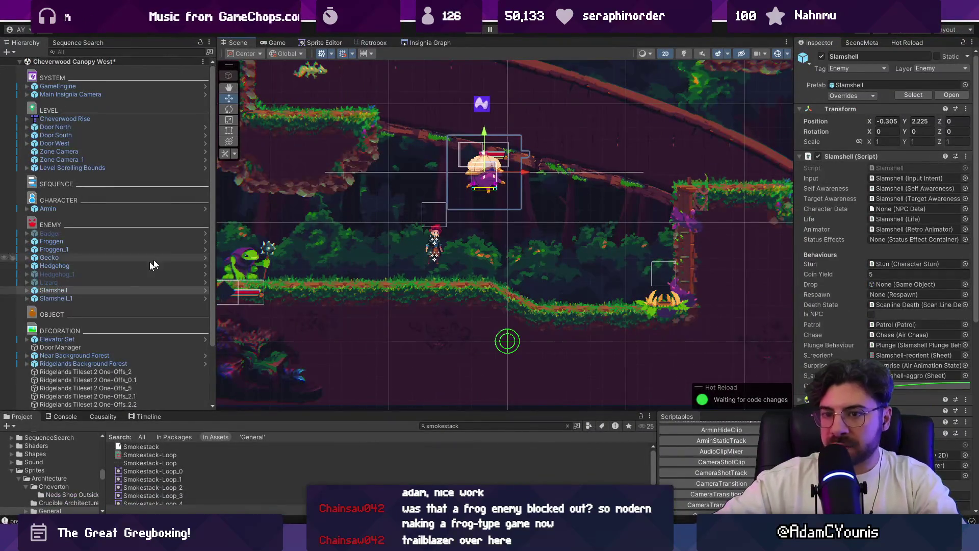
Step: Set the Slamshell prefab's Ensign Gem ability to Meteor Ability
left_click(206, 290)
left_click(76, 83)
left_click(972, 228)
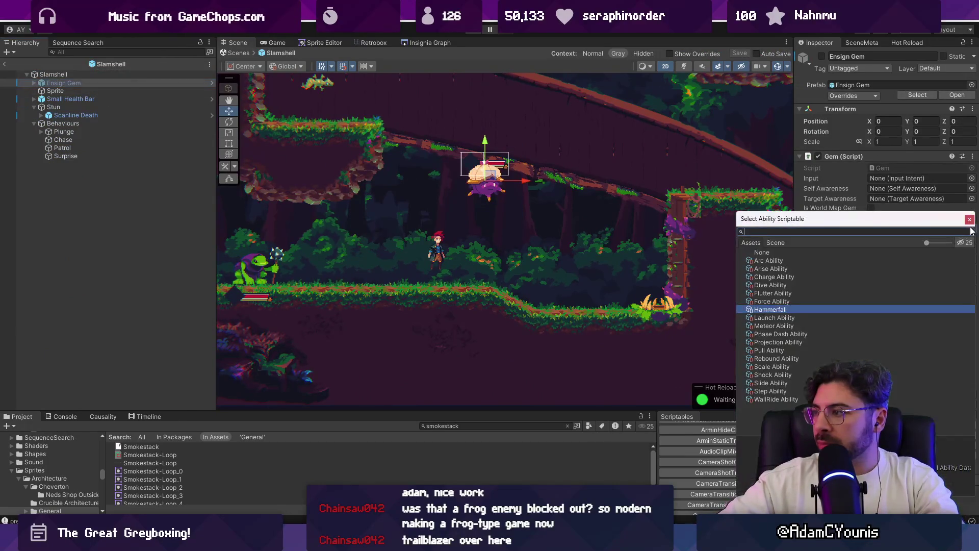
key("Down")
key("Down")
key("Down")
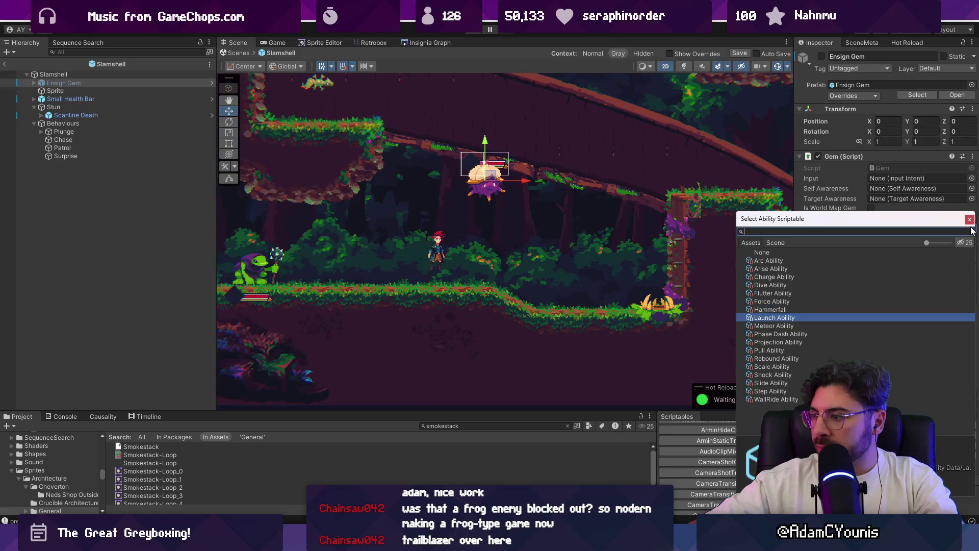
key("Up")
key("Up")
key("Up")
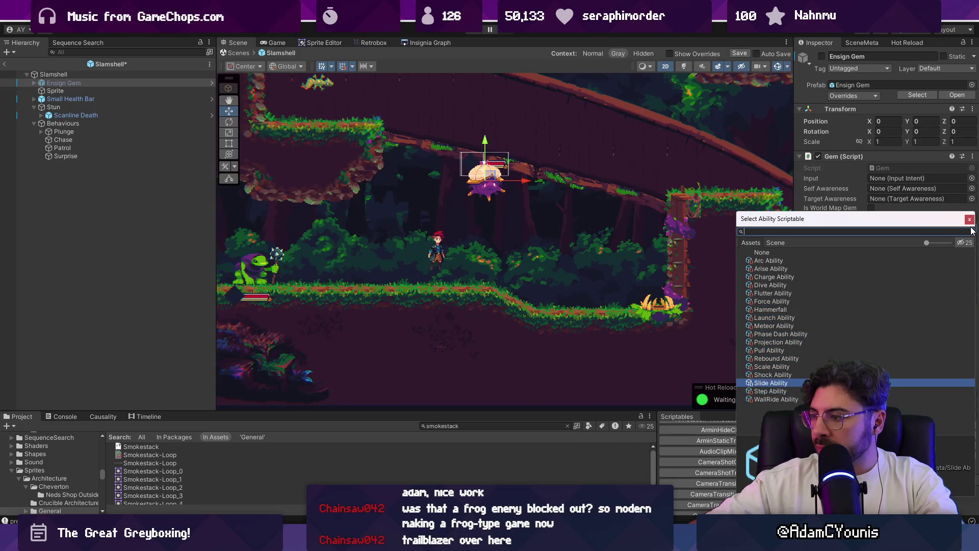
key("Up")
key("Up")
key("Up")
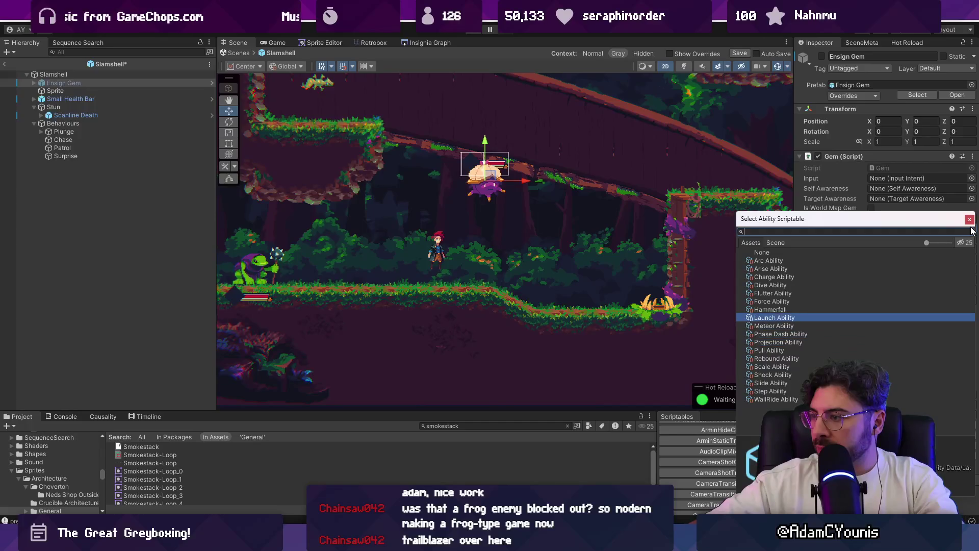
key("Down")
key("Down")
key("Down")
key("Return")
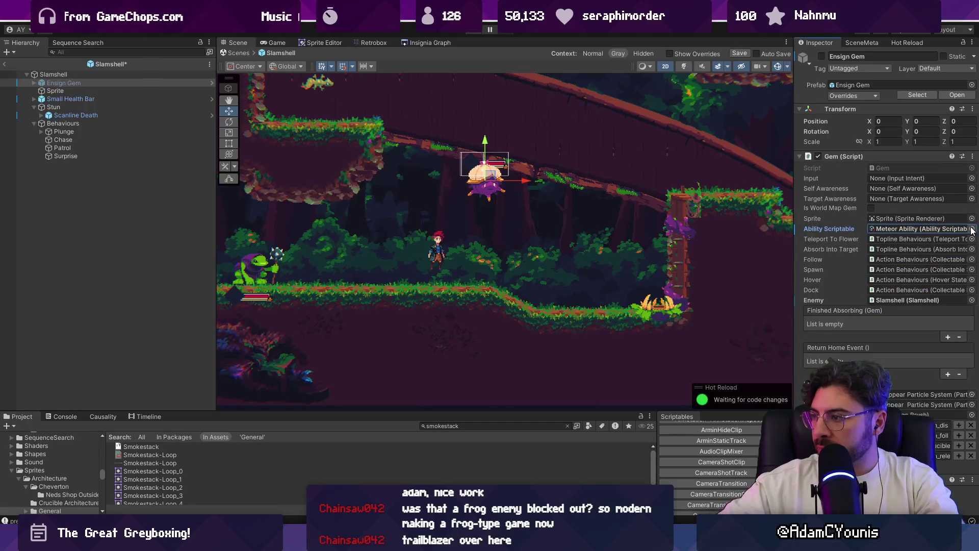
Step: Start the game, accepting the warning and saving the modified Slamshell prefab
key("ctrl+p")
left_click(511, 308)
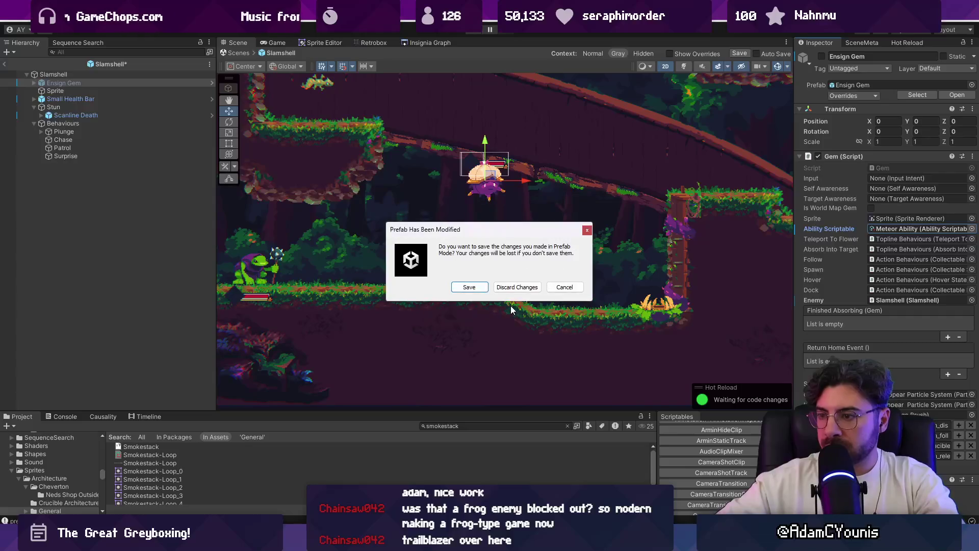
left_click(470, 286)
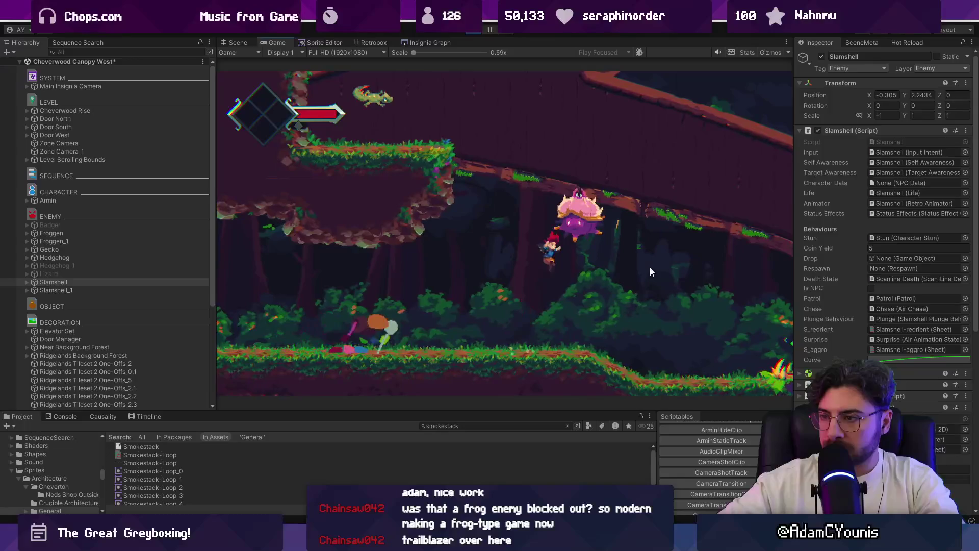
Step: Fight the Slamshell and other enemies until the You Died screen, then stop play mode
key("Left")
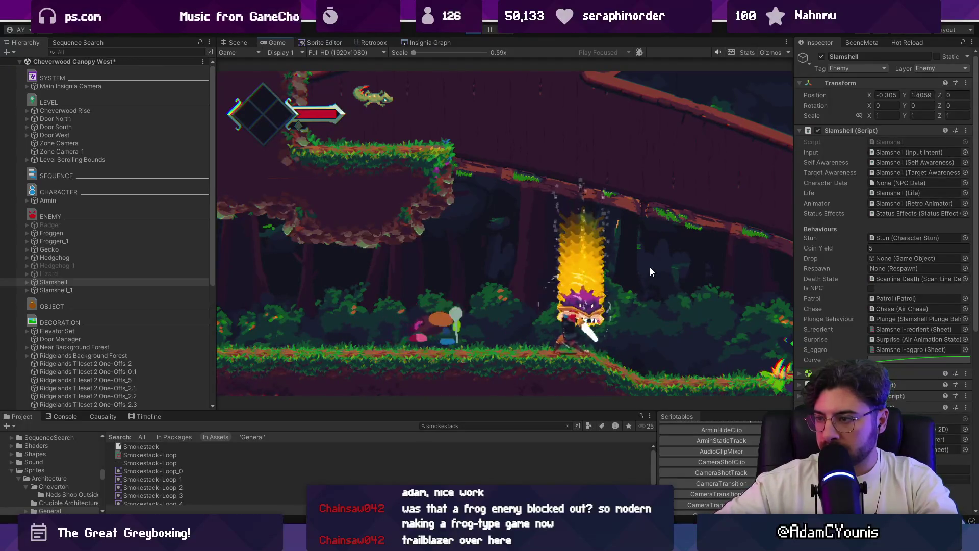
key("Right")
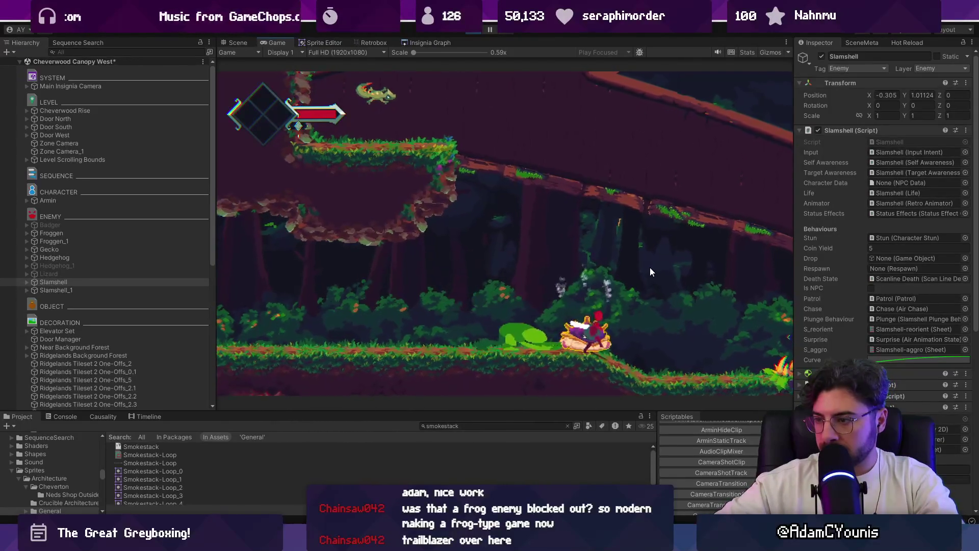
key("space")
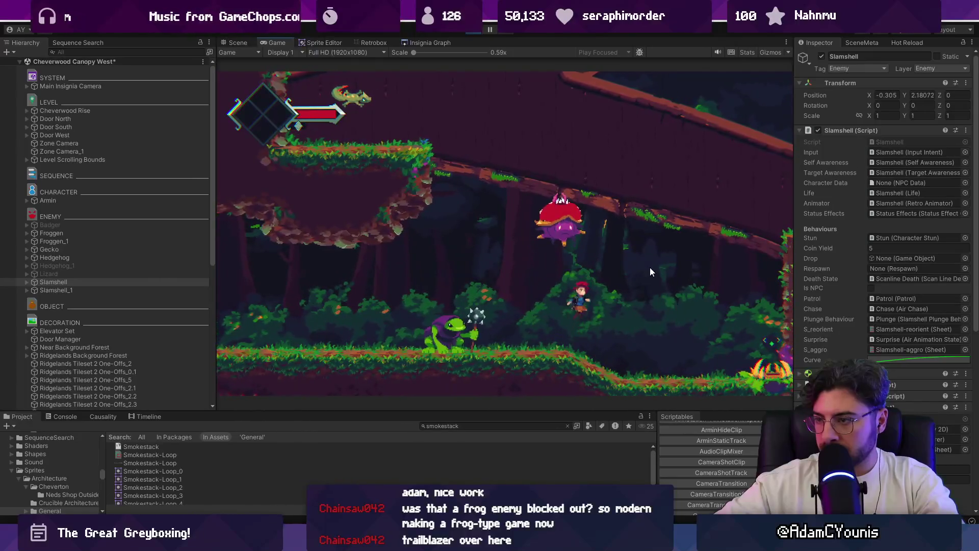
key("Right")
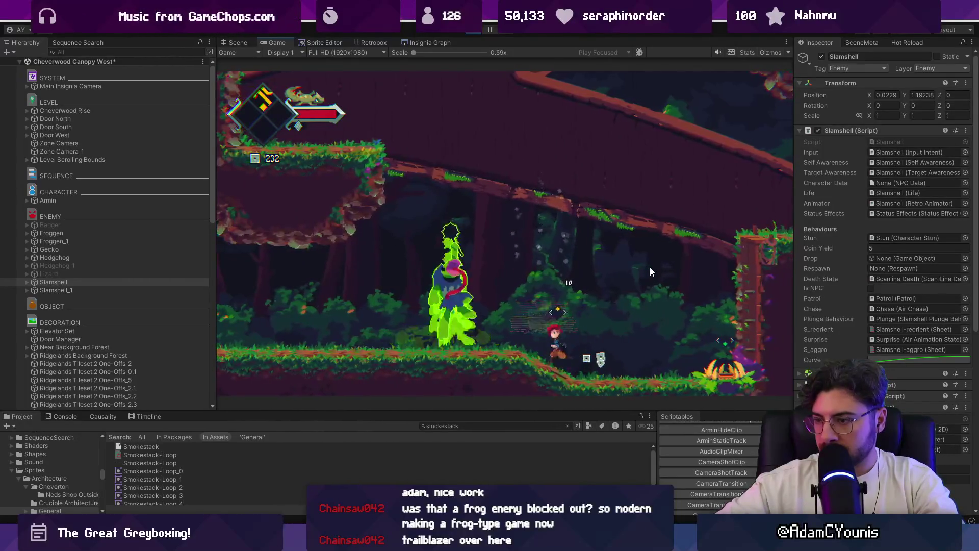
key("Left")
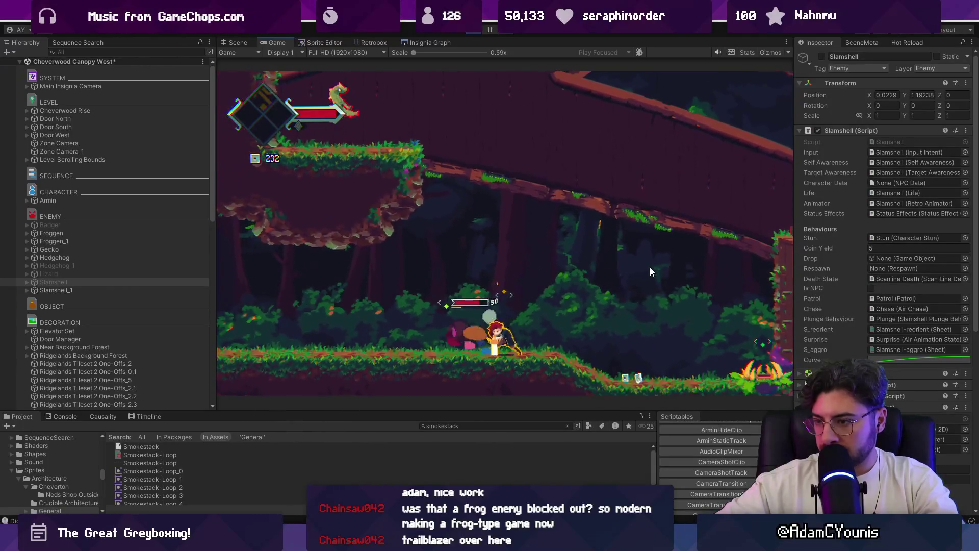
key("Right")
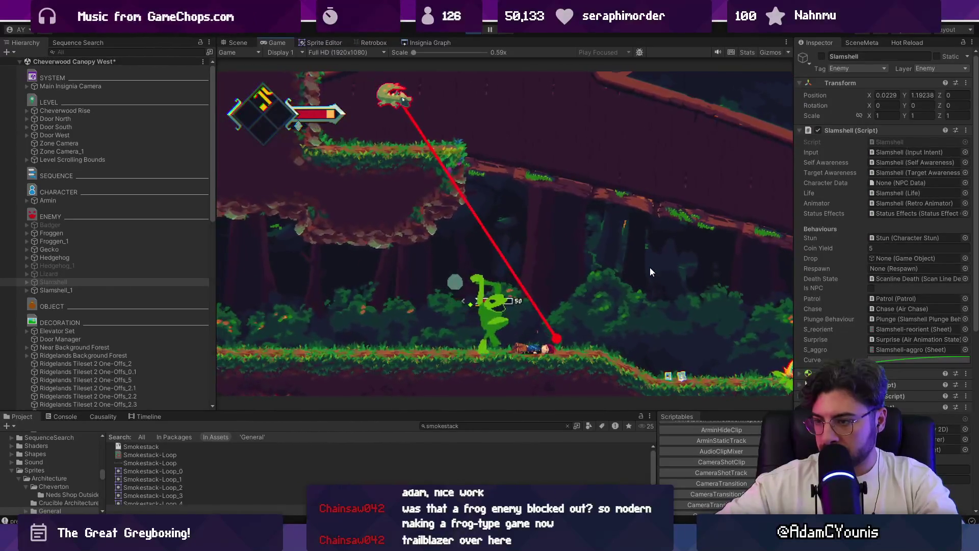
key("Left")
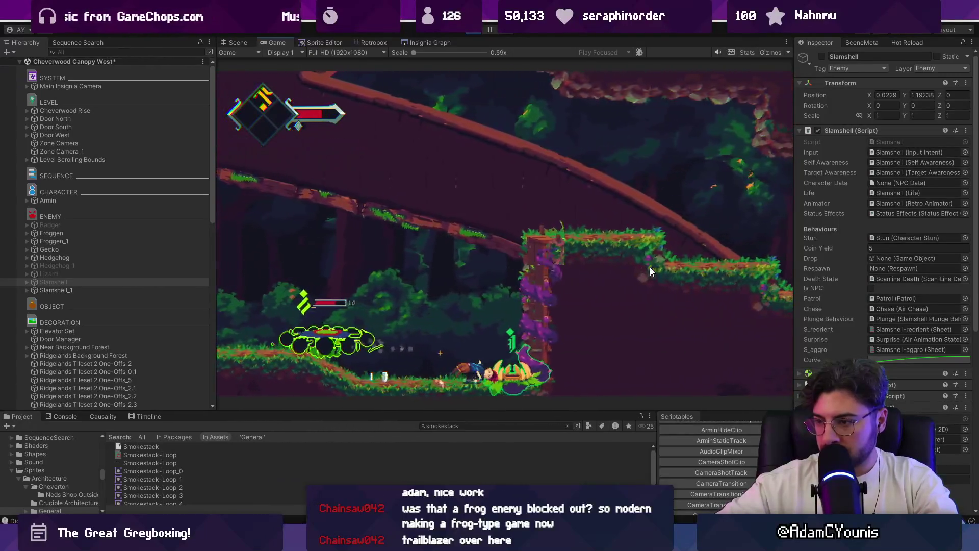
key("Left")
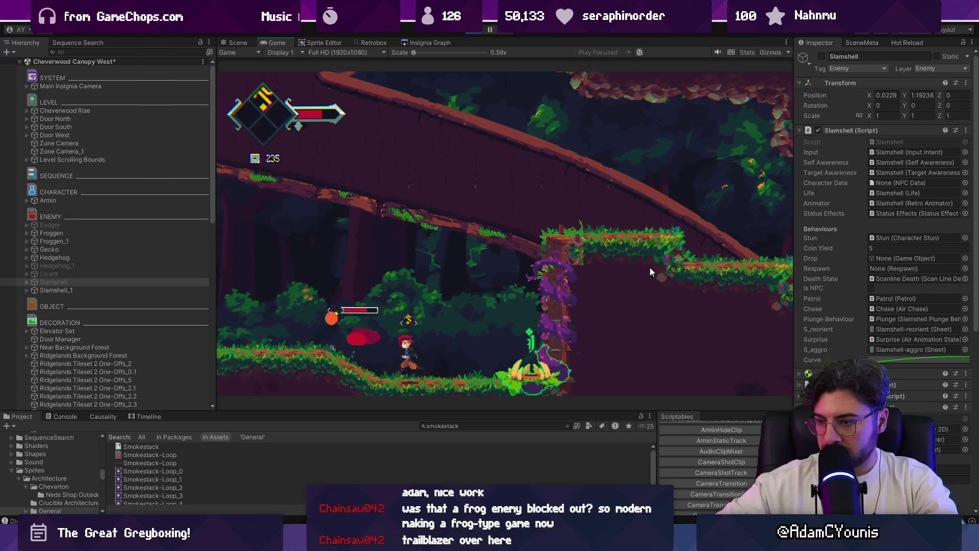
key("Left")
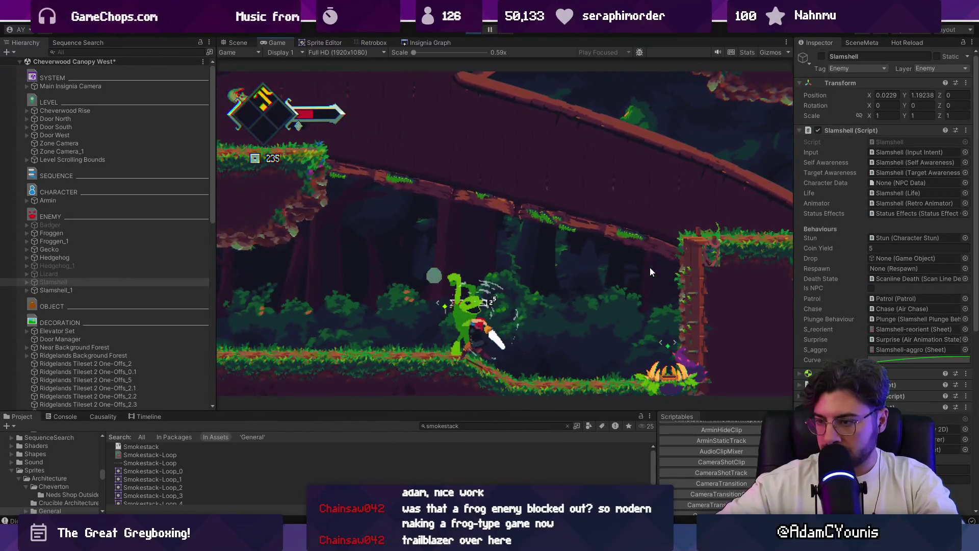
key("Right")
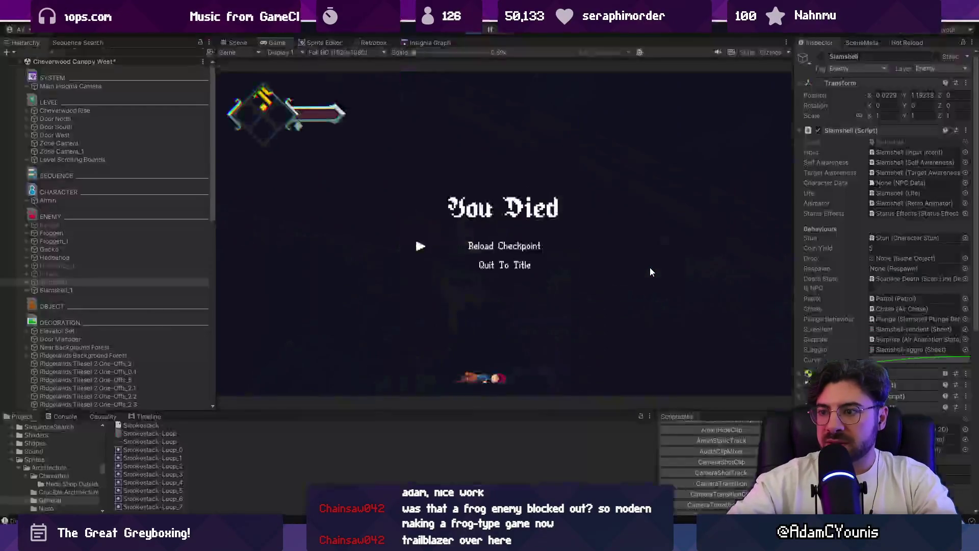
left_click(474, 31)
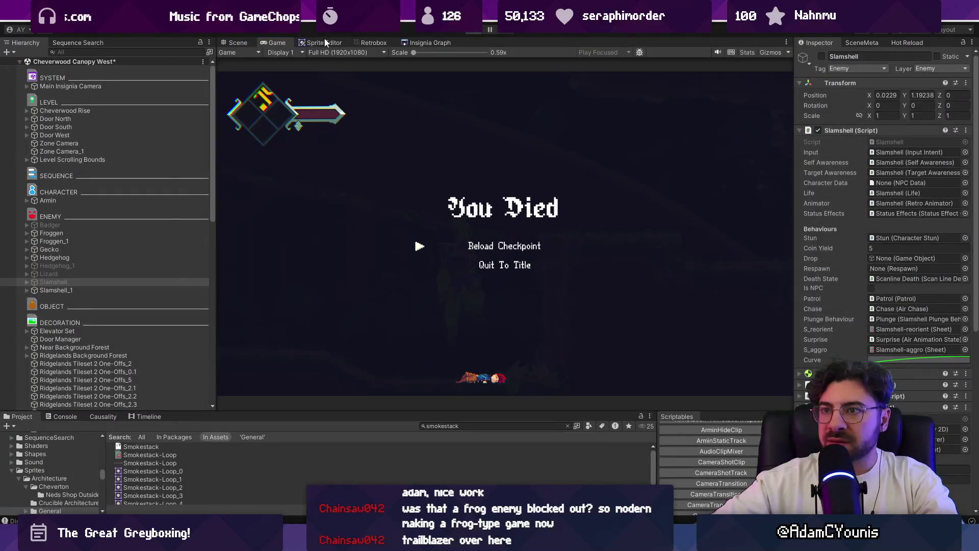
scroll(480, 158, "up", 2)
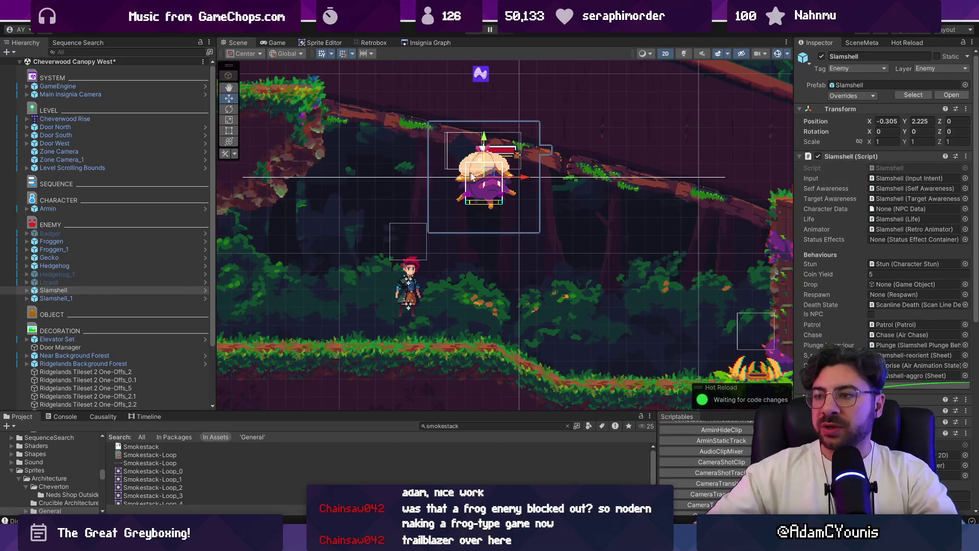
Step: Open the Slamshell prefab, inspect its Sprite child, and fold the script to reveal the animator
left_click(205, 282)
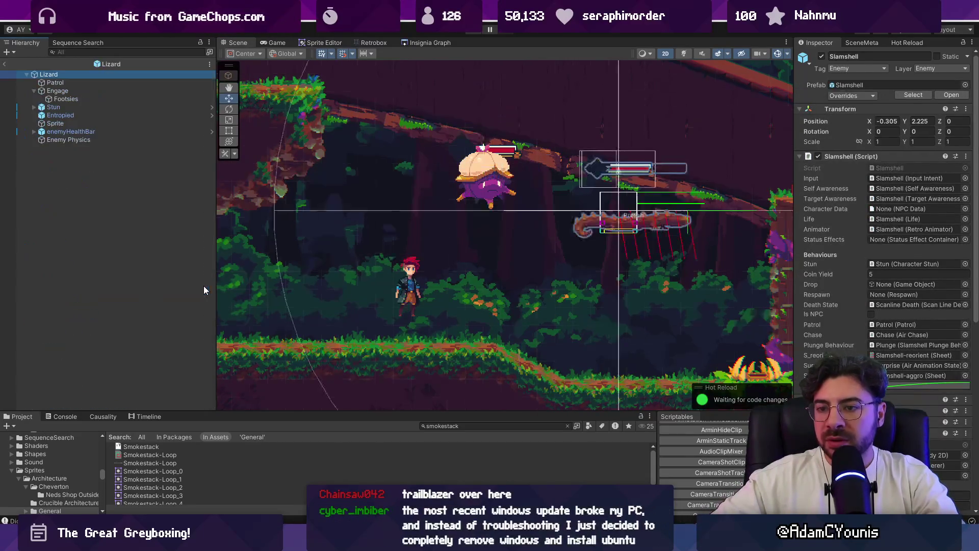
key("Escape")
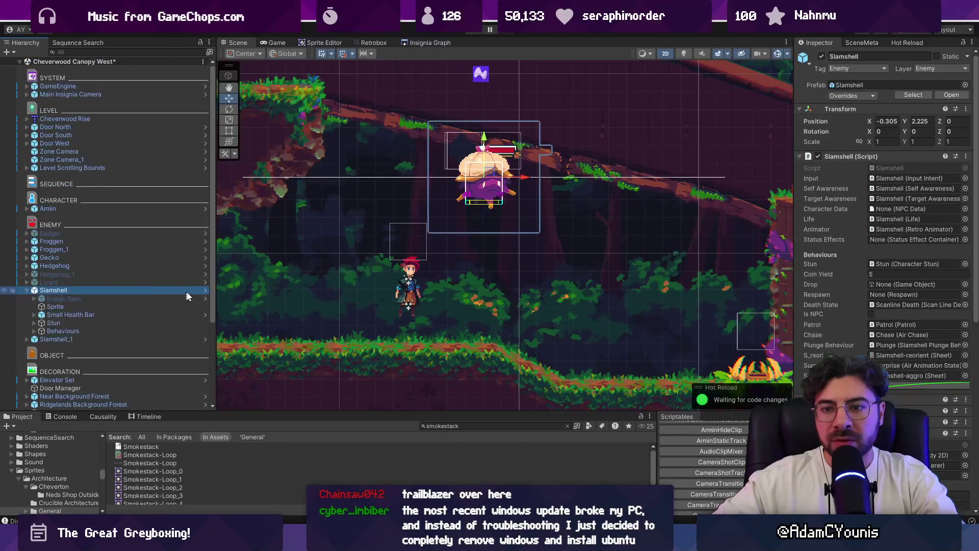
left_click(205, 290)
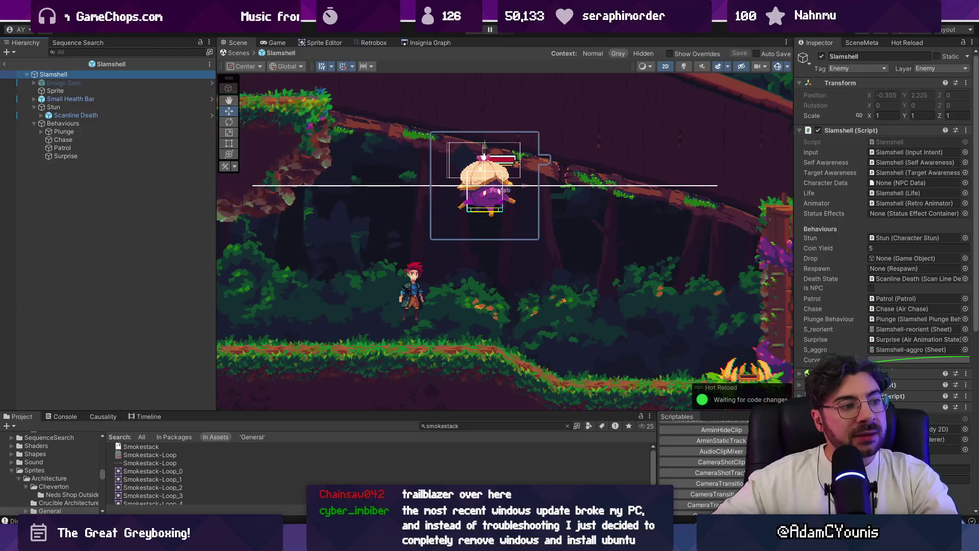
left_click_drag(217, 177, 165, 176)
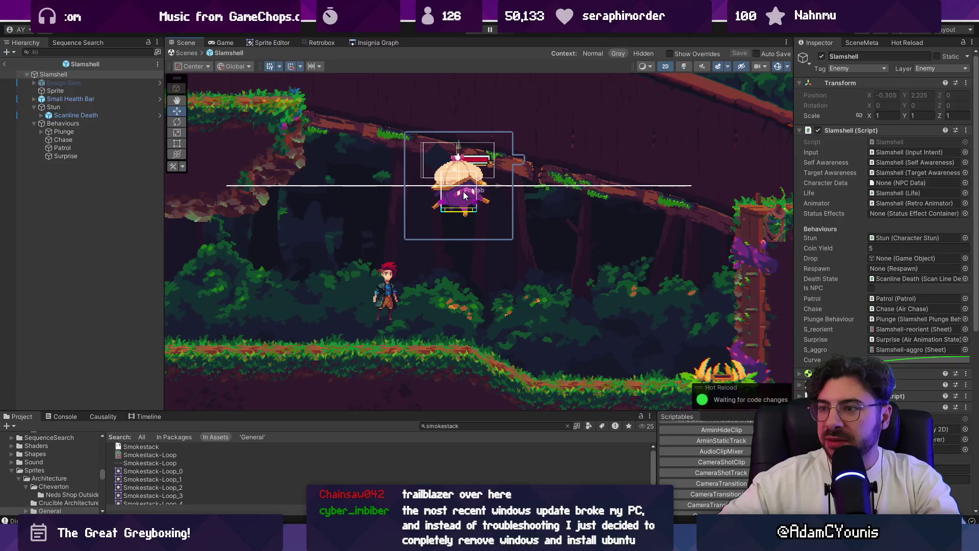
left_click(55, 90)
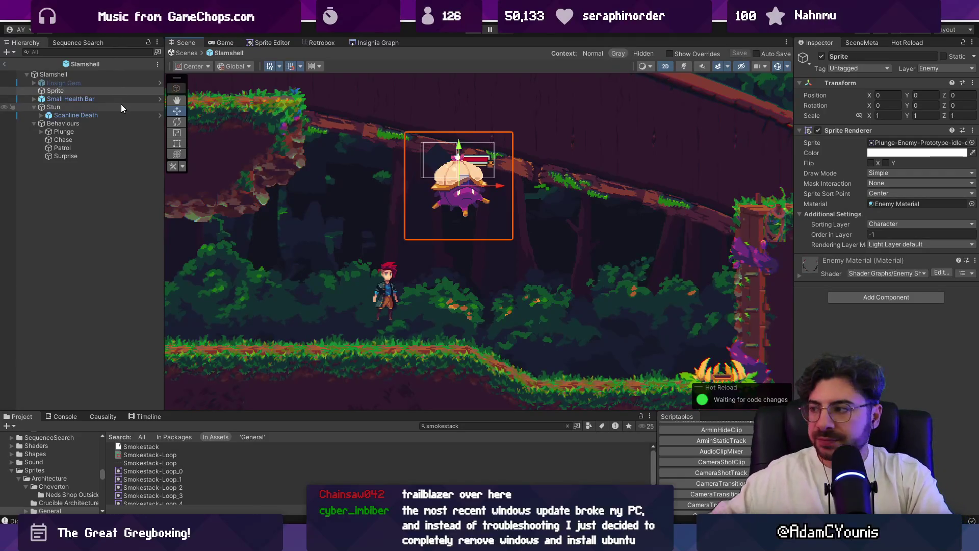
left_click(97, 74)
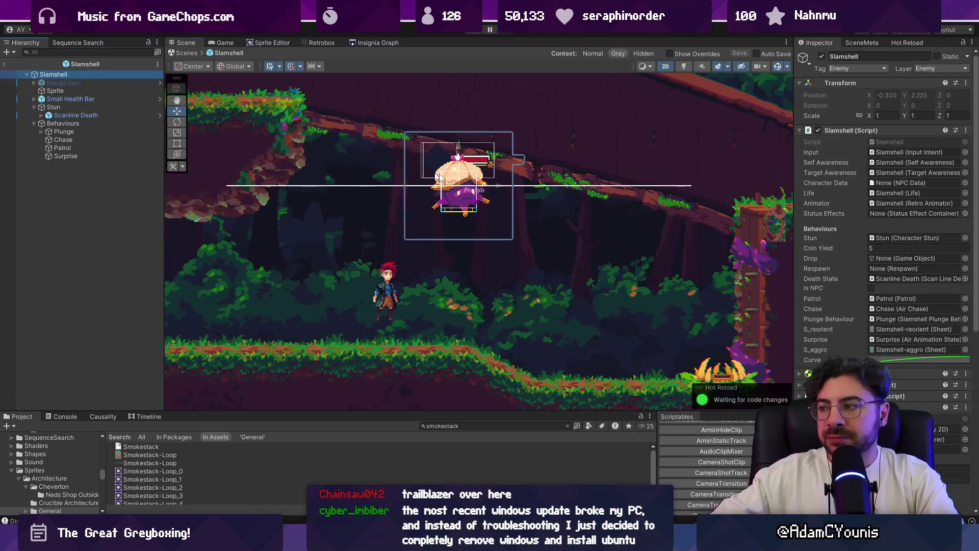
left_click(842, 132)
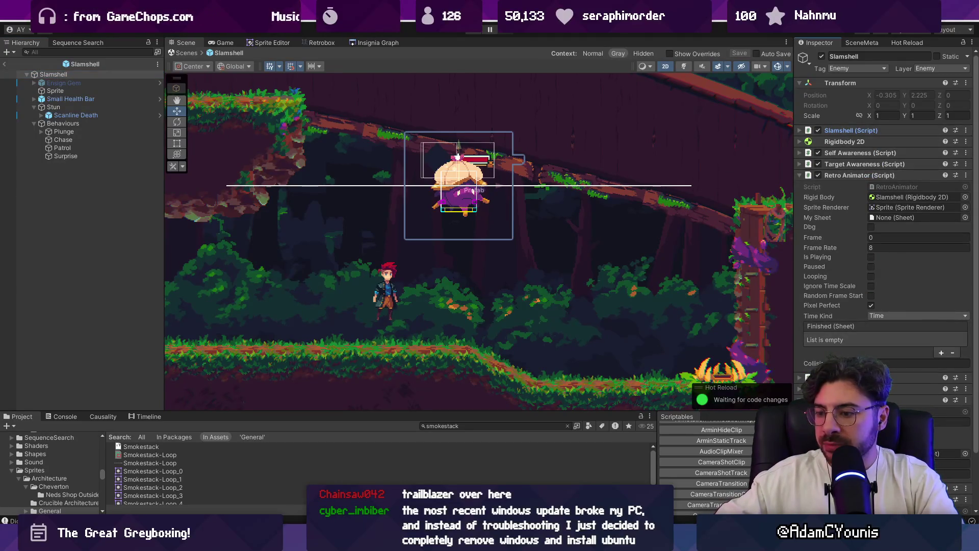
Step: Search the computer for SLAMSHELL.ase and open Slamshell.aseprite in Aseprite
key("ctrl+alt+space")
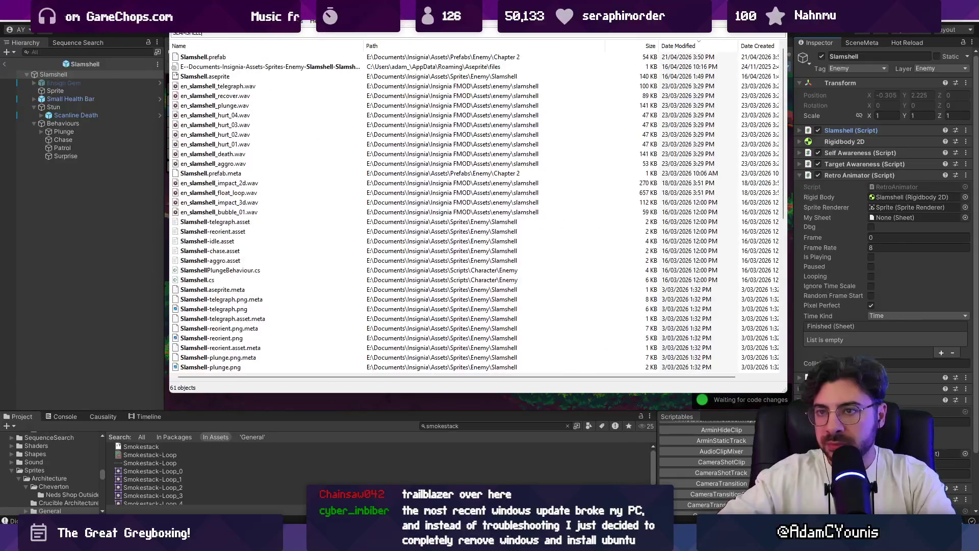
type(".ase")
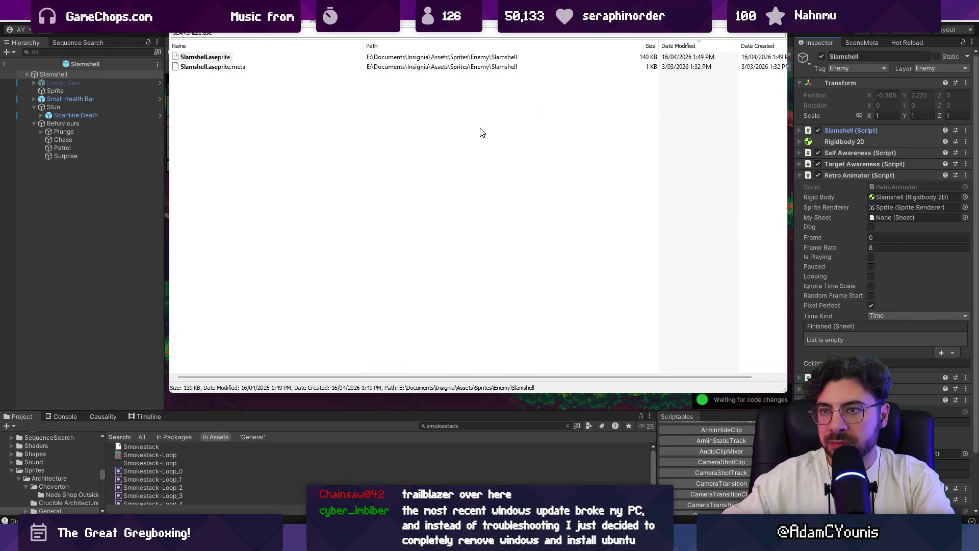
key("Return")
key("Return")
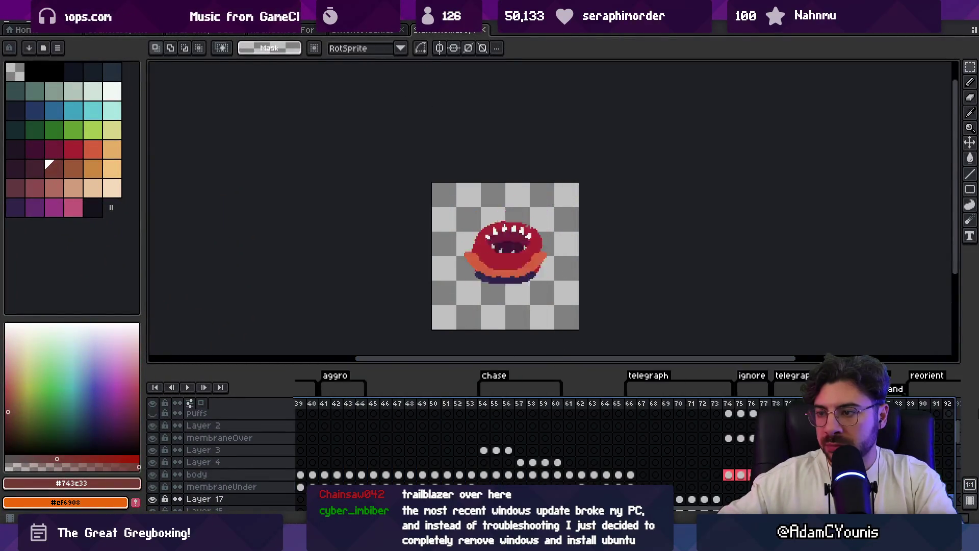
Step: Delete the reorient frames 89–94 from the Slamshell timeline
mouse_move(526, 399)
left_mouse_down()
mouse_move(612, 407)
mouse_move(506, 405)
left_mouse_up()
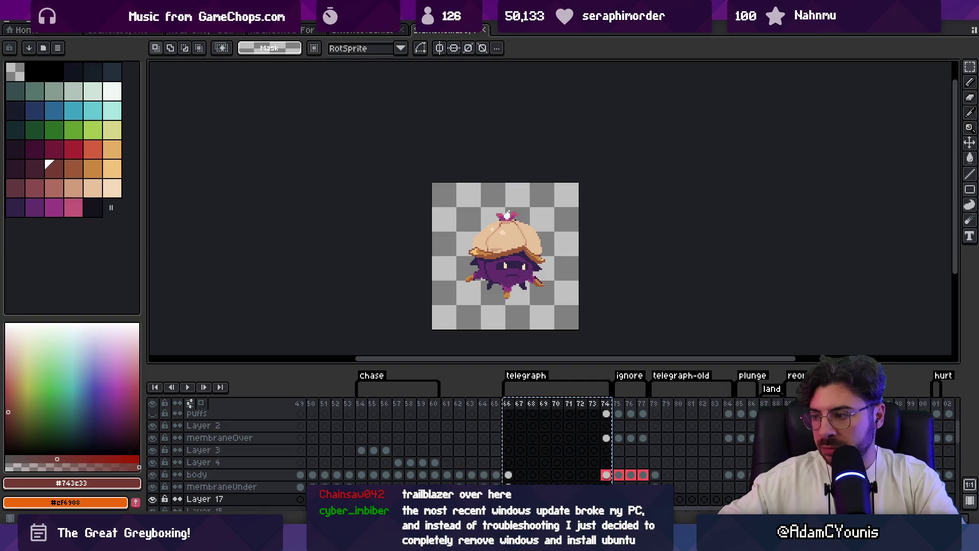
key("Return")
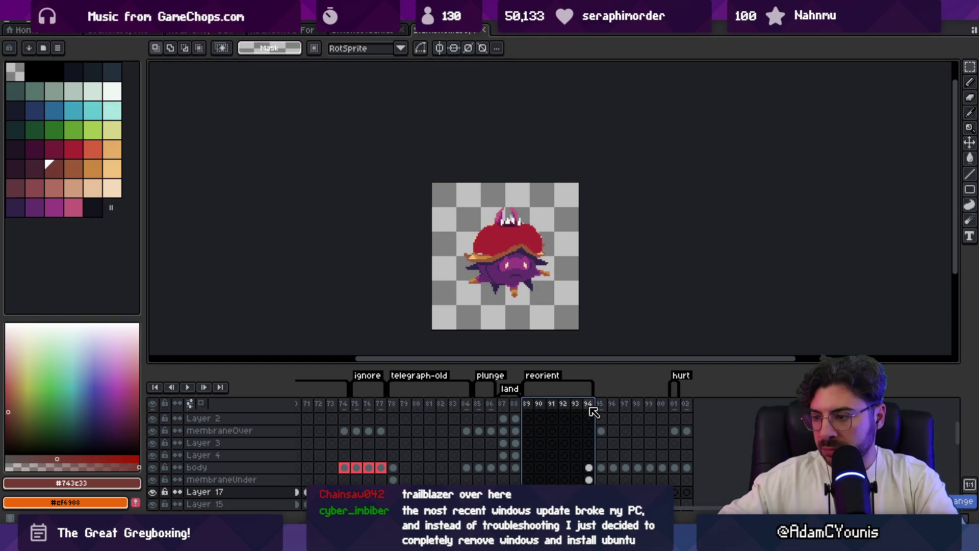
key("Delete")
Step: Delete frame 74 to shorten the telegraph sequence by one frame
left_click(535, 404)
scroll(510, 433, "left", 5)
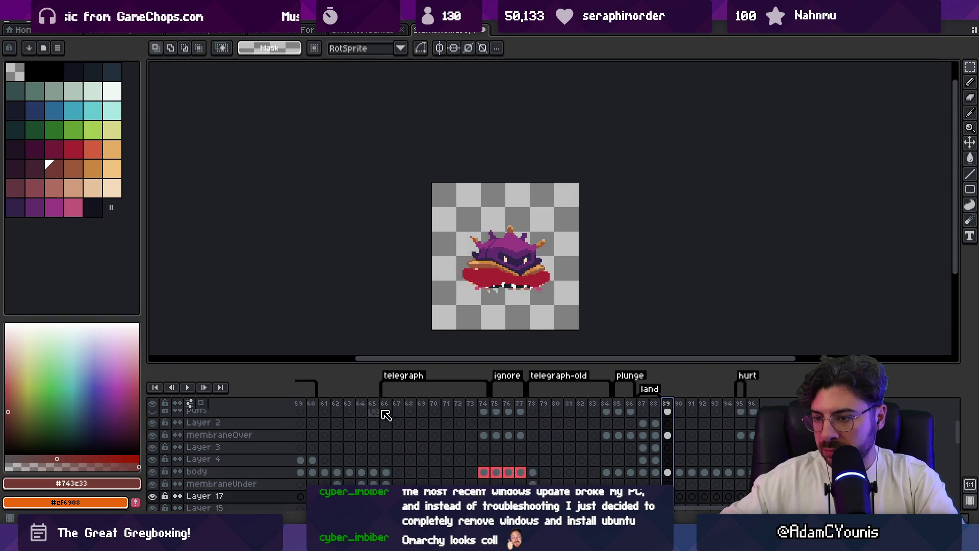
left_click(483, 407)
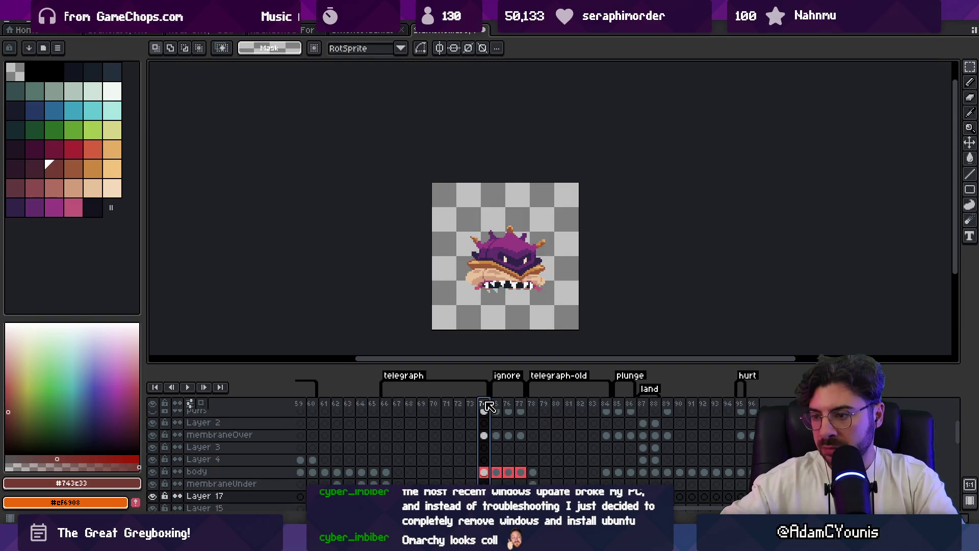
key("Delete")
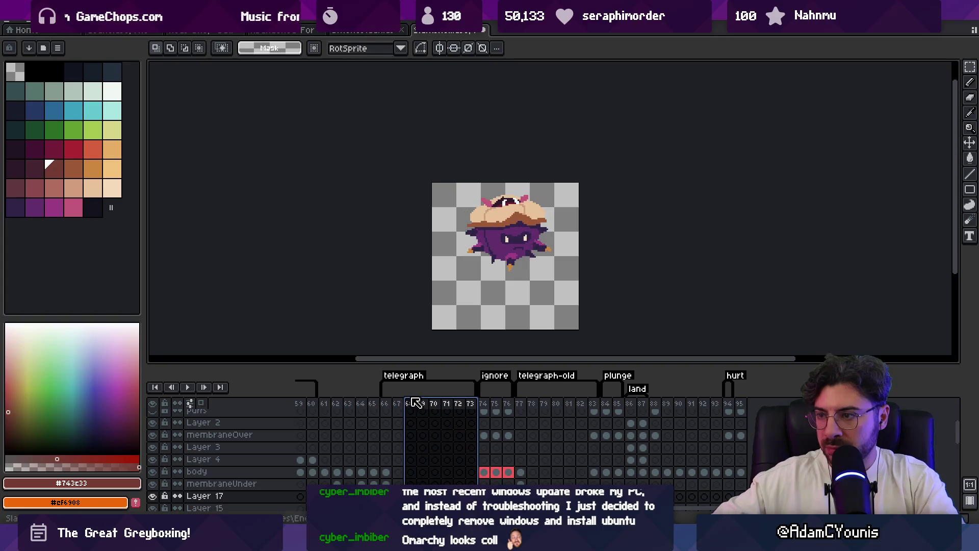